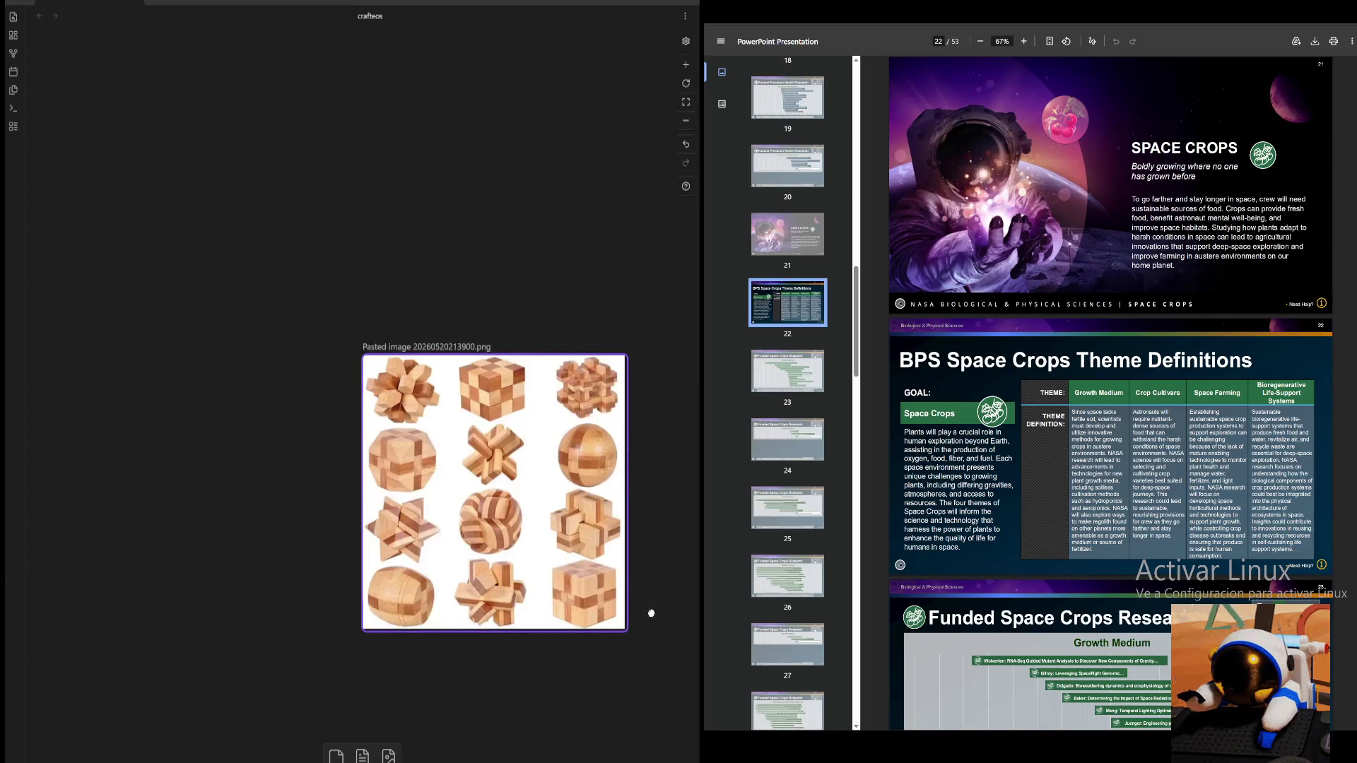
pyautogui.scroll(-2, 597, 251)
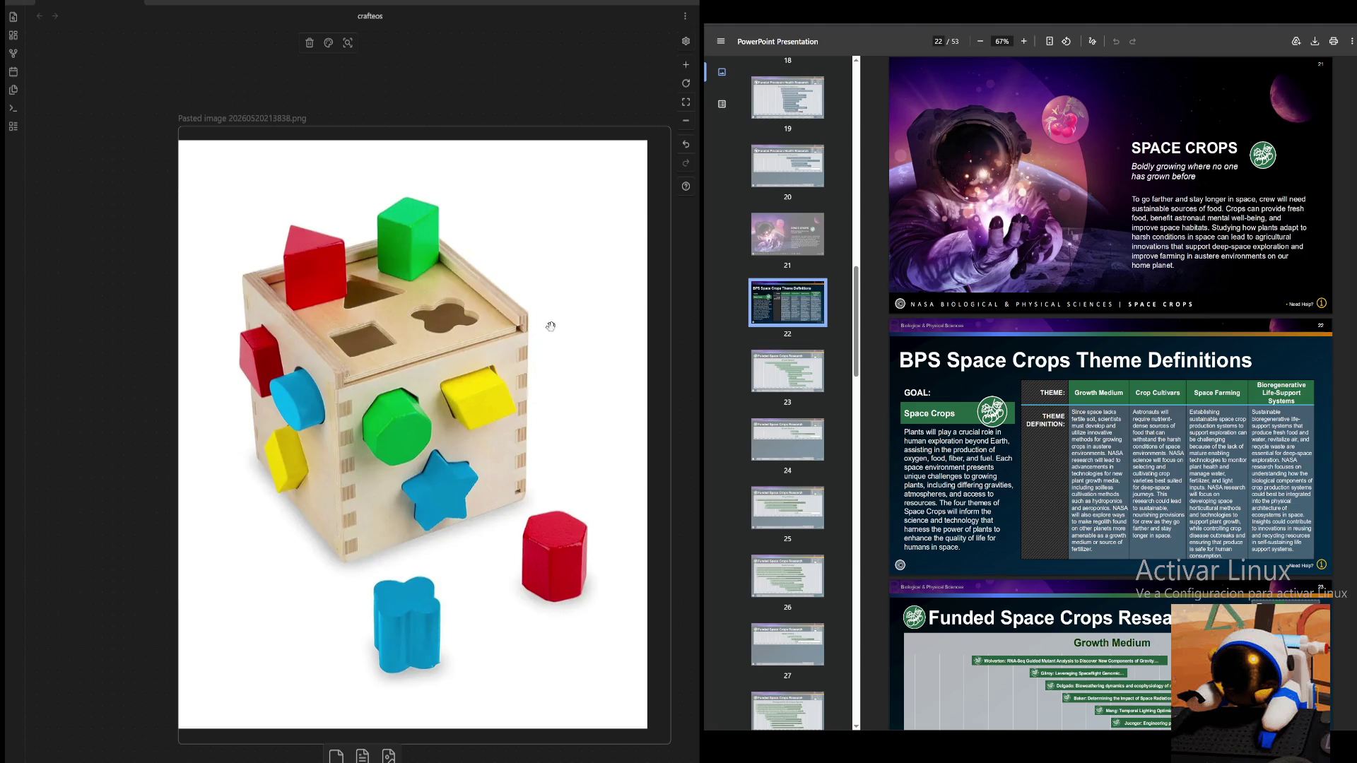
# - Zoom out from the cube image to an overview centering the images and node columns
pyautogui.moveTo(105, 514); pyautogui.dragTo(69, 508)
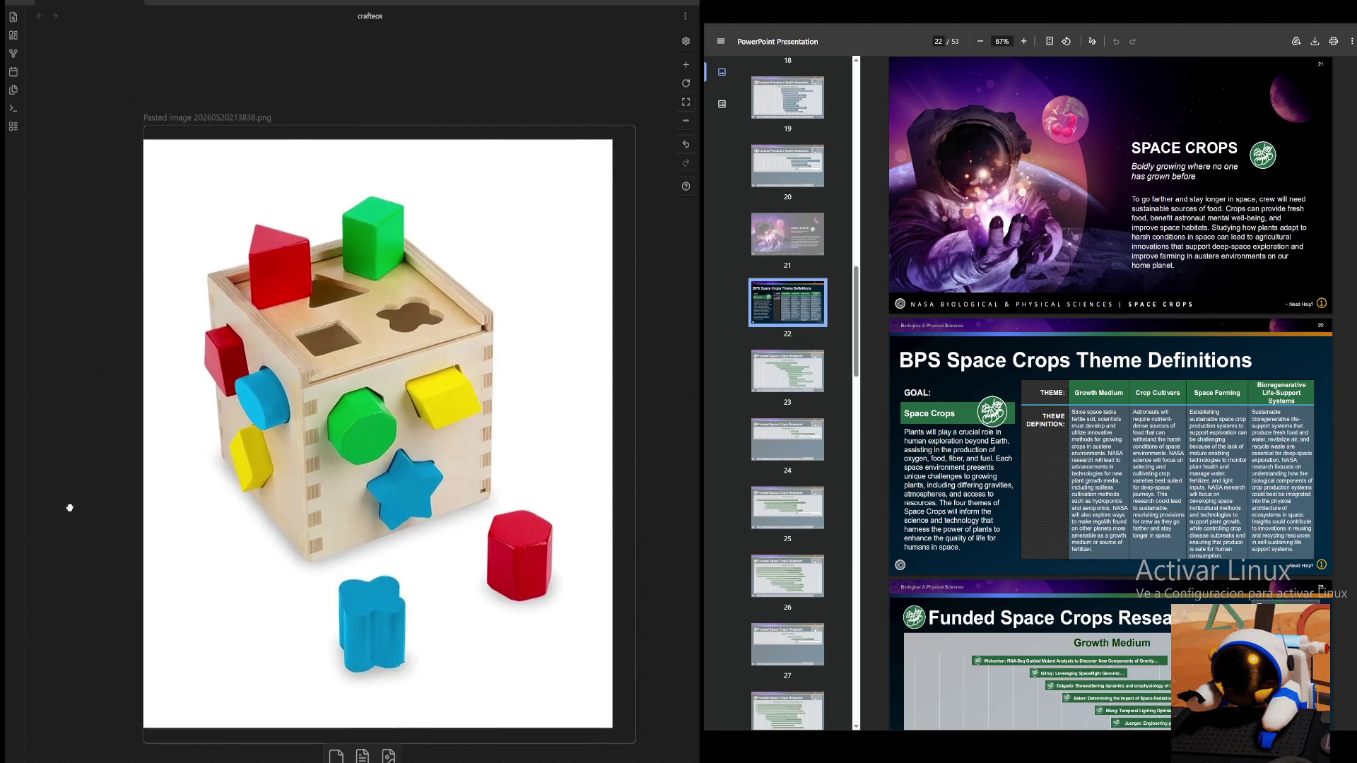
pyautogui.click(684, 123)
pyautogui.scroll(-5, 289, 370)
pyautogui.scroll(3, 439, 412)
pyautogui.moveTo(576, 477)
pyautogui.mouseDown()
pyautogui.moveTo(689, 448)
pyautogui.moveTo(722, 523)
pyautogui.mouseUp()
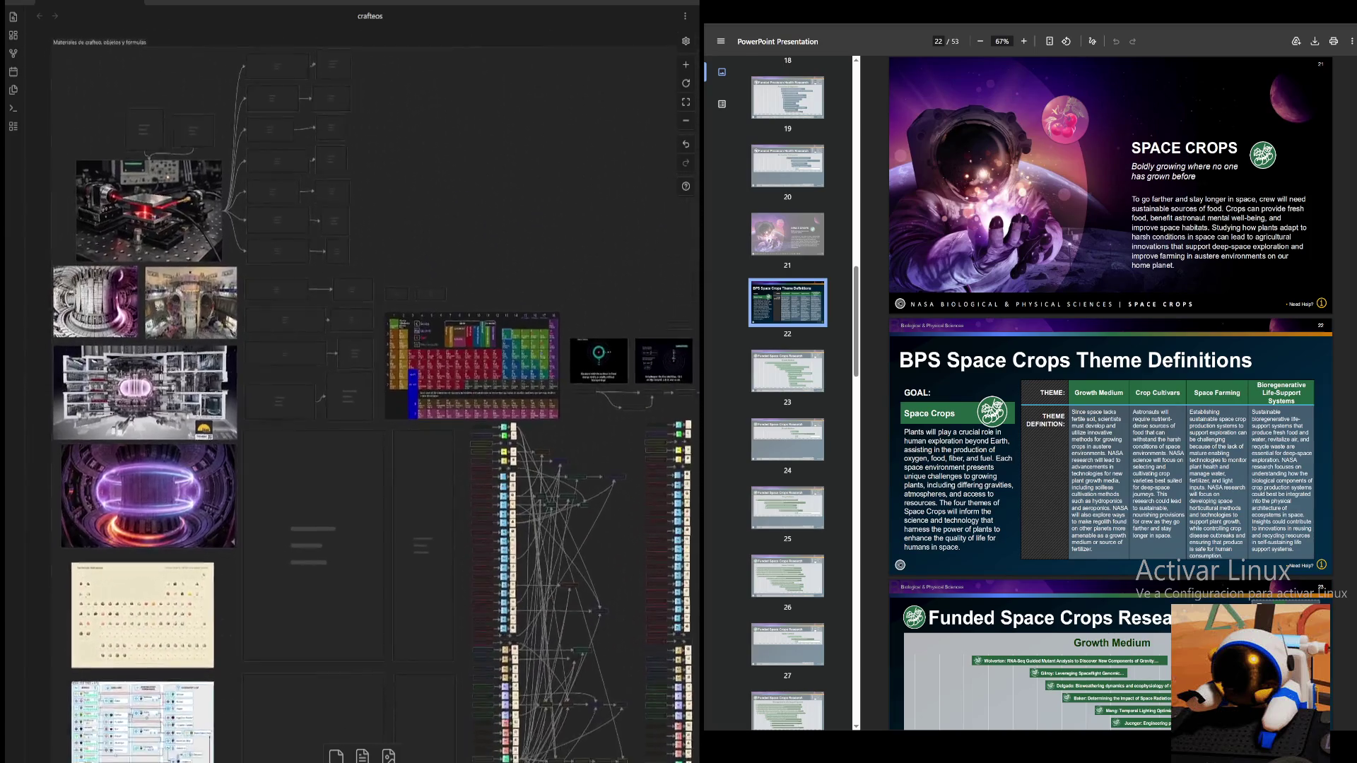
# - Pan across the periodic table and node graph to the image cards and text lists
pyautogui.moveTo(742, 322); pyautogui.dragTo(691, 204)
pyautogui.scroll(2, 518, 384)
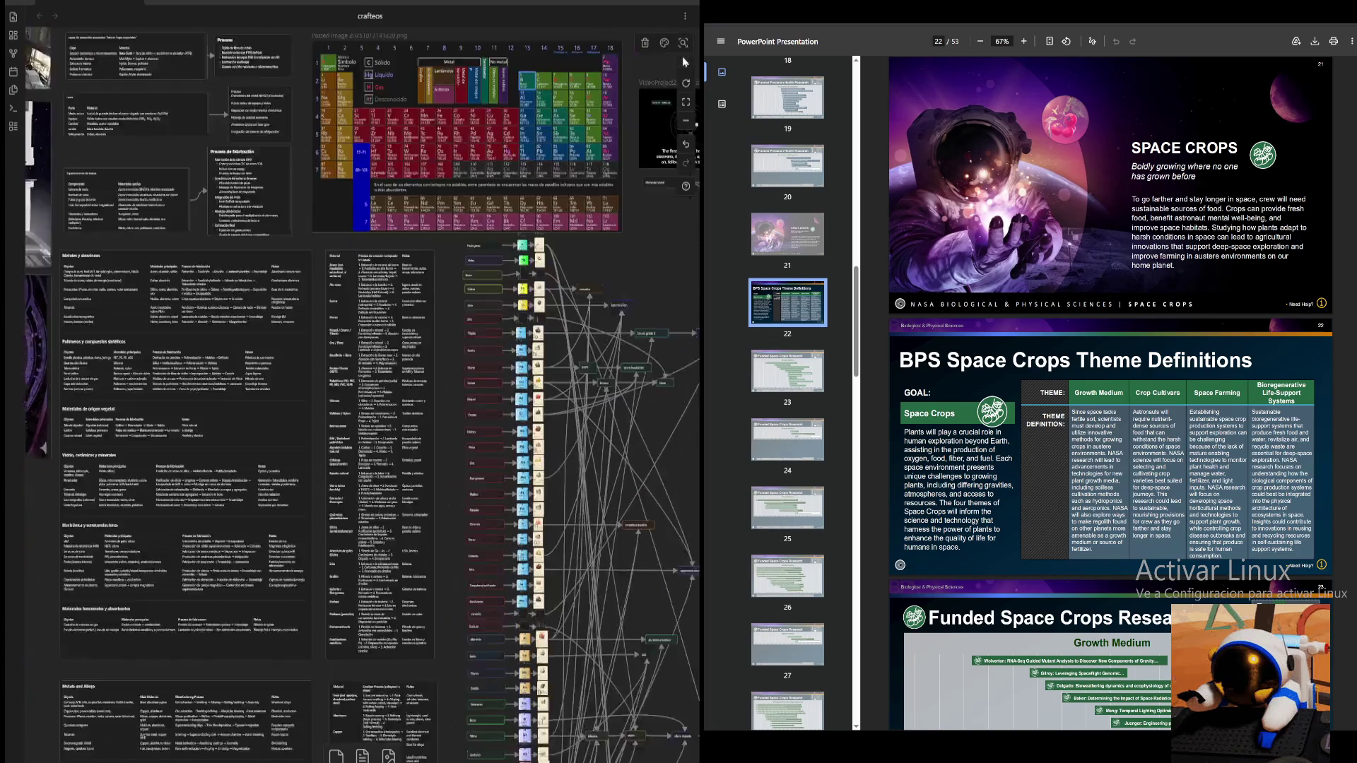
pyautogui.moveTo(470, 468); pyautogui.dragTo(334, 621)
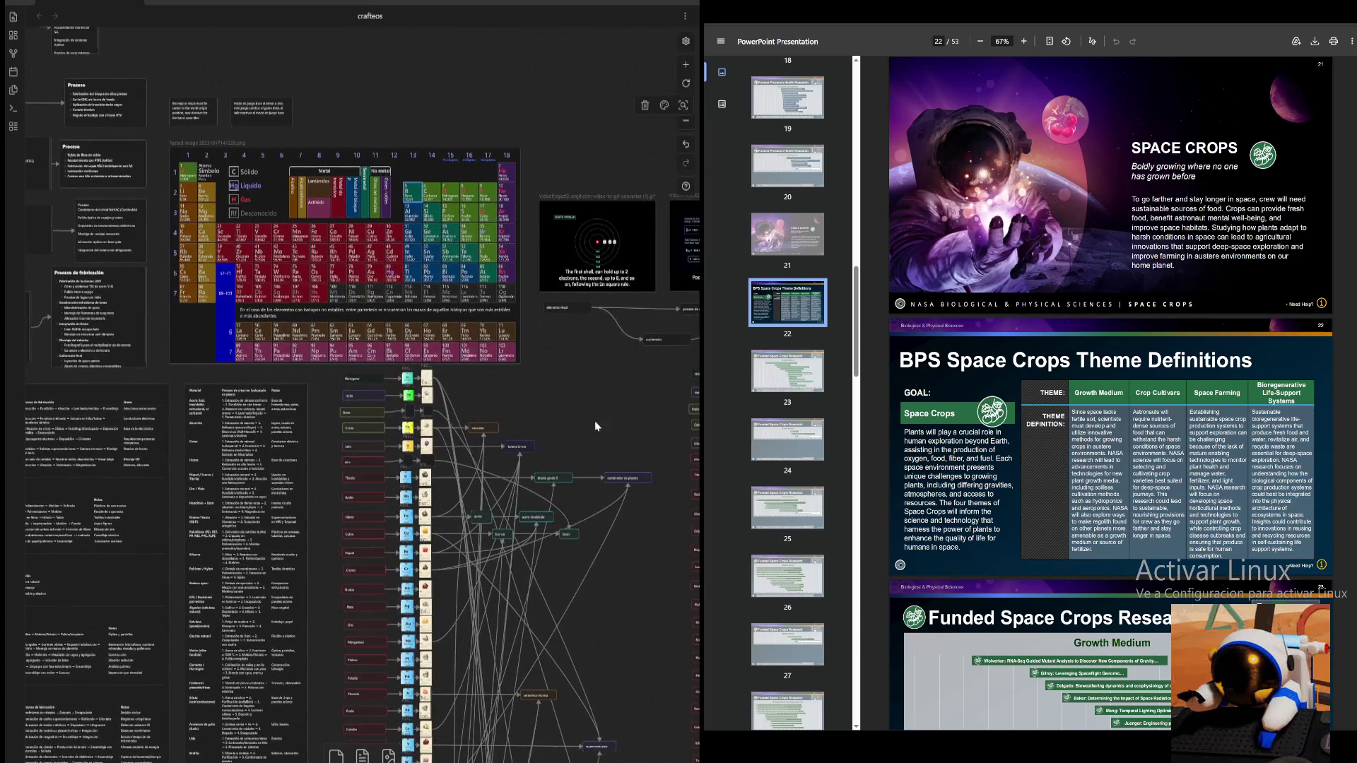
pyautogui.moveTo(590, 422); pyautogui.dragTo(251, 454)
pyautogui.scroll(-3, 621, 466)
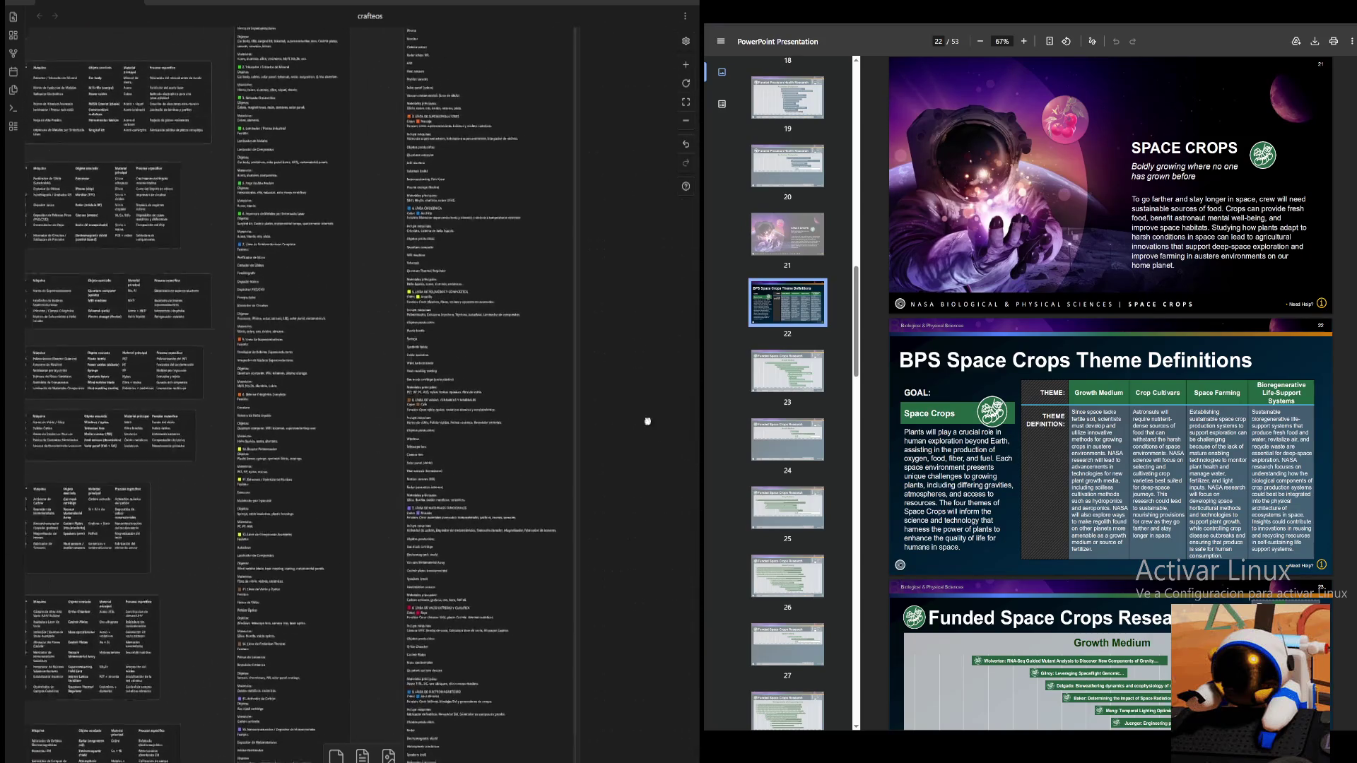
pyautogui.scroll(3, 132, 318)
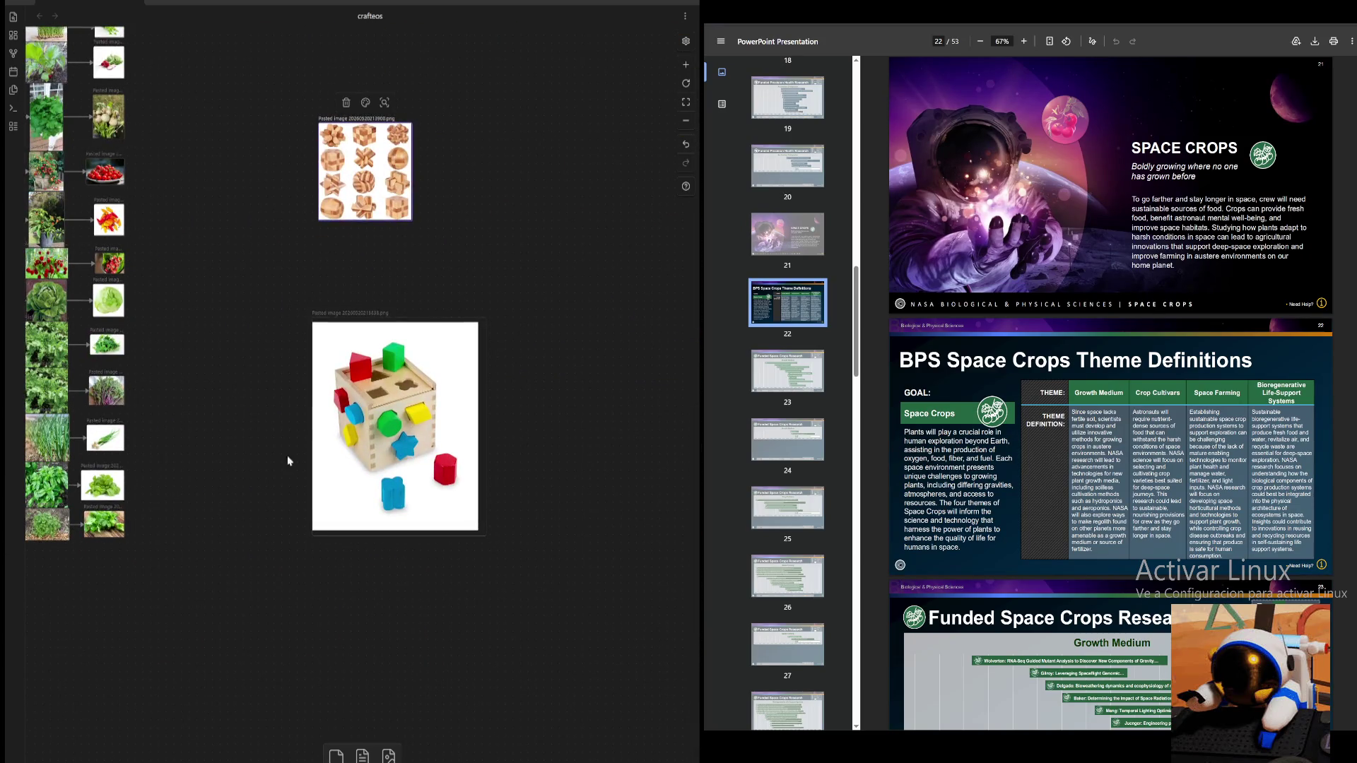
pyautogui.scroll(-3, 319, 434)
pyautogui.scroll(3, 111, 521)
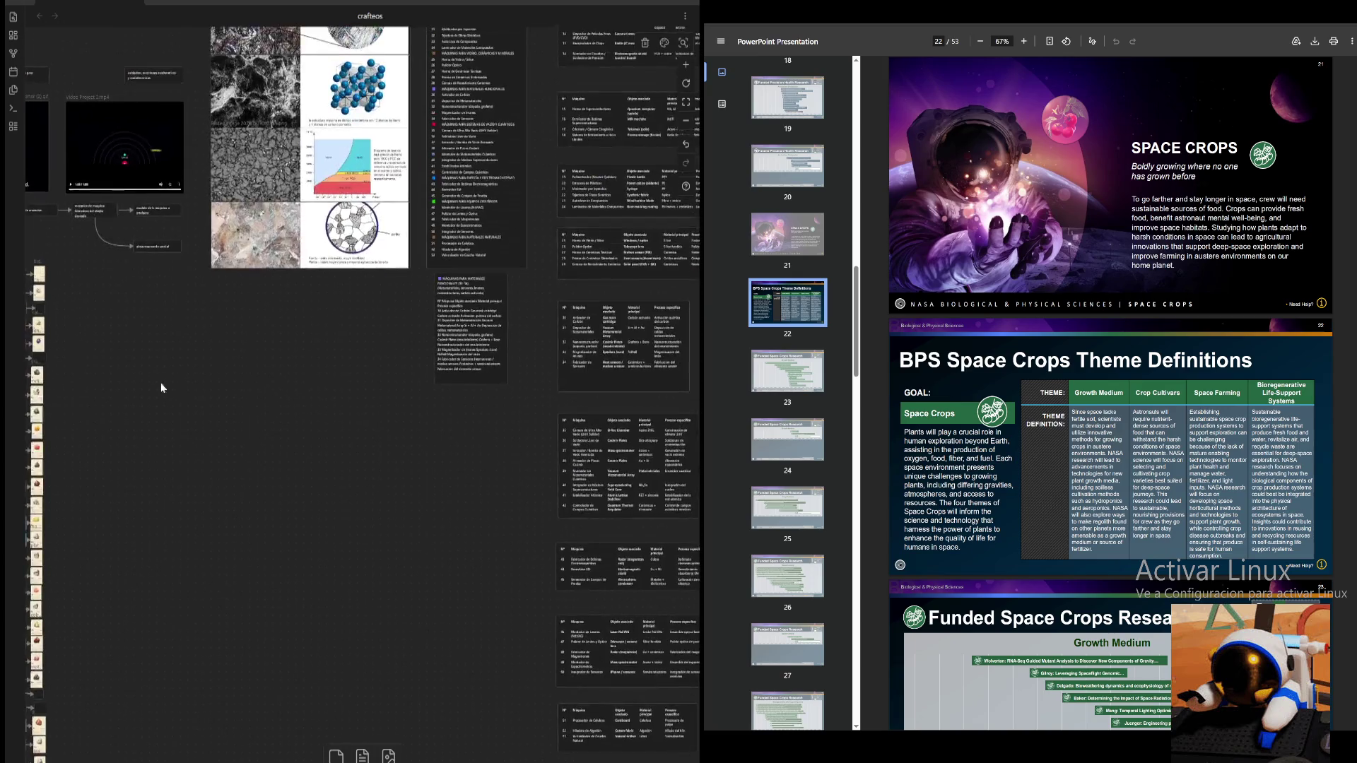
pyautogui.scroll(-3, 245, 466)
pyautogui.scroll(2, 375, 279)
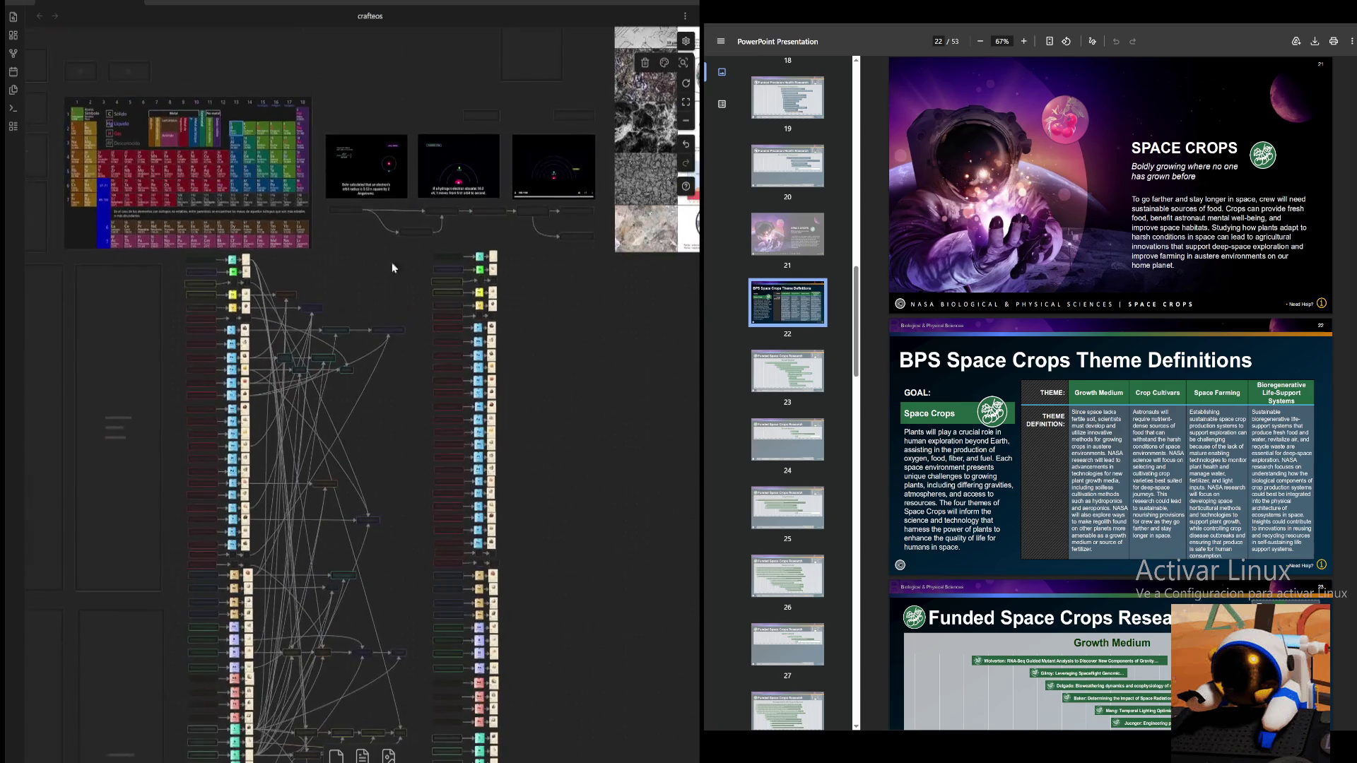
pyautogui.scroll(-3, 690, 124)
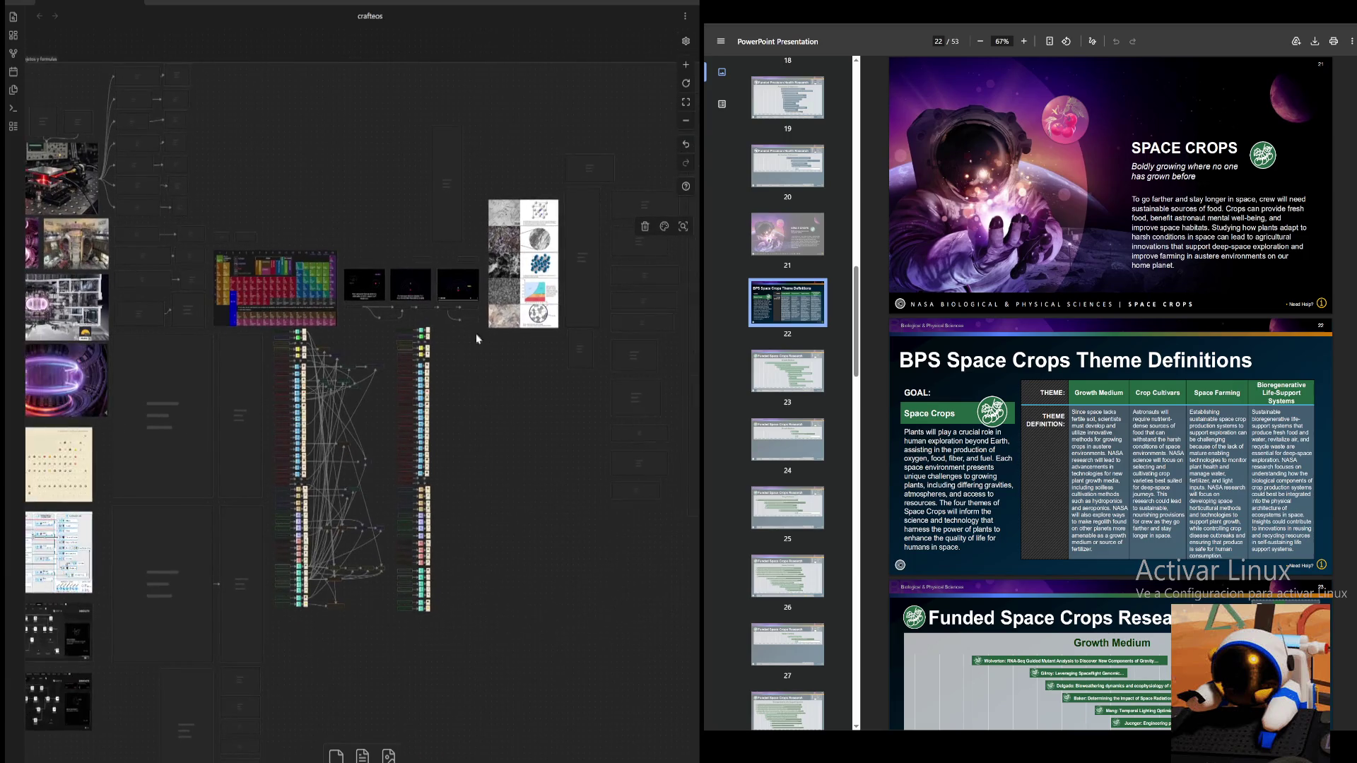
pyautogui.scroll(-2, 567, 278)
pyautogui.scroll(-3, 568, 278)
pyautogui.scroll(3, 649, 350)
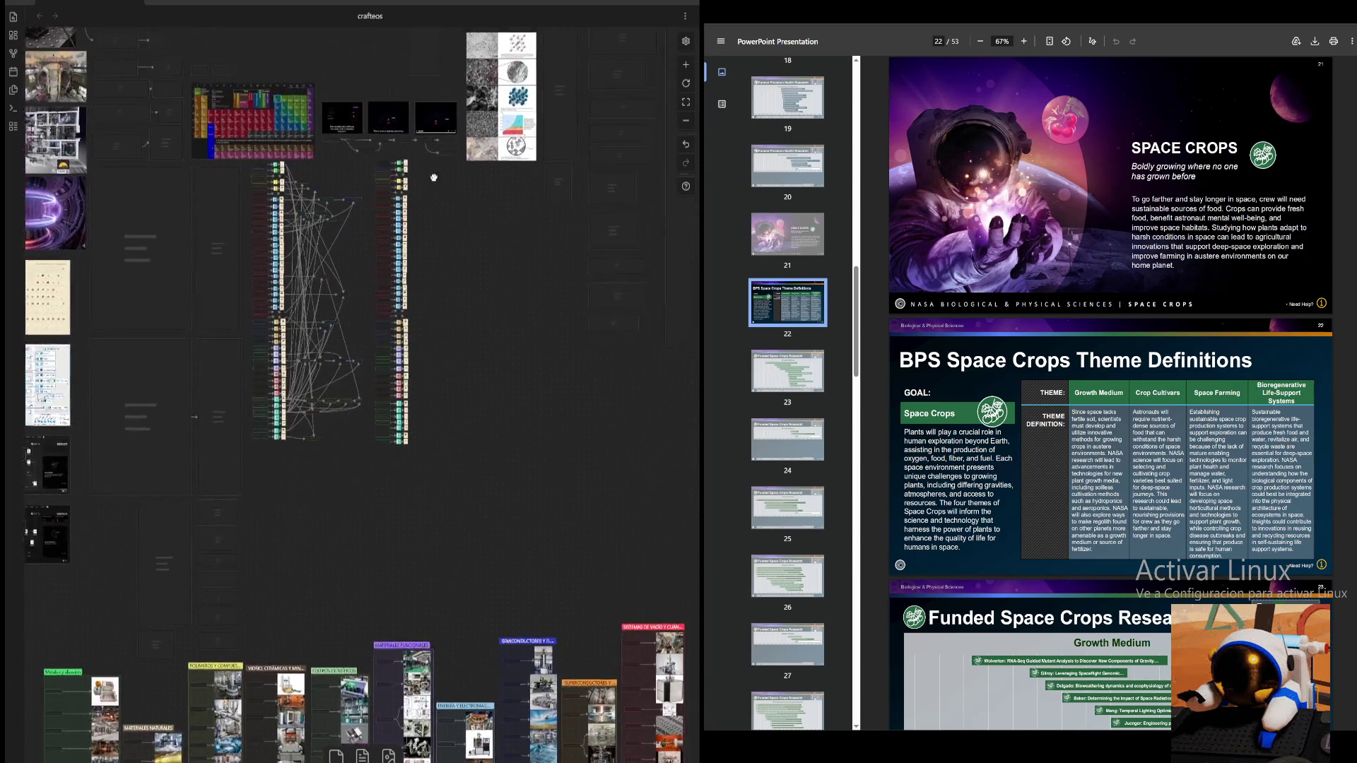
pyautogui.scroll(3, 673, 173)
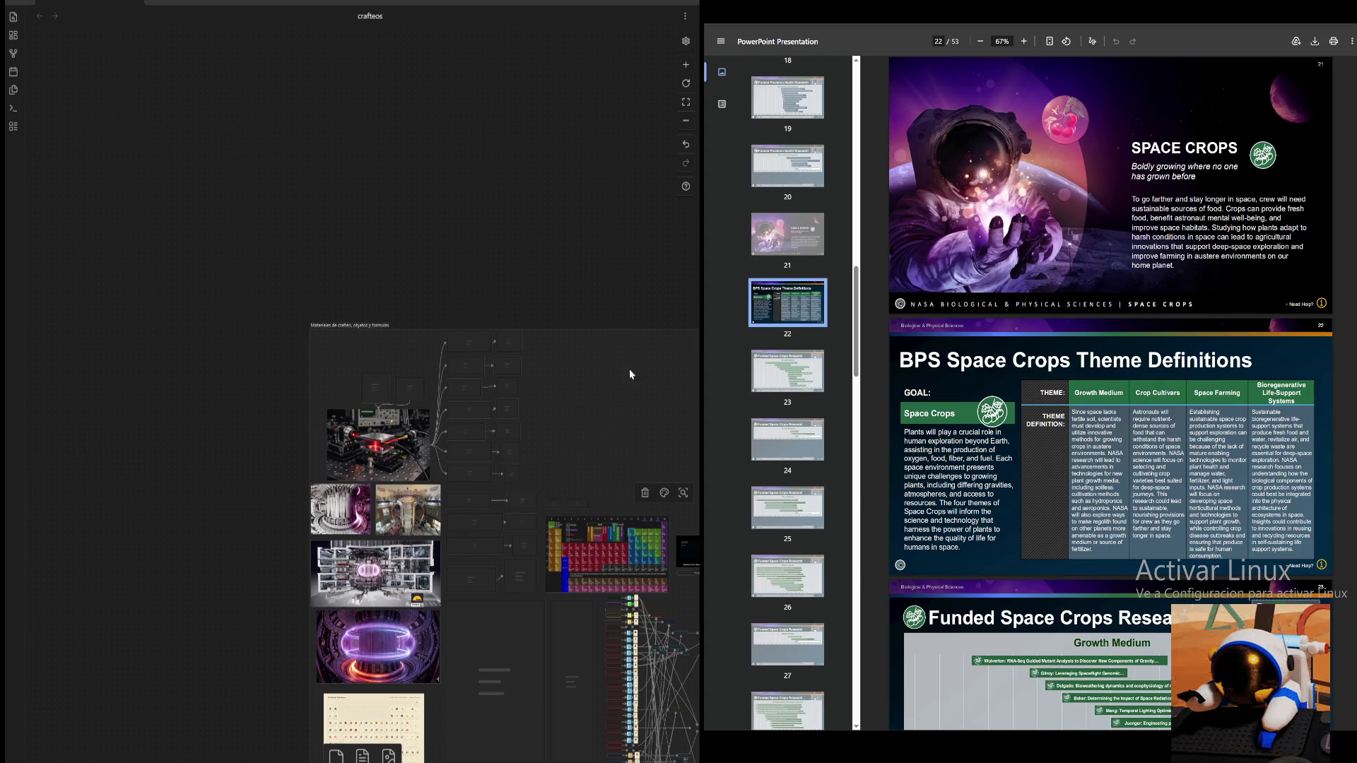
pyautogui.scroll(3, 629, 366)
pyautogui.scroll(2, 688, 64)
pyautogui.scroll(3, 690, 62)
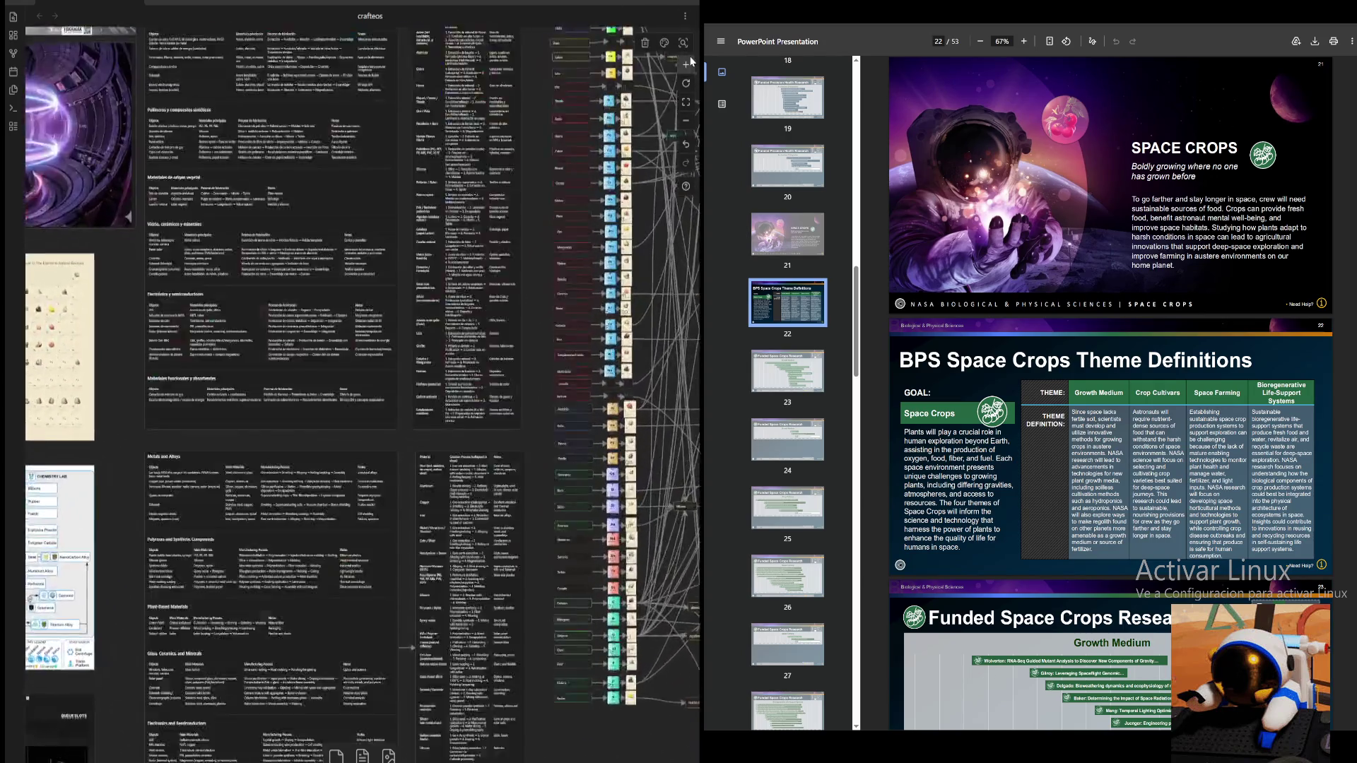
pyautogui.scroll(3, 248, 439)
pyautogui.scroll(3, 411, 516)
pyautogui.scroll(2, 412, 516)
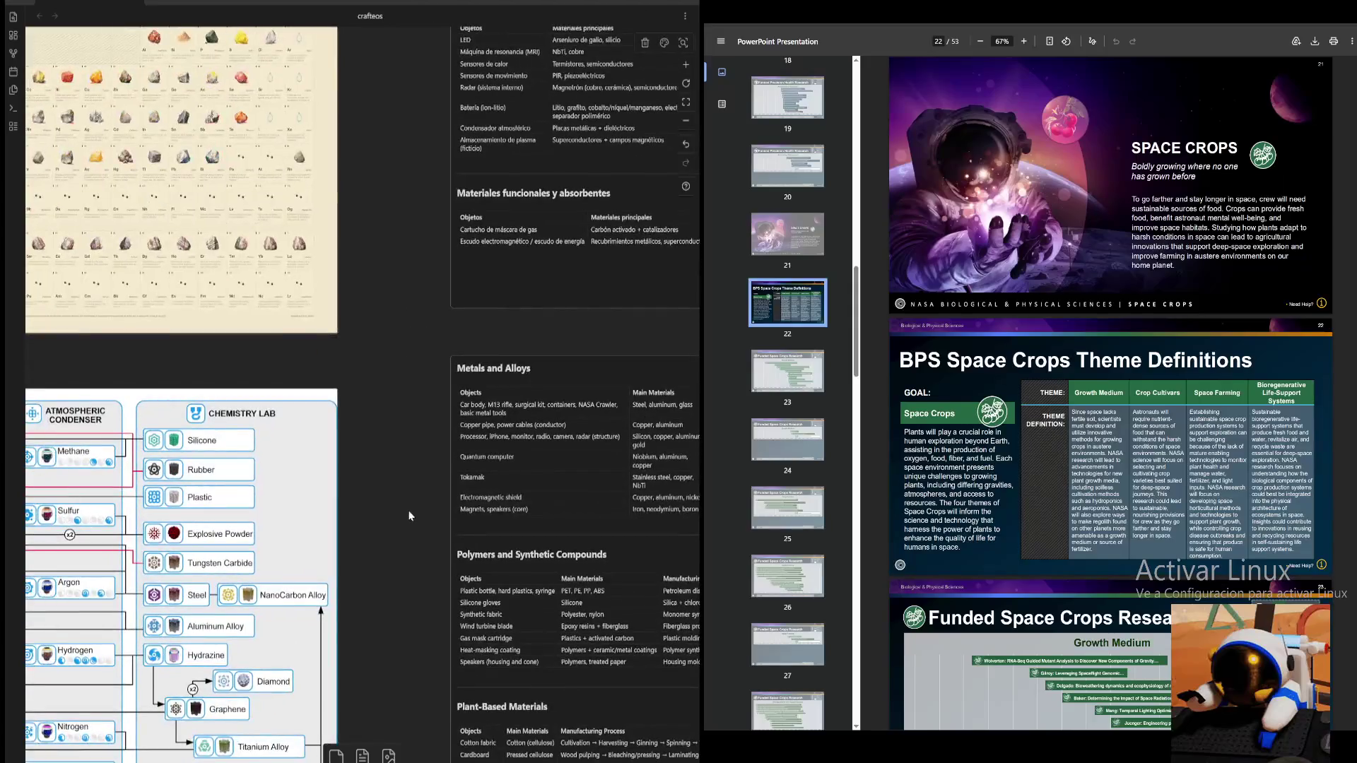
pyautogui.scroll(-3, 412, 516)
pyautogui.scroll(1, 300, 157)
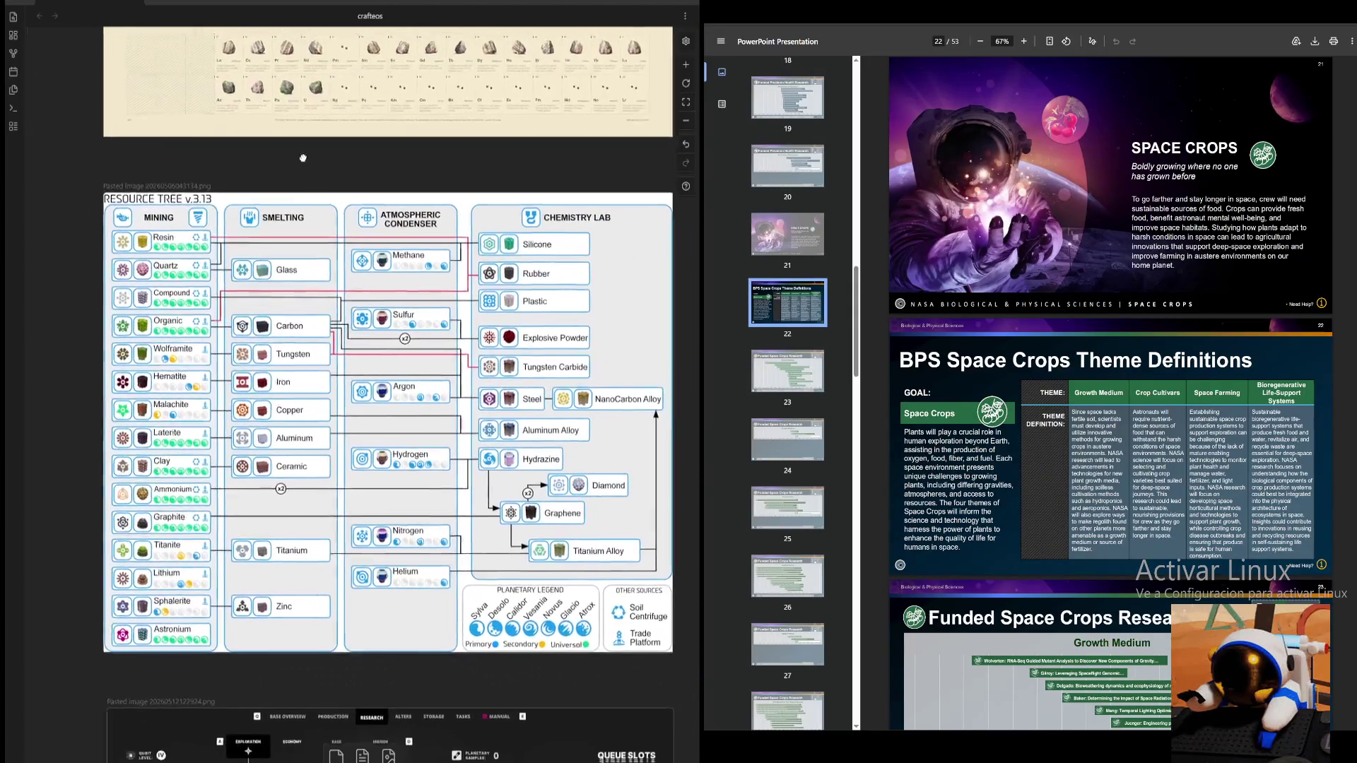
pyautogui.scroll(2, 275, 162)
pyautogui.scroll(1, 254, 170)
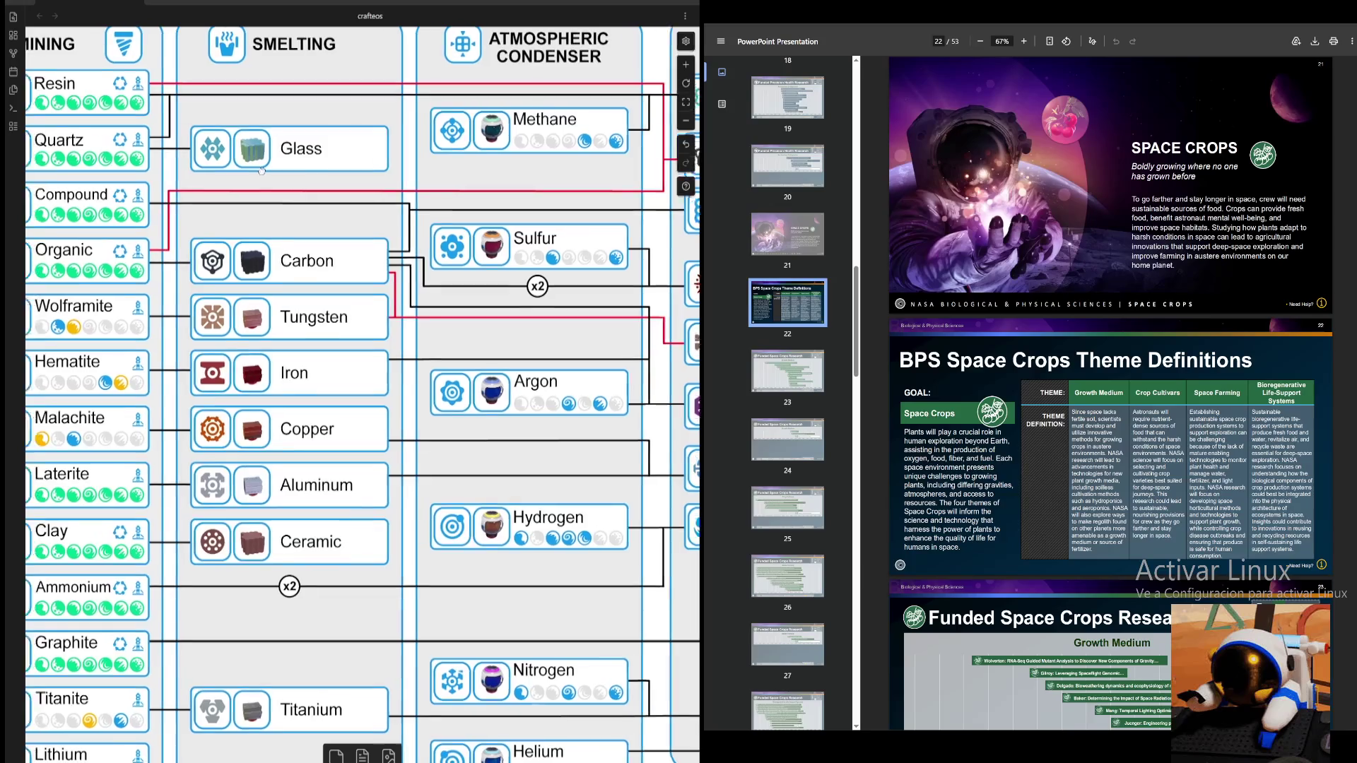
pyautogui.hscroll(-5, 362, 394)
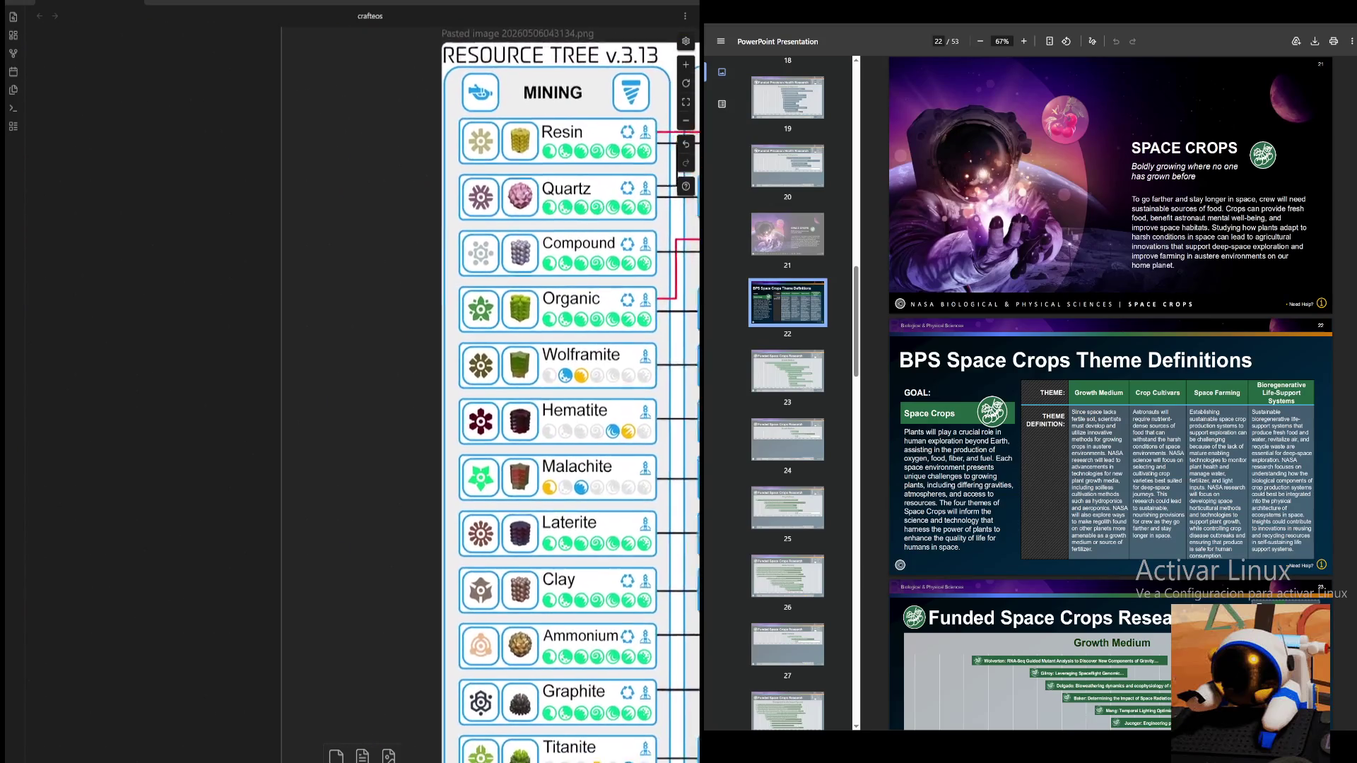
pyautogui.scroll(3, 672, 168)
pyautogui.hscroll(3, 672, 168)
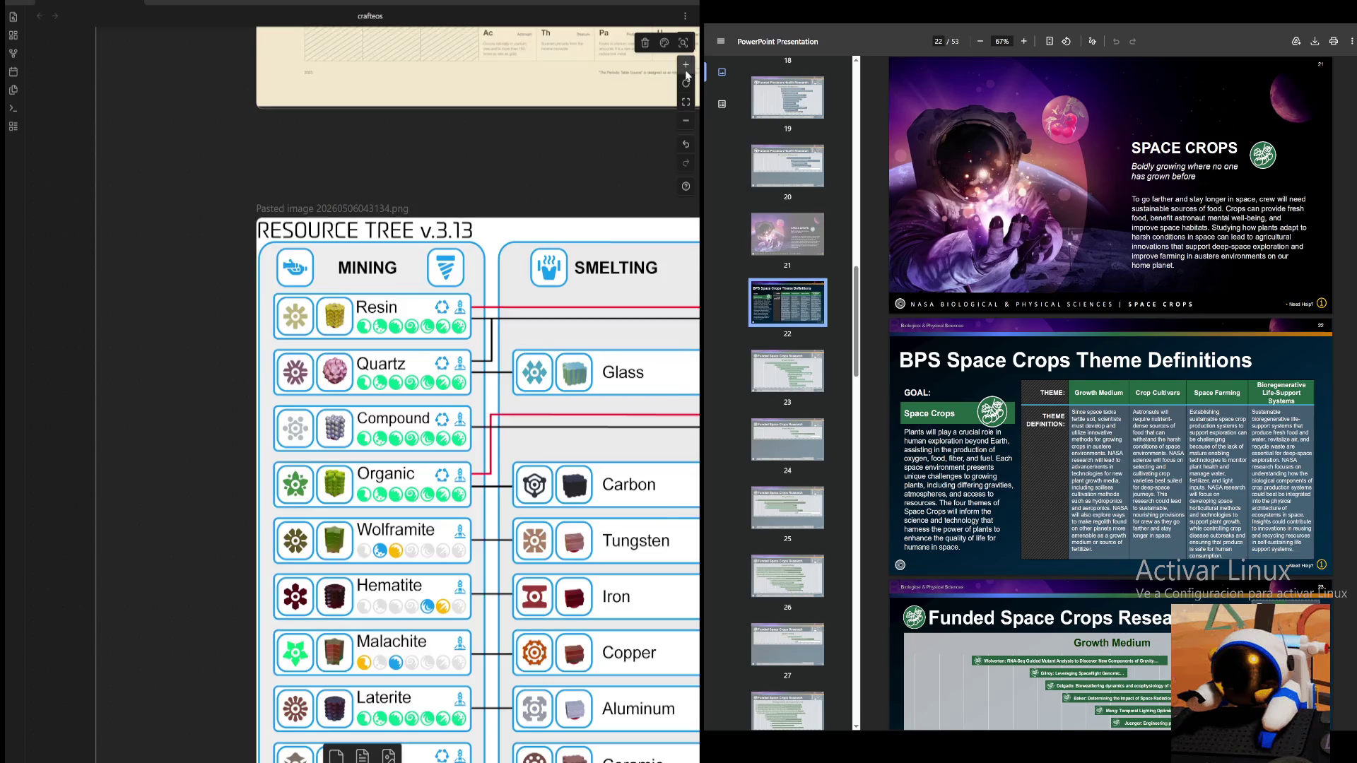
pyautogui.scroll(-2, 686, 76)
pyautogui.scroll(2, 484, 225)
pyautogui.scroll(2, 485, 225)
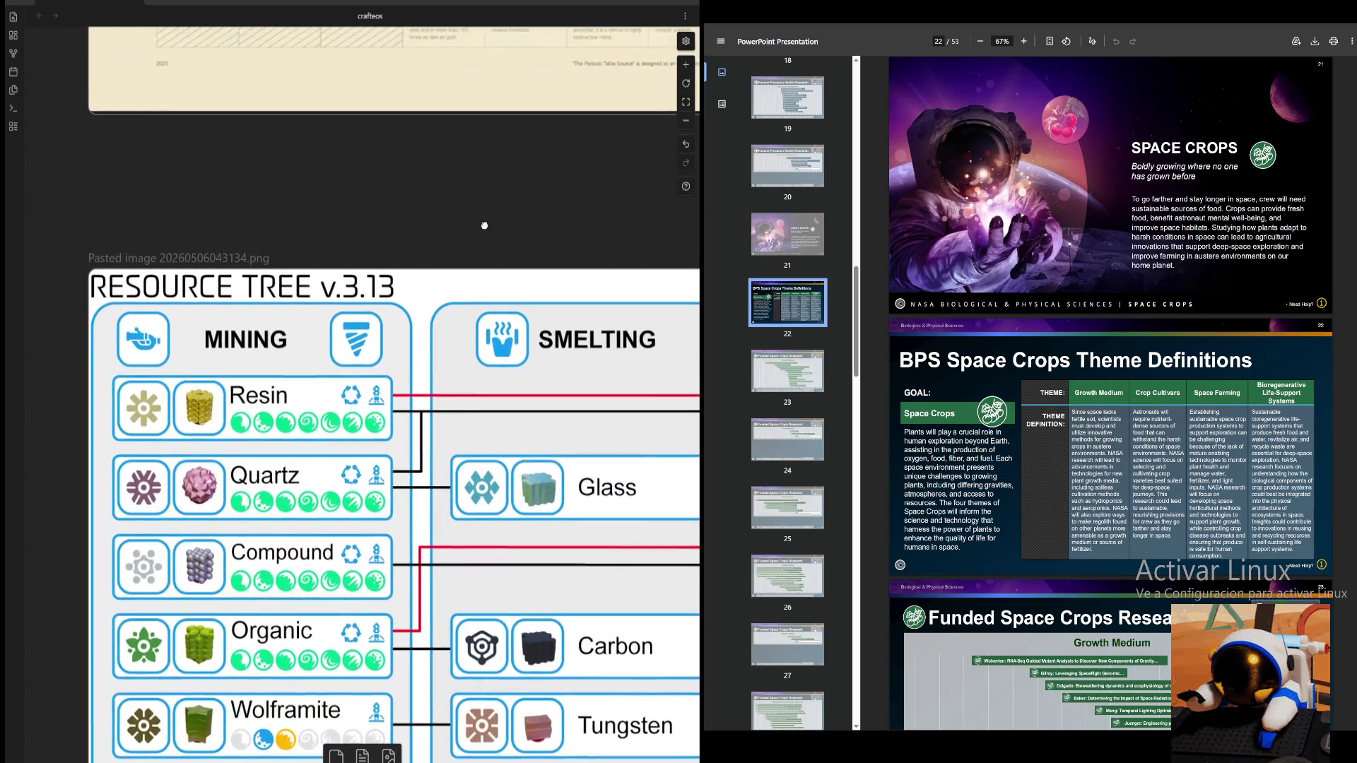
pyautogui.hscroll(1, 228, 350)
pyautogui.scroll(-1, 227, 349)
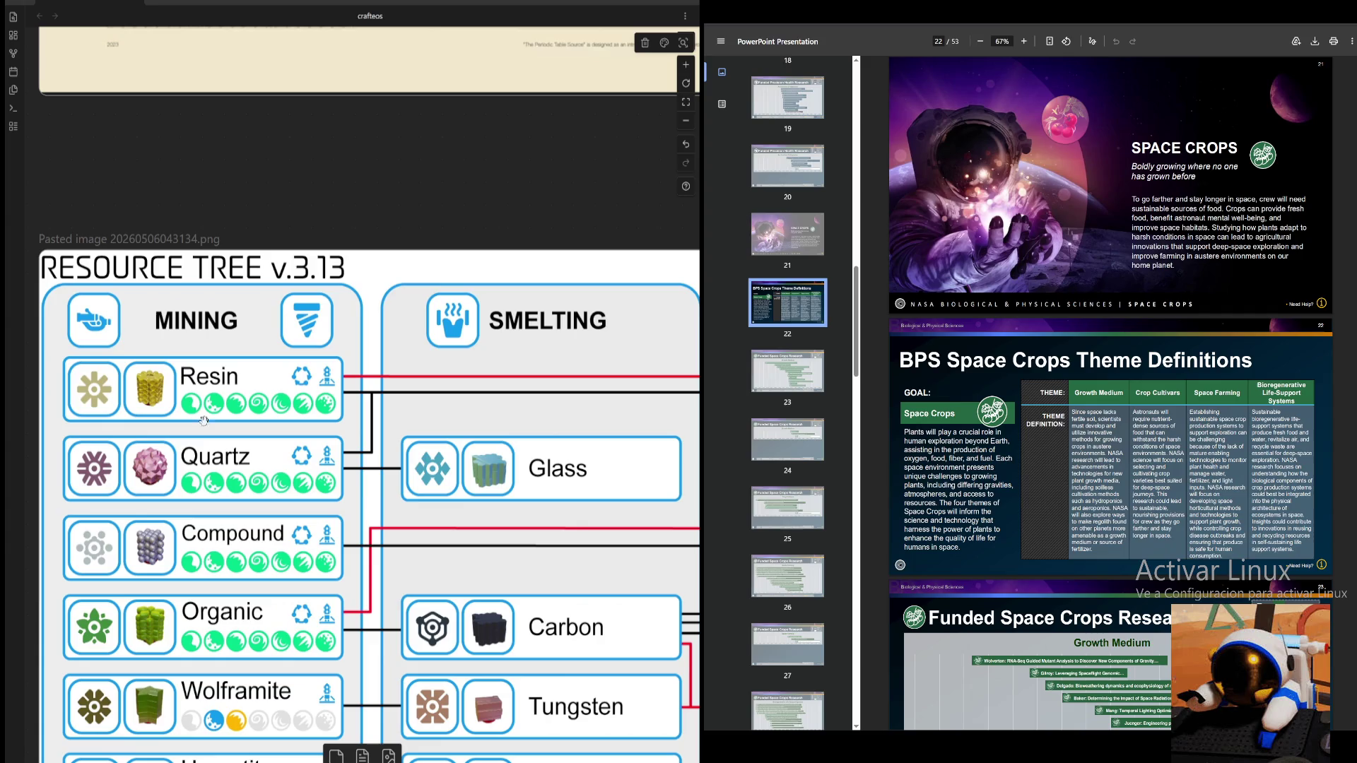
# - Pan the Resource Tree chart through its Smelting, Mining, Carbon–Ammonium rows and Atmospheric Condenser column
pyautogui.moveTo(450, 256); pyautogui.dragTo(212, 251)
pyautogui.moveTo(537, 255)
pyautogui.mouseDown()
pyautogui.moveTo(273, 244)
pyautogui.moveTo(516, 245)
pyautogui.moveTo(688, 85)
pyautogui.mouseUp()
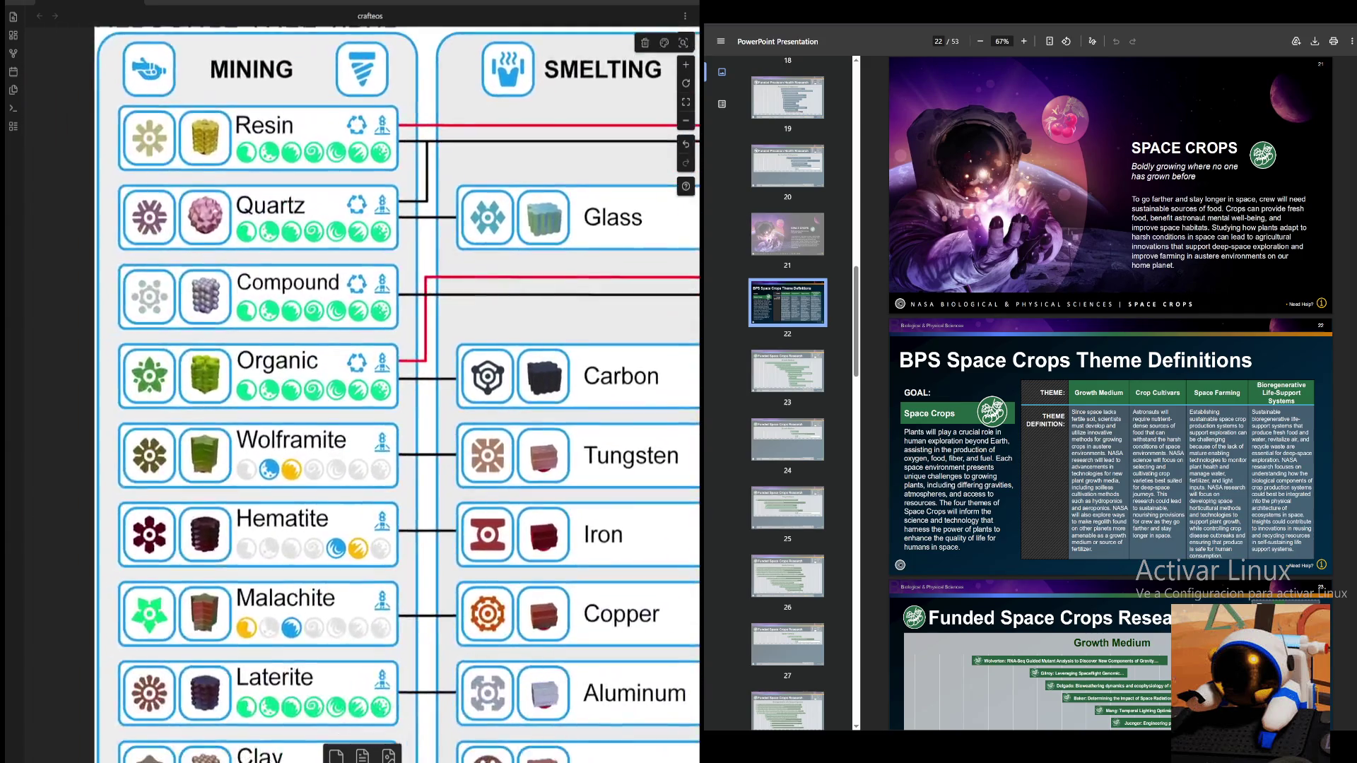
pyautogui.moveTo(412, 415)
pyautogui.mouseDown()
pyautogui.moveTo(515, 293)
pyautogui.moveTo(516, 236)
pyautogui.moveTo(288, 237)
pyautogui.moveTo(217, 202)
pyautogui.moveTo(446, 42)
pyautogui.moveTo(386, 138)
pyautogui.moveTo(217, 159)
pyautogui.mouseUp()
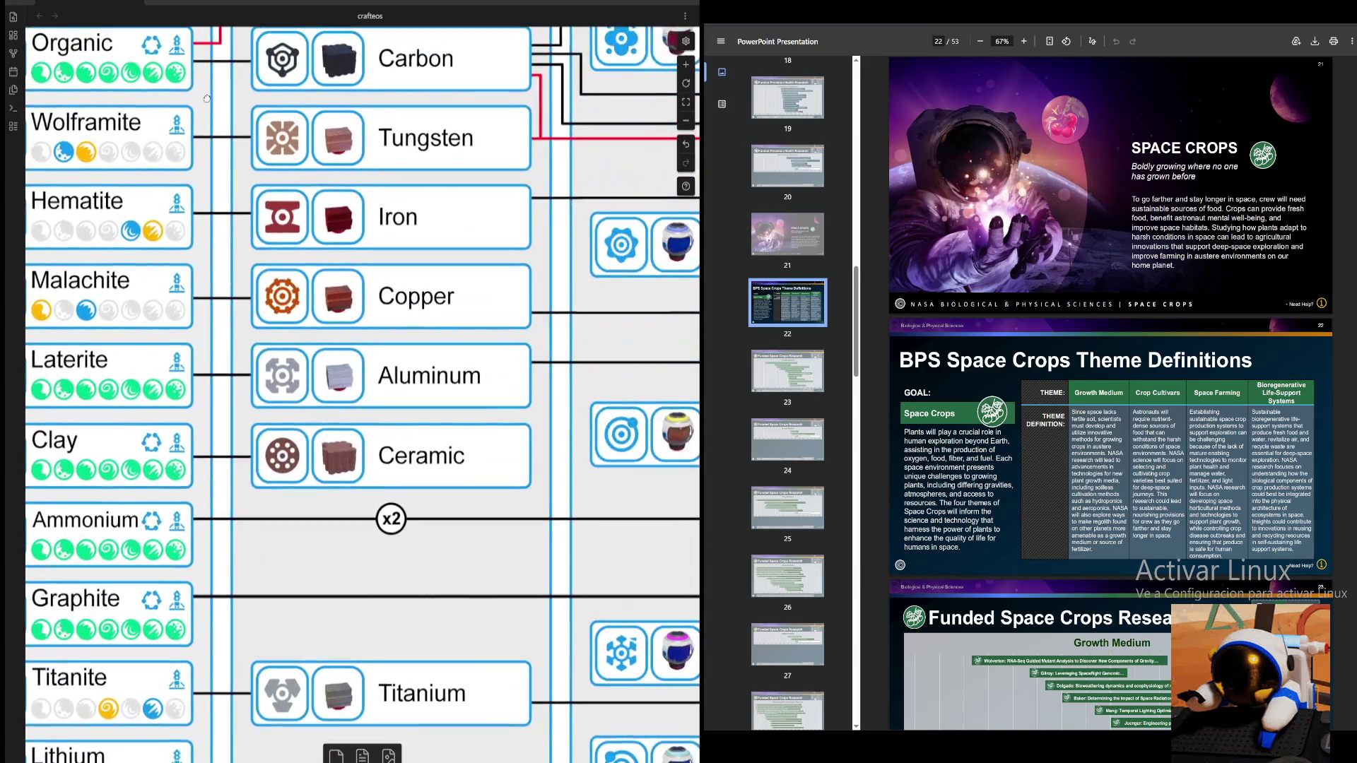
pyautogui.scroll(-3, 582, 233)
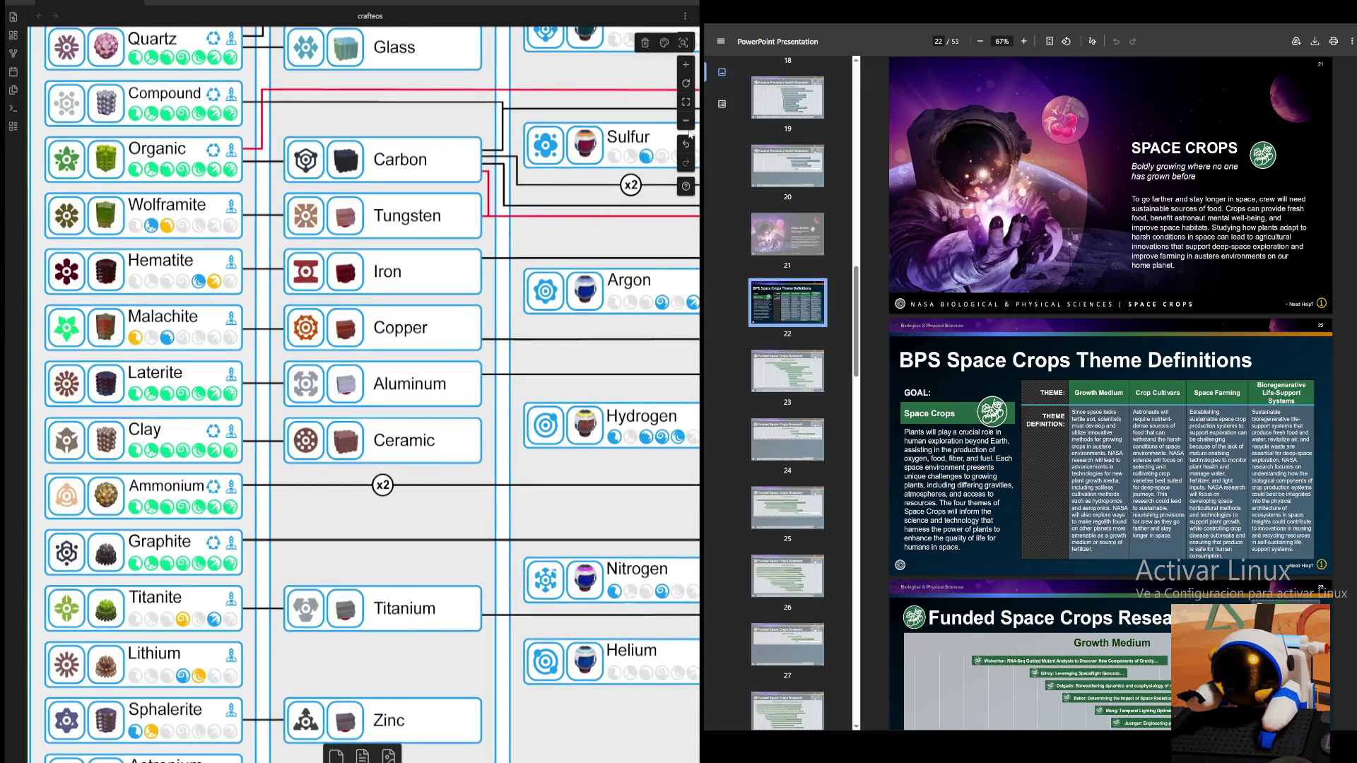
pyautogui.scroll(-3, 582, 234)
pyautogui.moveTo(381, 404)
pyautogui.mouseDown()
pyautogui.moveTo(138, 403)
pyautogui.moveTo(350, 392)
pyautogui.moveTo(659, 417)
pyautogui.mouseUp()
pyautogui.moveTo(530, 425)
pyautogui.mouseDown()
pyautogui.moveTo(413, 392)
pyautogui.moveTo(246, 305)
pyautogui.mouseUp()
pyautogui.moveTo(575, 109)
pyautogui.mouseDown()
pyautogui.moveTo(416, 225)
pyautogui.moveTo(612, 170)
pyautogui.mouseUp()
# - Leave the enlarged Resource Tree view and zoom out two steps to the research-image column
pyautogui.click(311, 323)
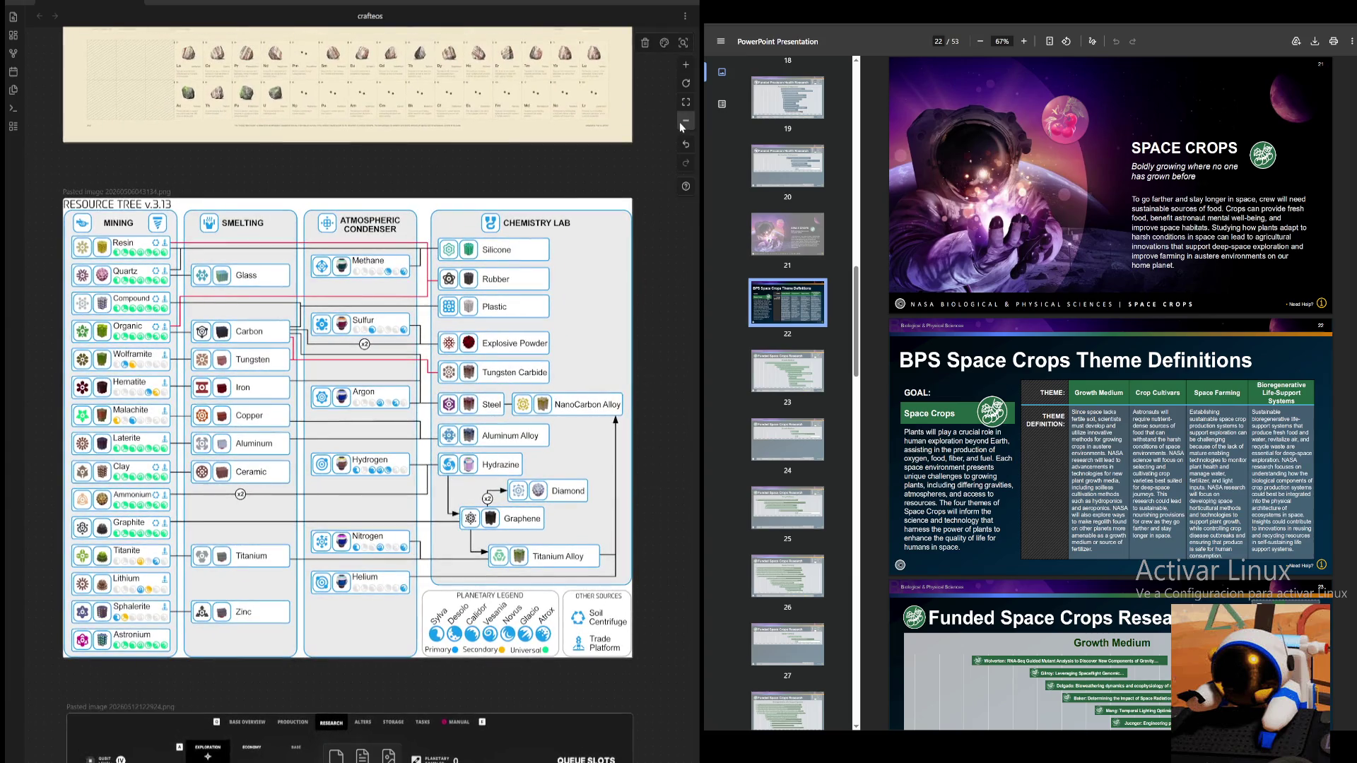
pyautogui.scroll(-5, 653, 470)
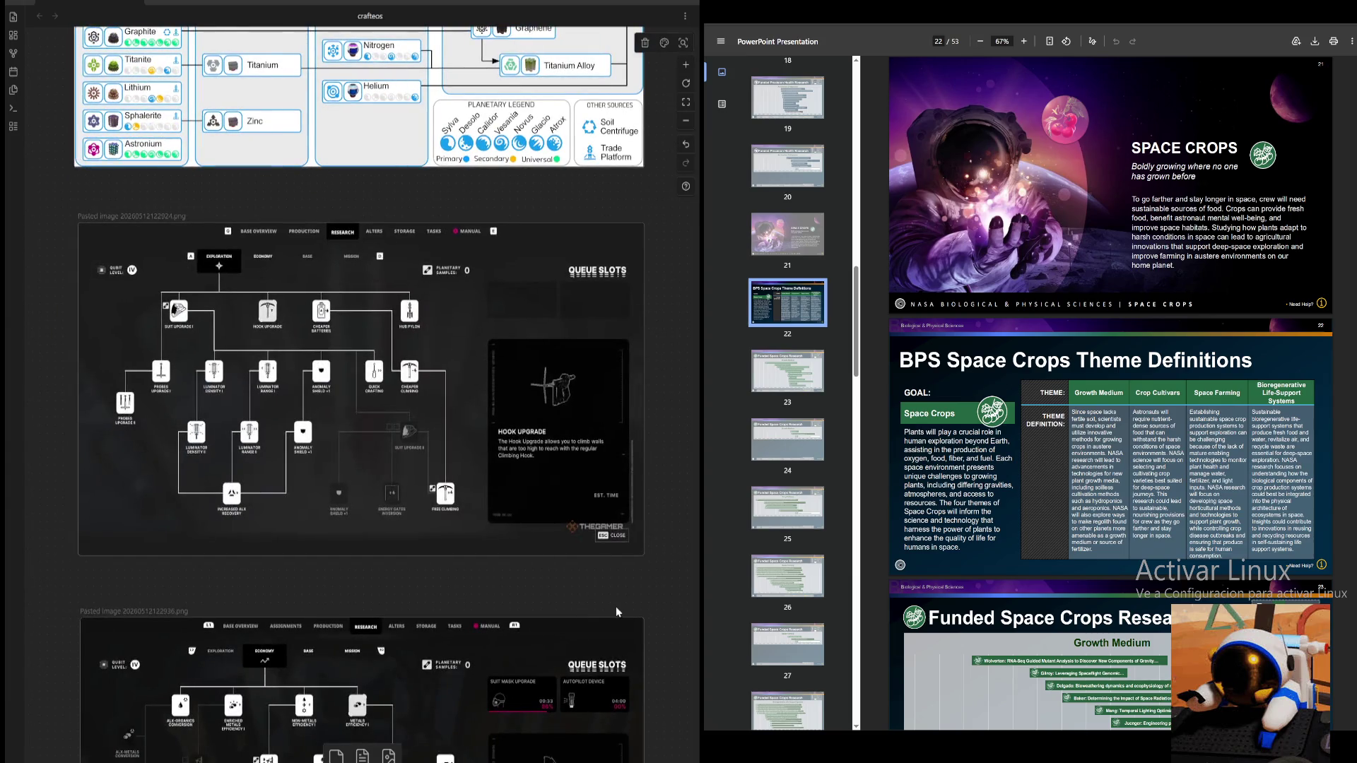
pyautogui.scroll(1, 615, 612)
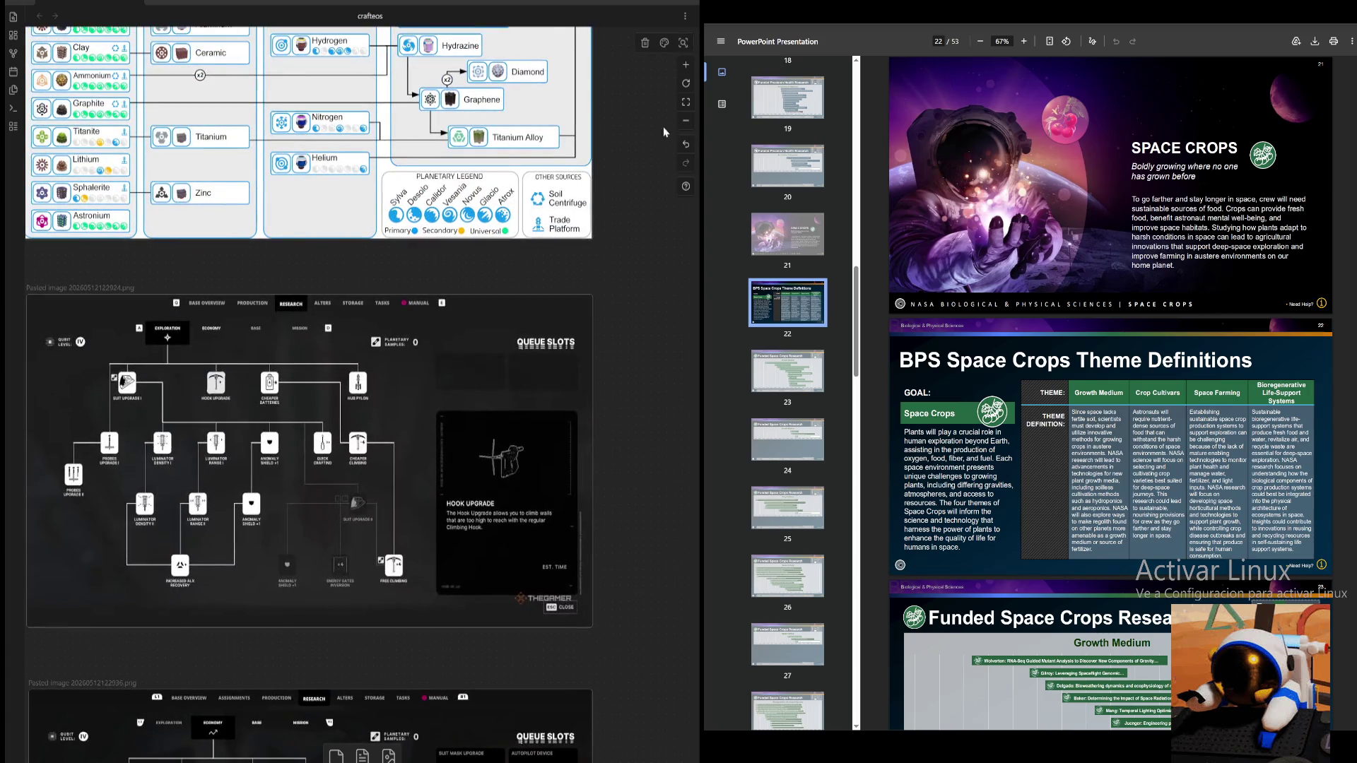
pyautogui.click(684, 122)
pyautogui.click(684, 123)
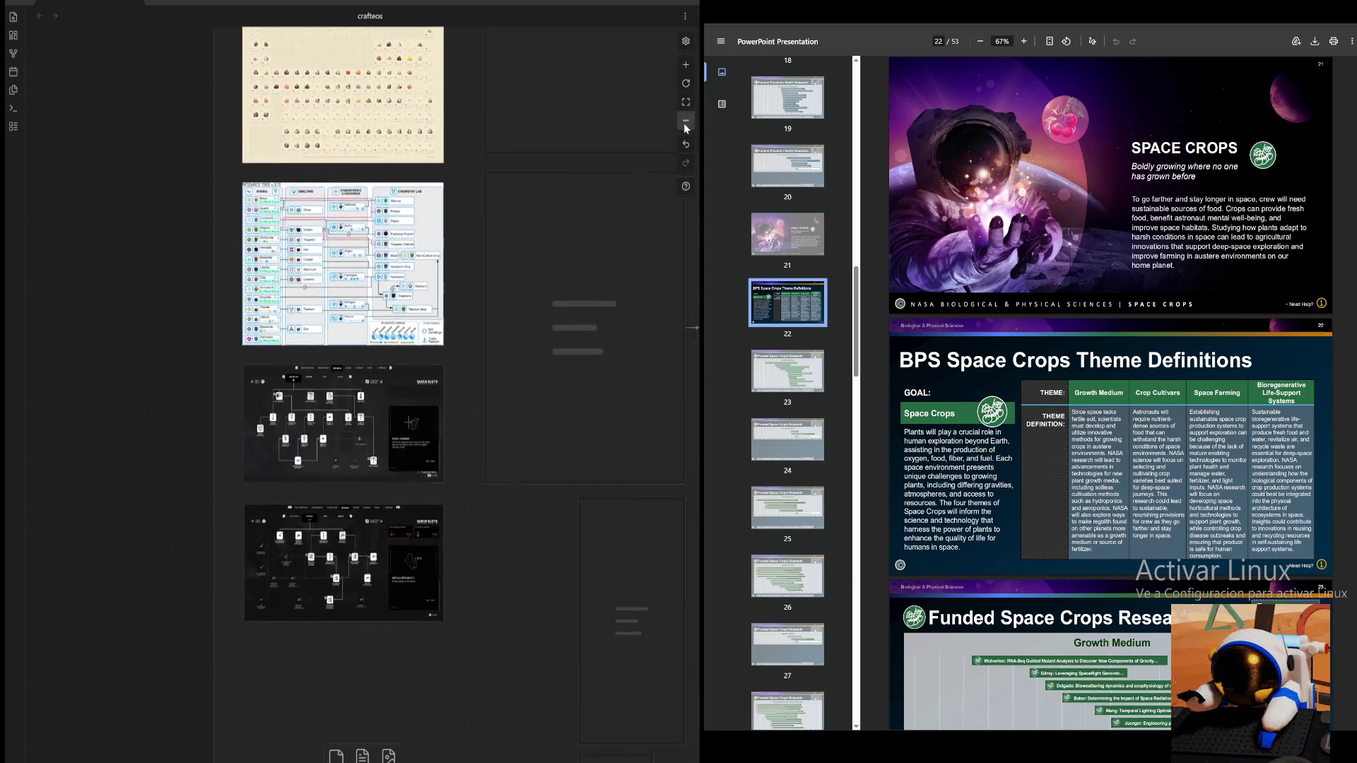
# - Zoom out two more steps and center the overview of images and graph
pyautogui.click(684, 123)
pyautogui.click(684, 124)
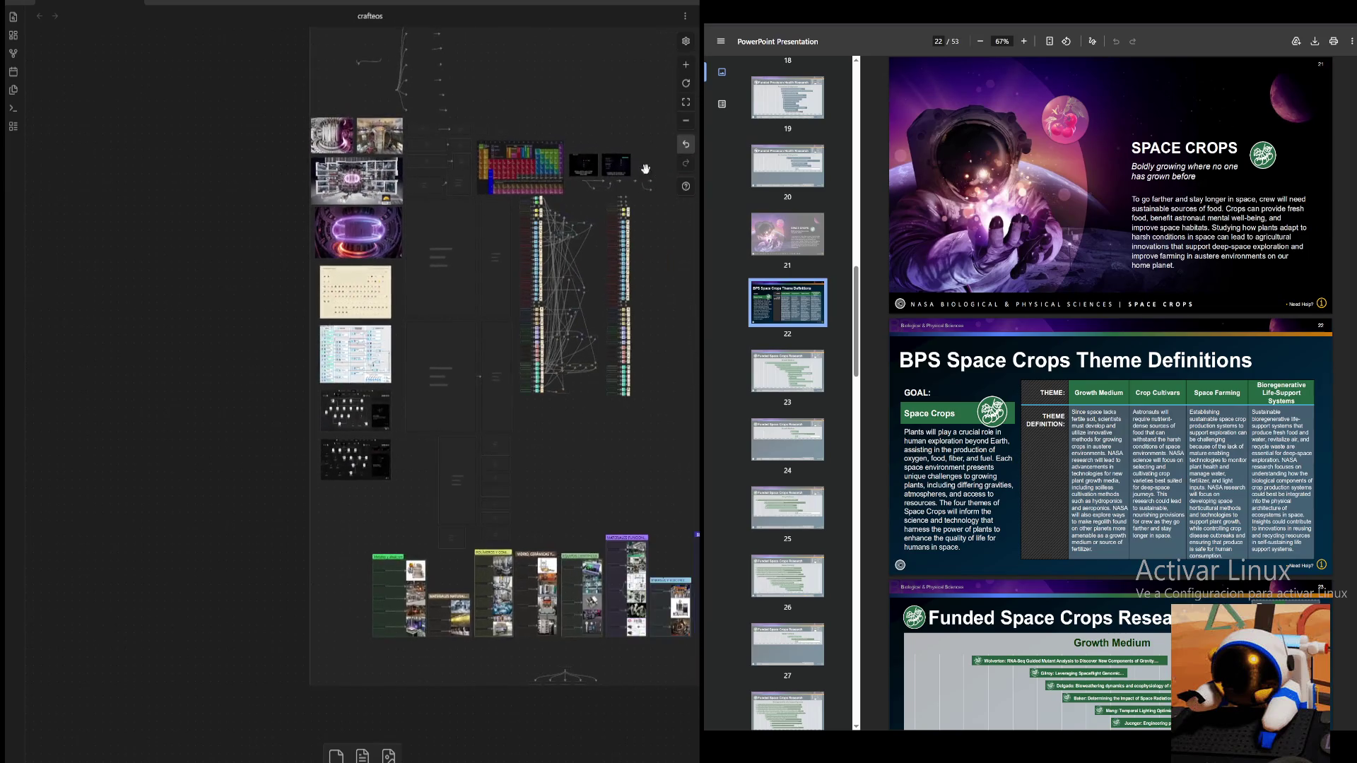
pyautogui.moveTo(638, 128); pyautogui.dragTo(350, 189)
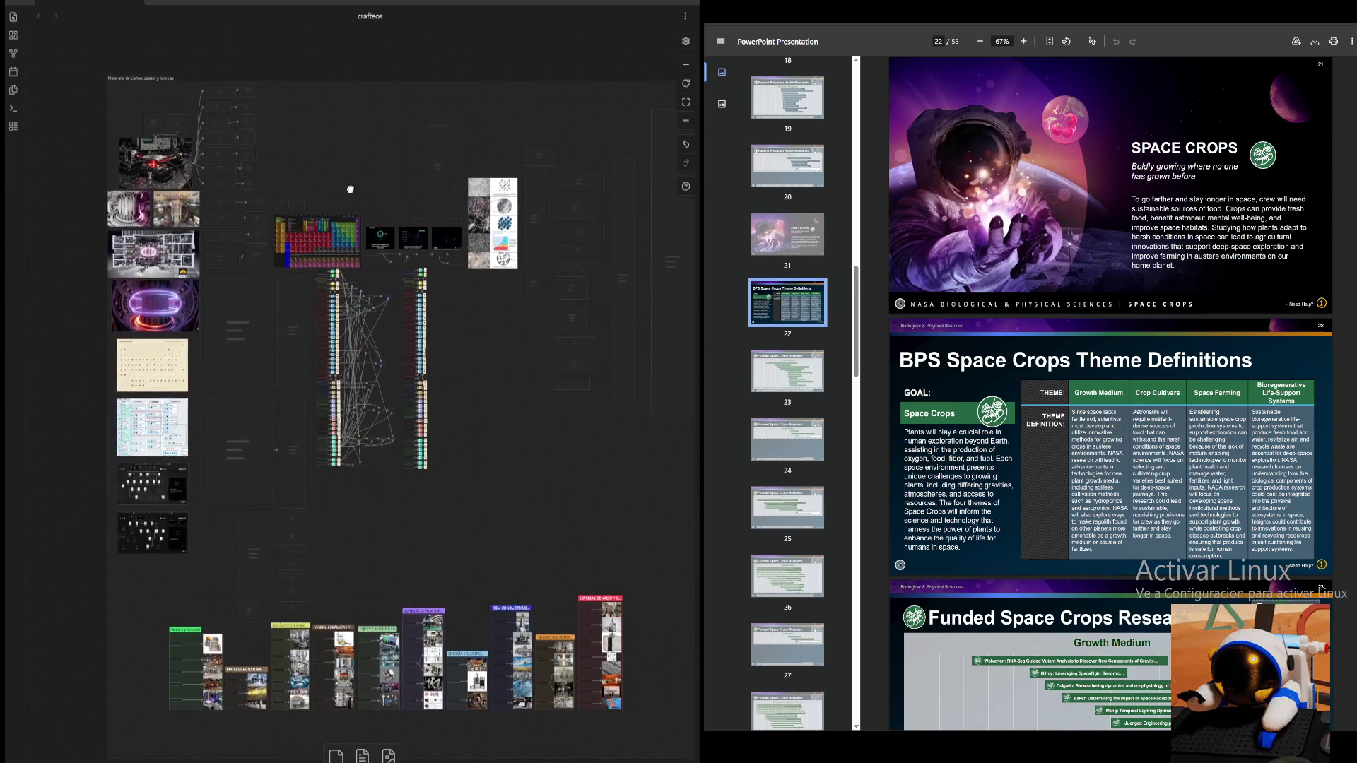
pyautogui.moveTo(536, 385); pyautogui.dragTo(385, 433)
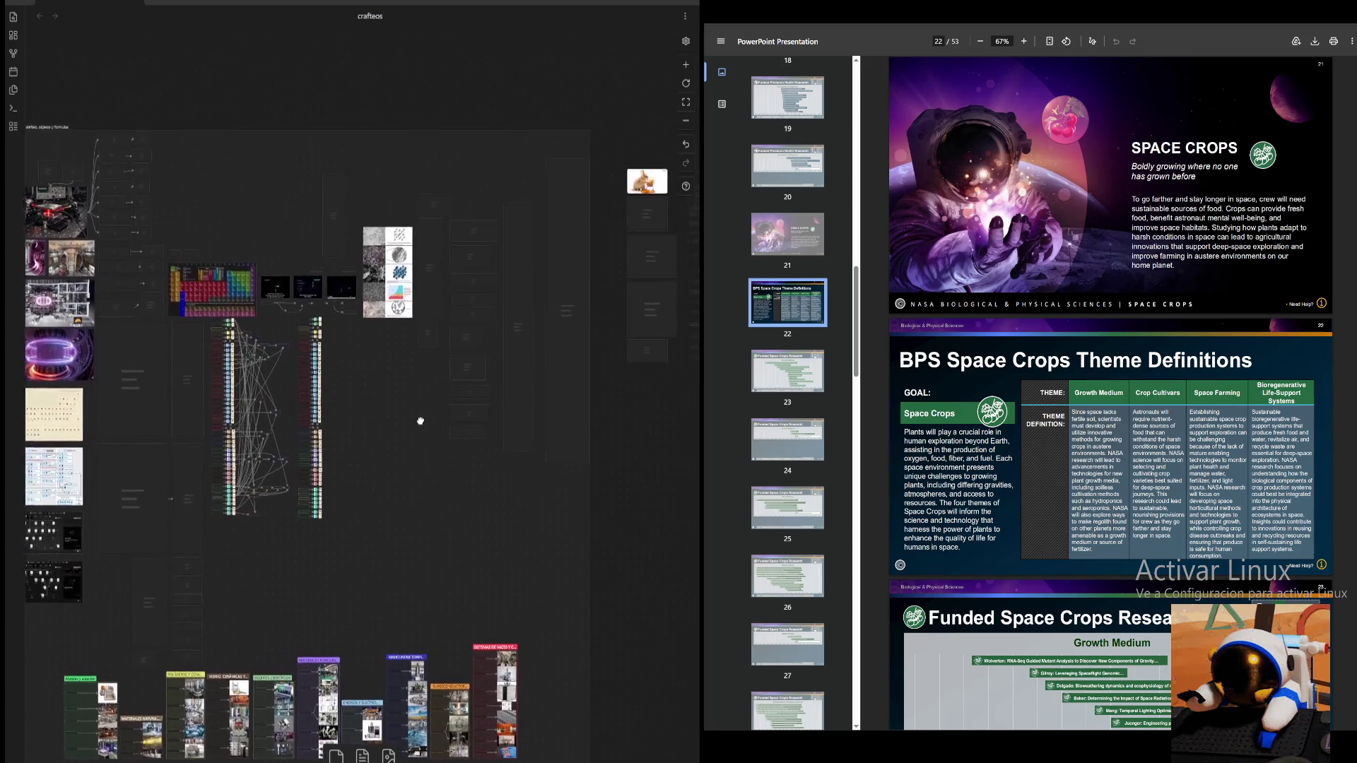
pyautogui.hscroll(5, 385, 433)
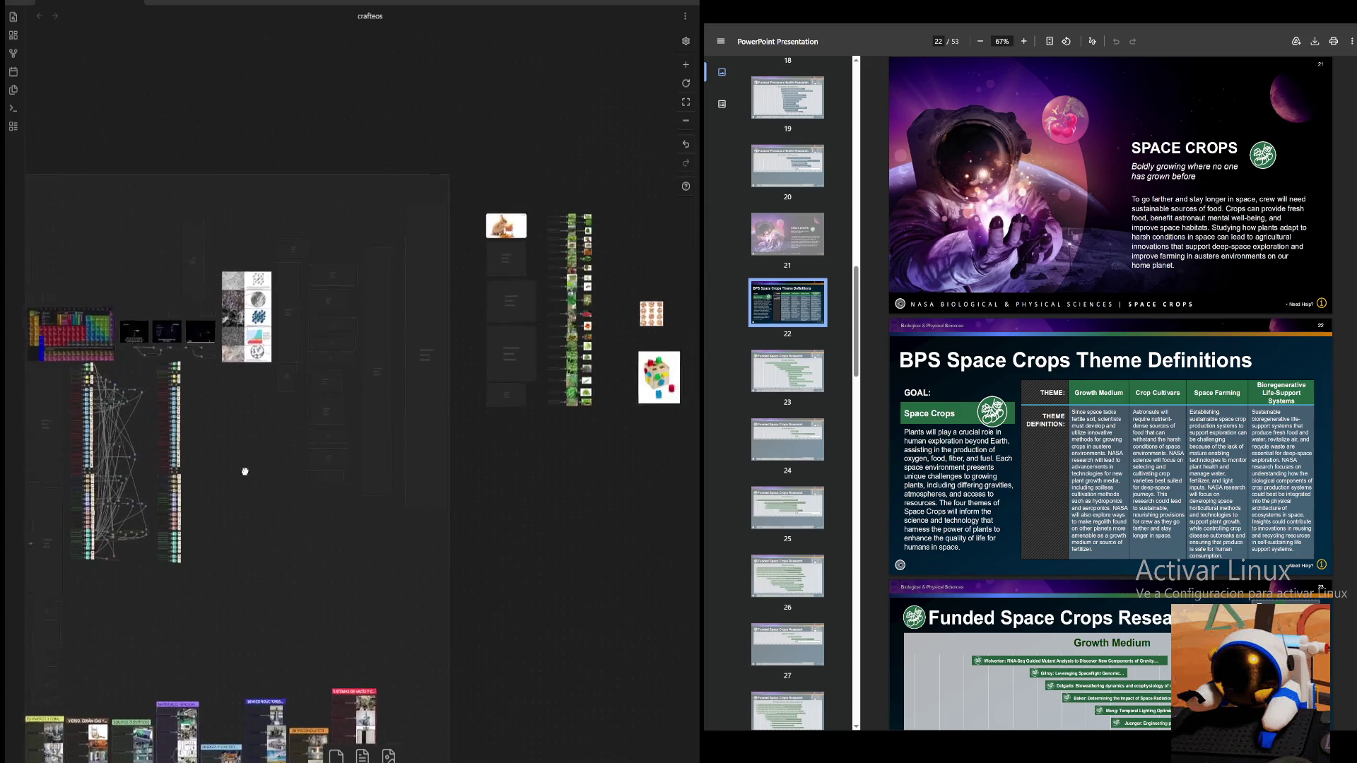
# - Zoom in twice and frame the rabbit image, crop tables and plant photo column
pyautogui.click(682, 67)
pyautogui.click(682, 67)
pyautogui.moveTo(633, 95)
pyautogui.mouseDown()
pyautogui.moveTo(438, 433)
pyautogui.moveTo(447, 390)
pyautogui.mouseUp()
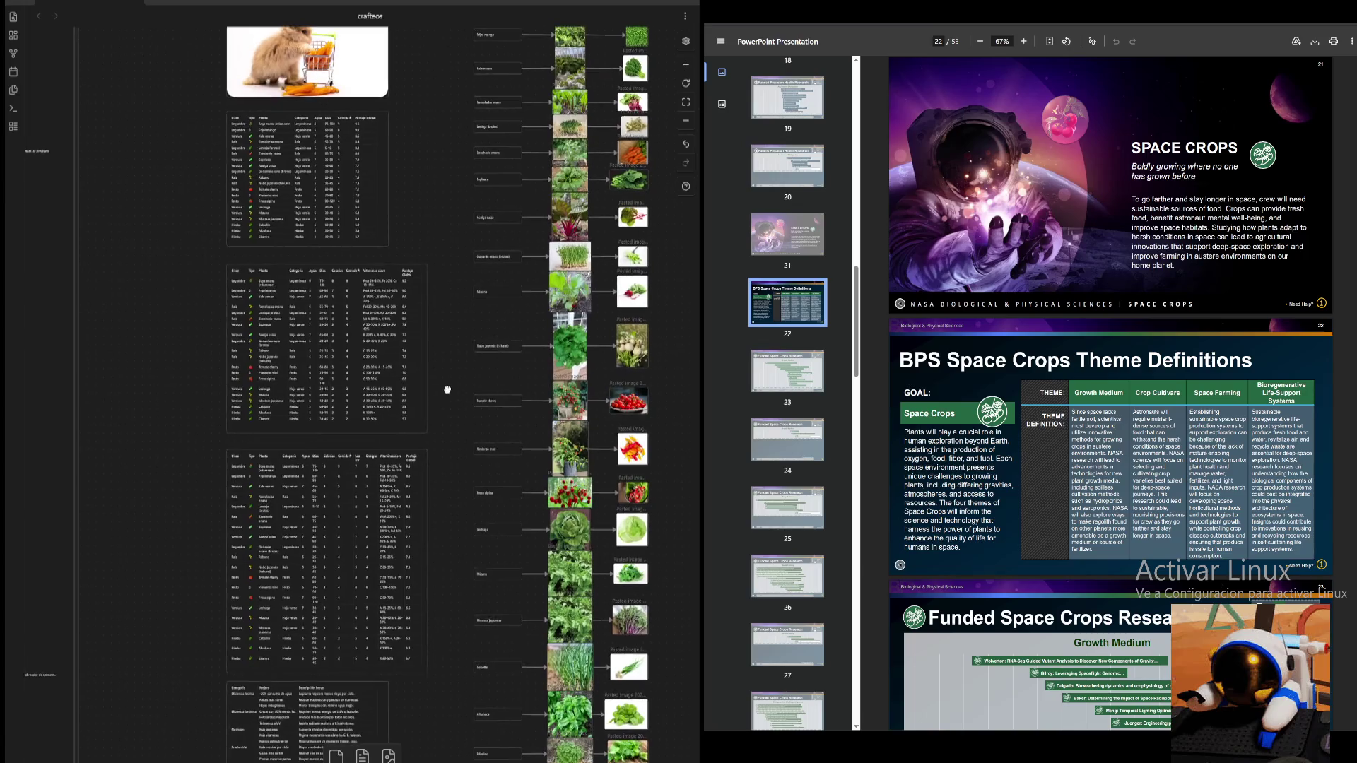
pyautogui.hscroll(3, 467, 366)
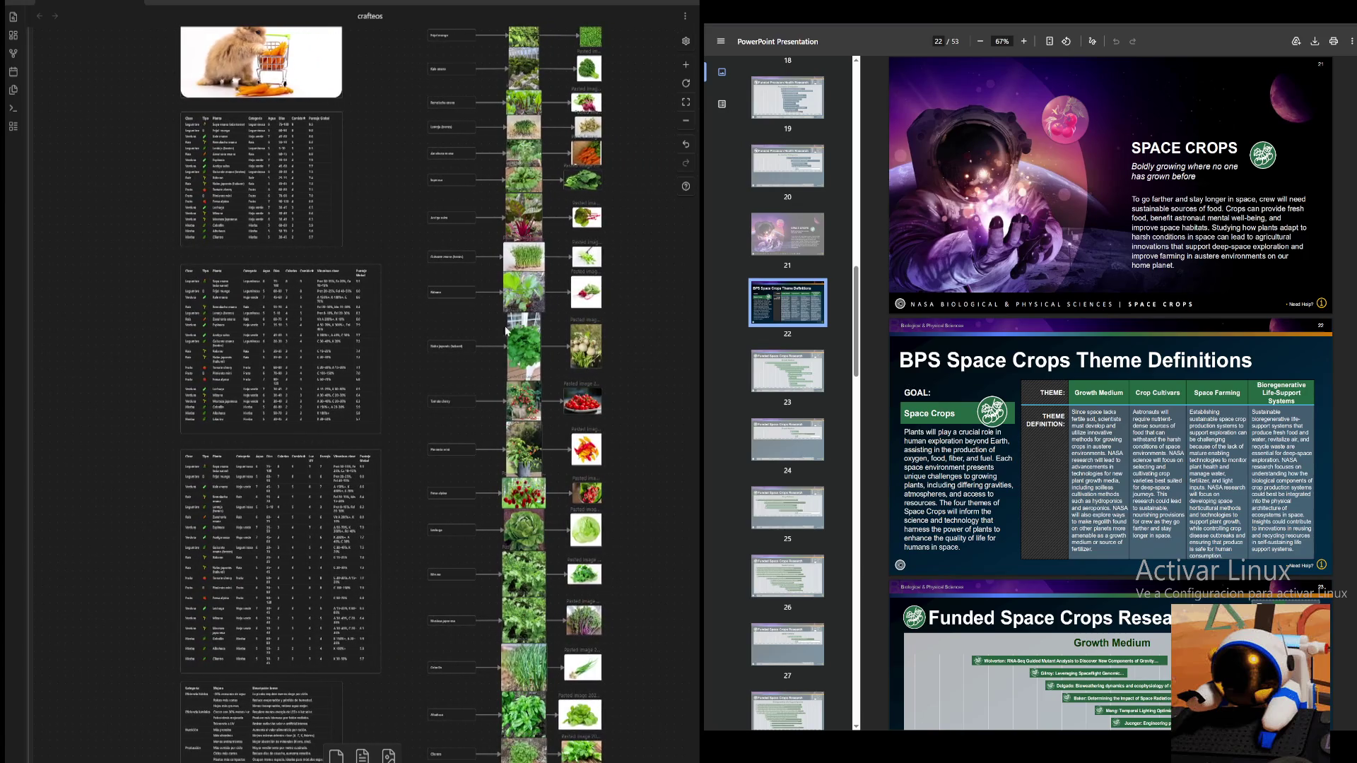
# - Zoom out one step and shift to show the whole canvas layout
pyautogui.click(688, 127)
pyautogui.moveTo(318, 621)
pyautogui.mouseDown()
pyautogui.moveTo(585, 383)
pyautogui.moveTo(778, 399)
pyautogui.mouseUp()
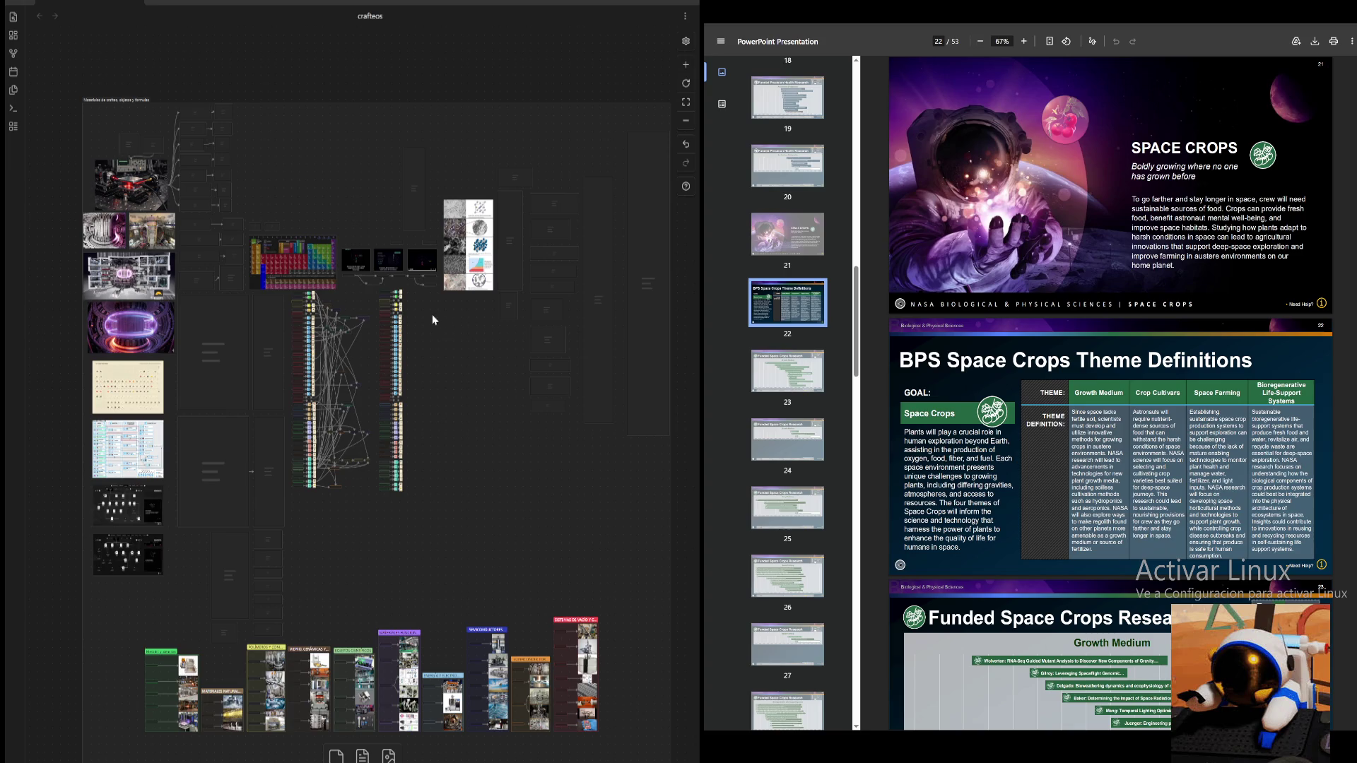
# - Enlarge a plant table to fill the pane, then zoom back out to several plant tables
pyautogui.moveTo(507, 339); pyautogui.dragTo(454, 314)
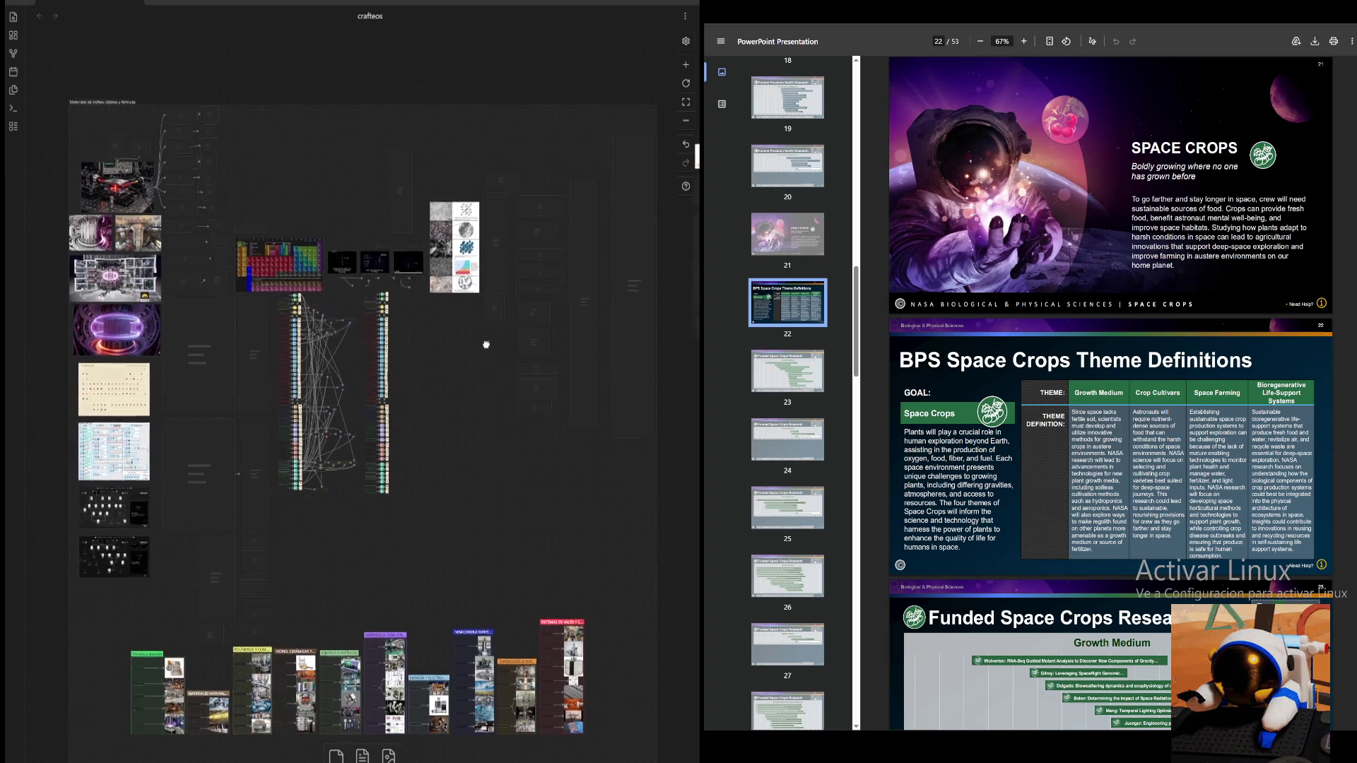
pyautogui.scroll(5, 454, 314)
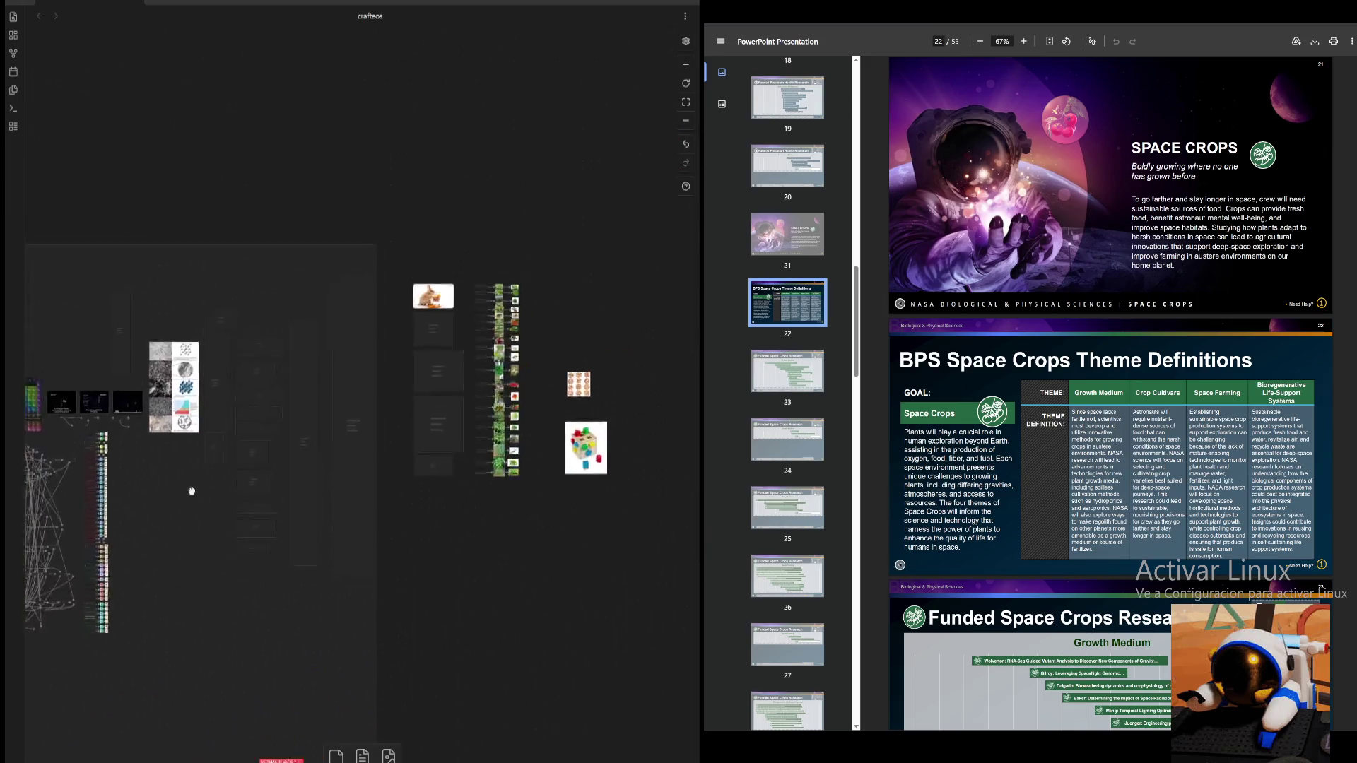
pyautogui.scroll(5, 682, 57)
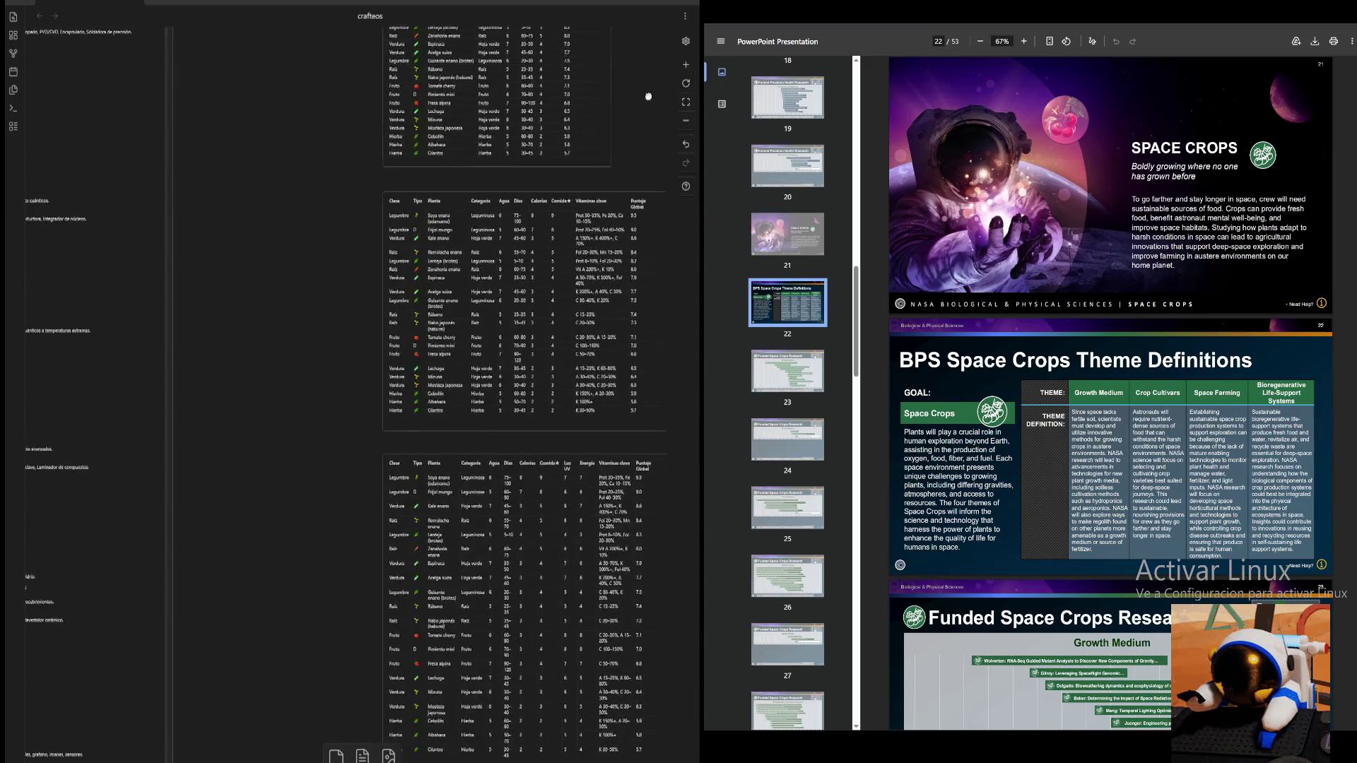
pyautogui.click(684, 64)
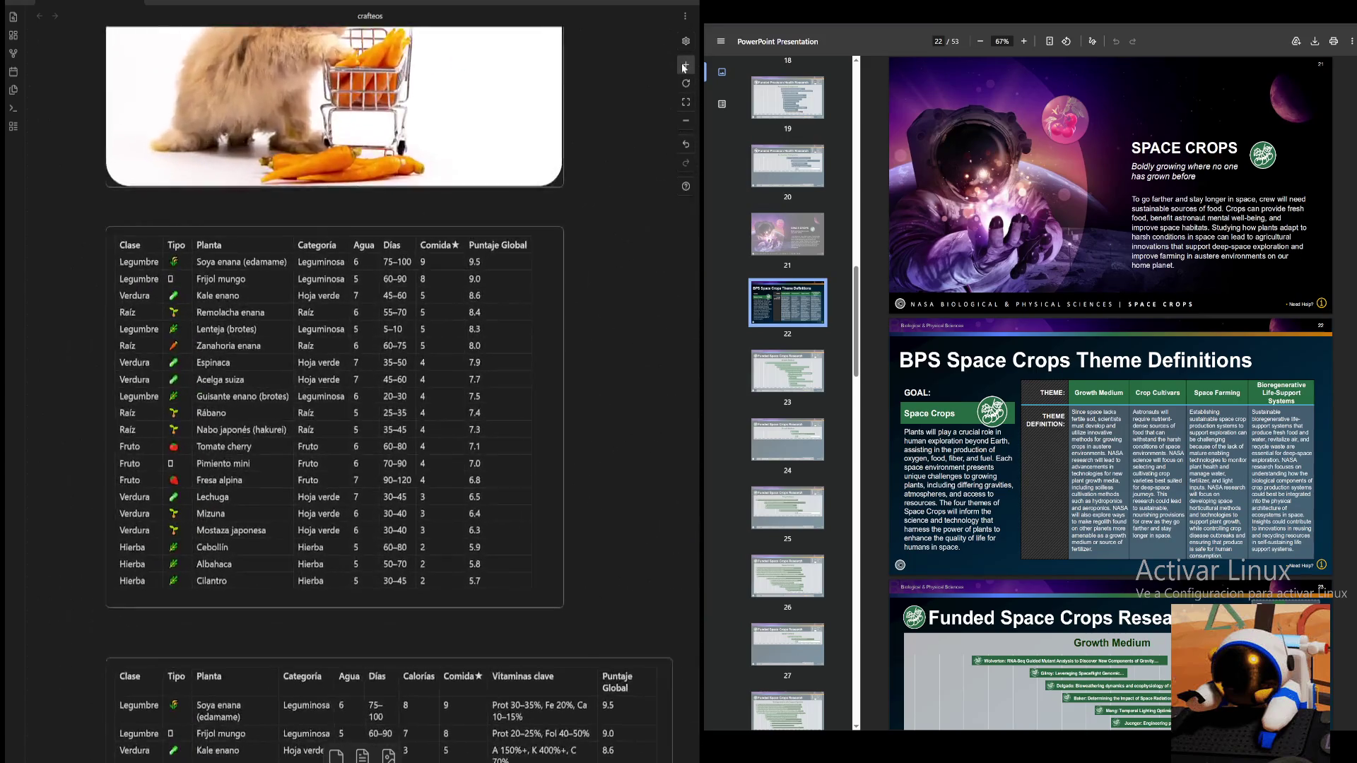
pyautogui.scroll(-1, 660, 203)
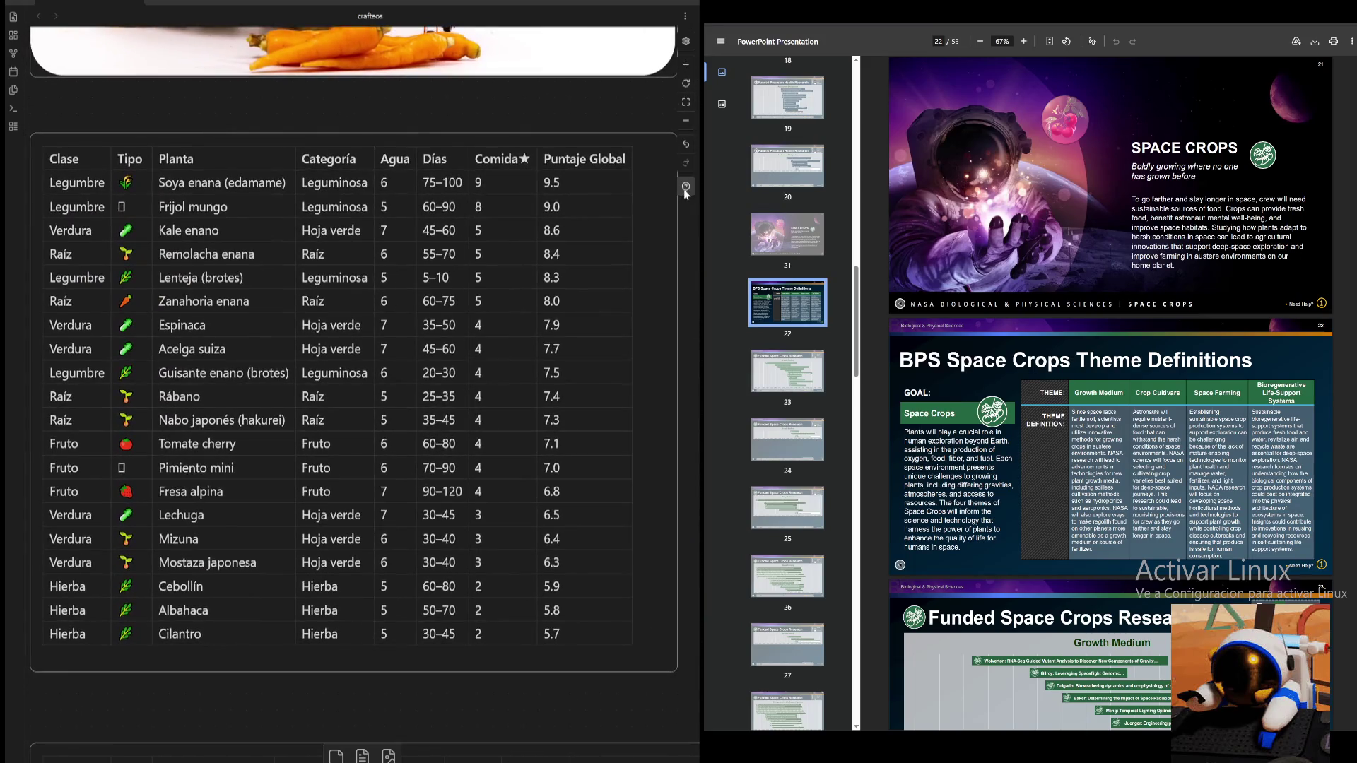
pyautogui.scroll(-2, 670, 186)
pyautogui.scroll(-2, 532, 136)
pyautogui.scroll(-2, 533, 135)
pyautogui.click(686, 120)
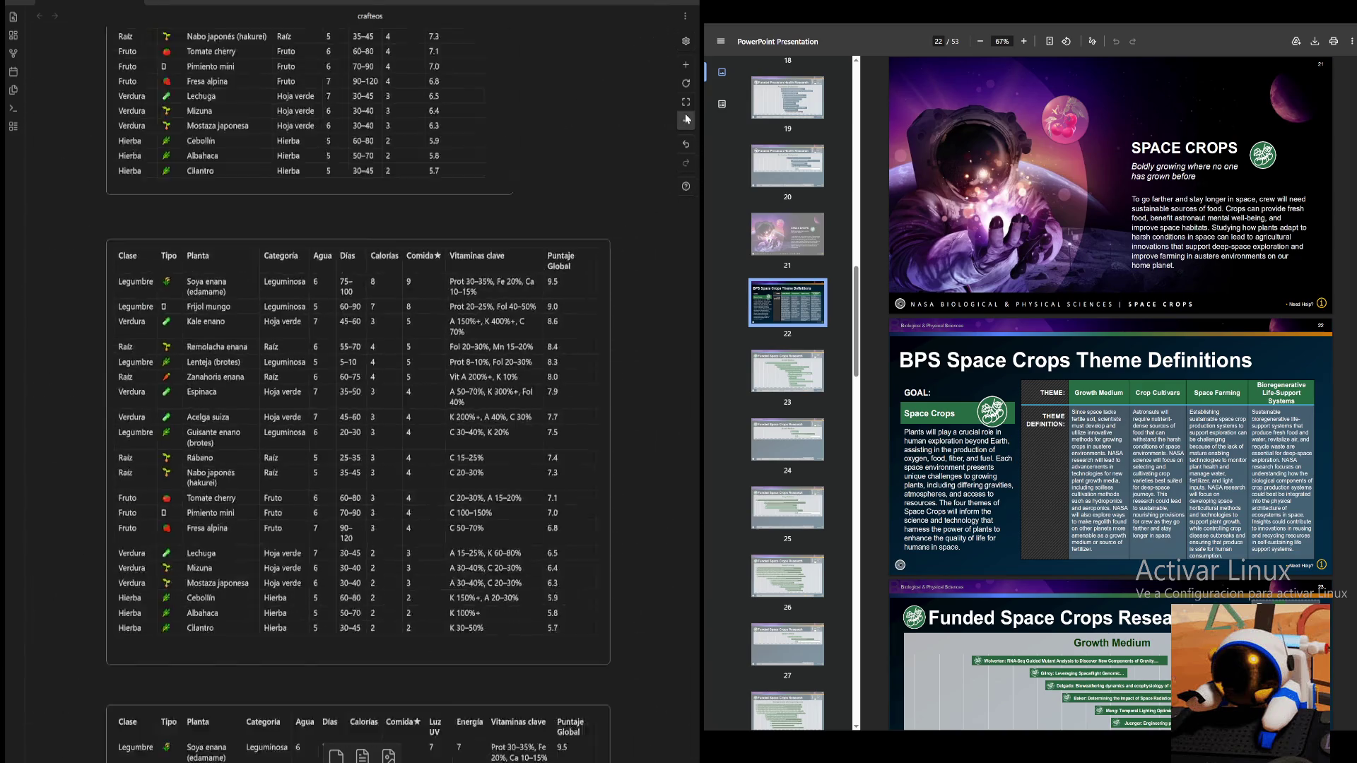
pyautogui.scroll(2, 659, 514)
pyautogui.scroll(-3, 658, 514)
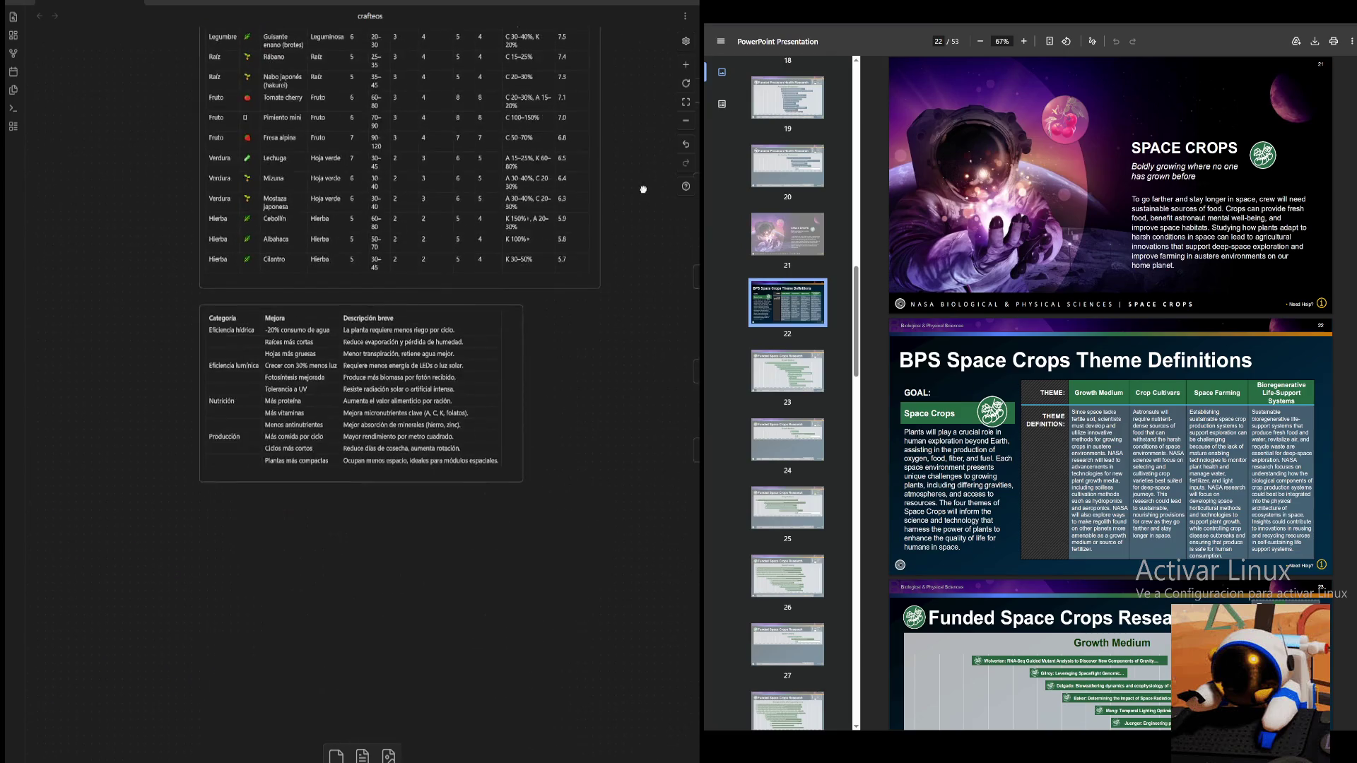
pyautogui.scroll(-5, 101, 380)
pyautogui.scroll(-3, 638, 147)
pyautogui.scroll(-2, 521, 236)
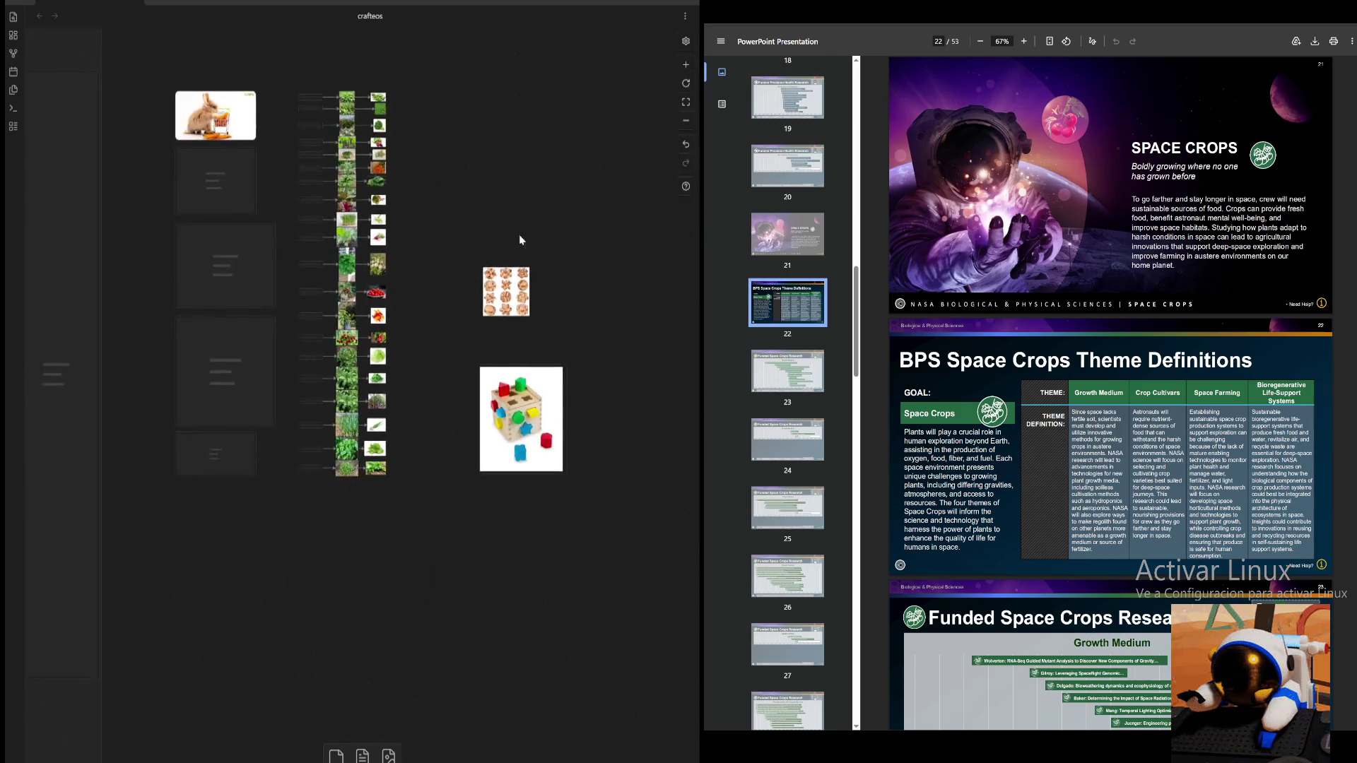
pyautogui.scroll(-2, 473, 277)
pyautogui.click(686, 66)
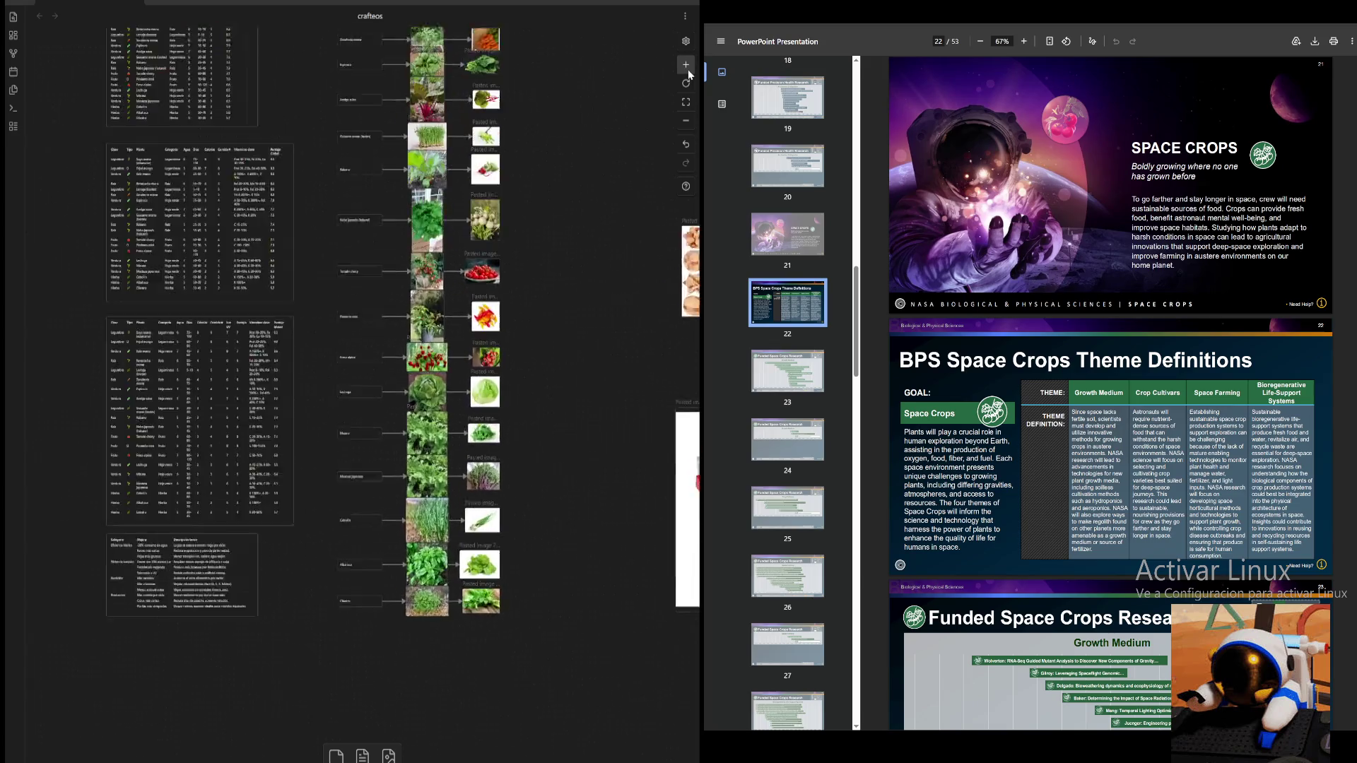
pyautogui.scroll(-2, 581, 298)
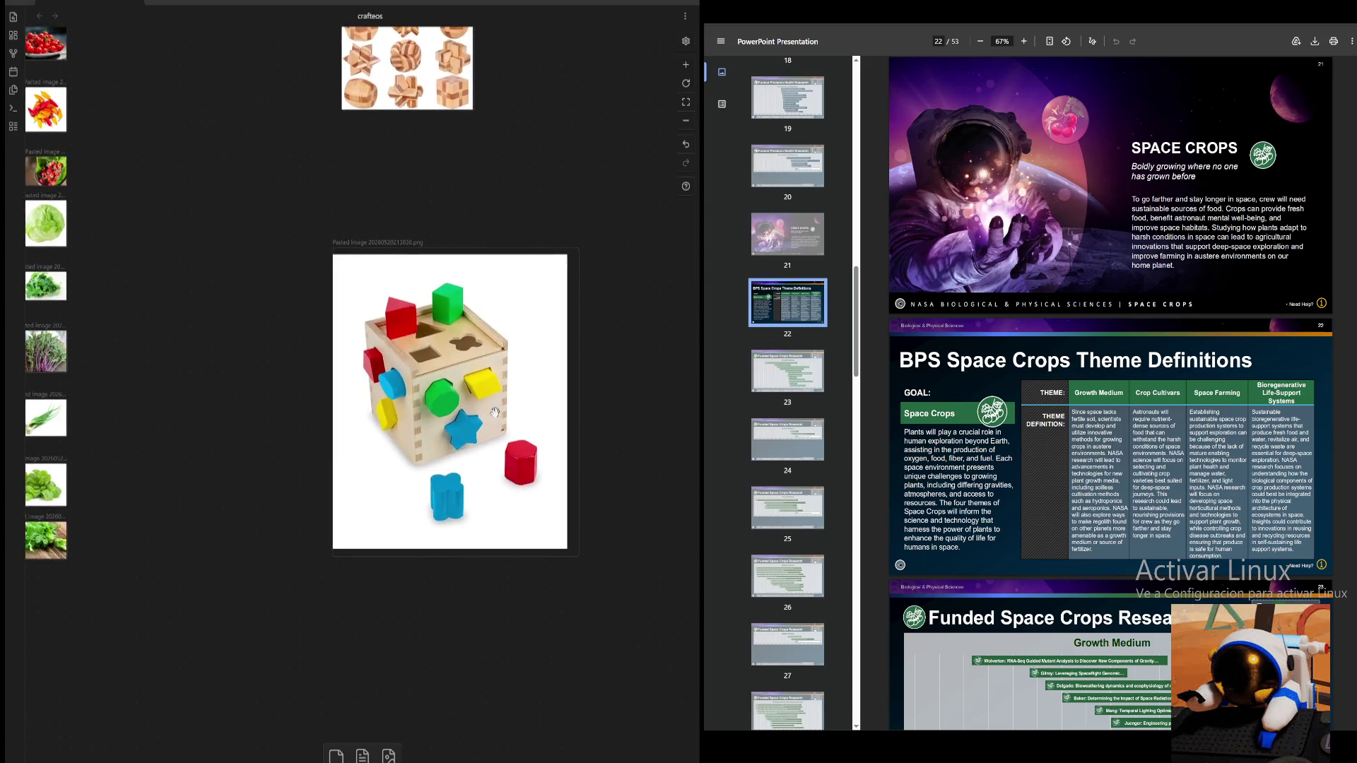
pyautogui.scroll(5, 572, 192)
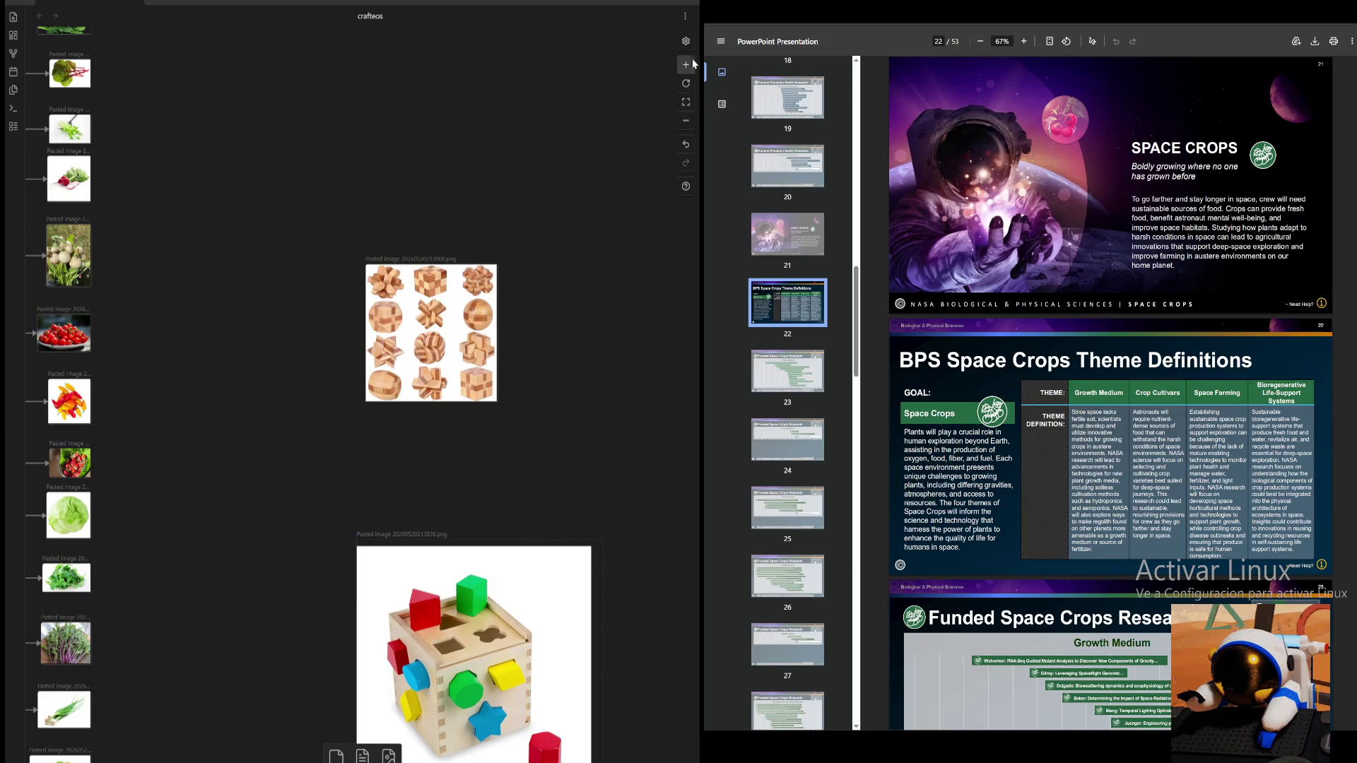
pyautogui.click(686, 65)
pyautogui.scroll(5, 470, 424)
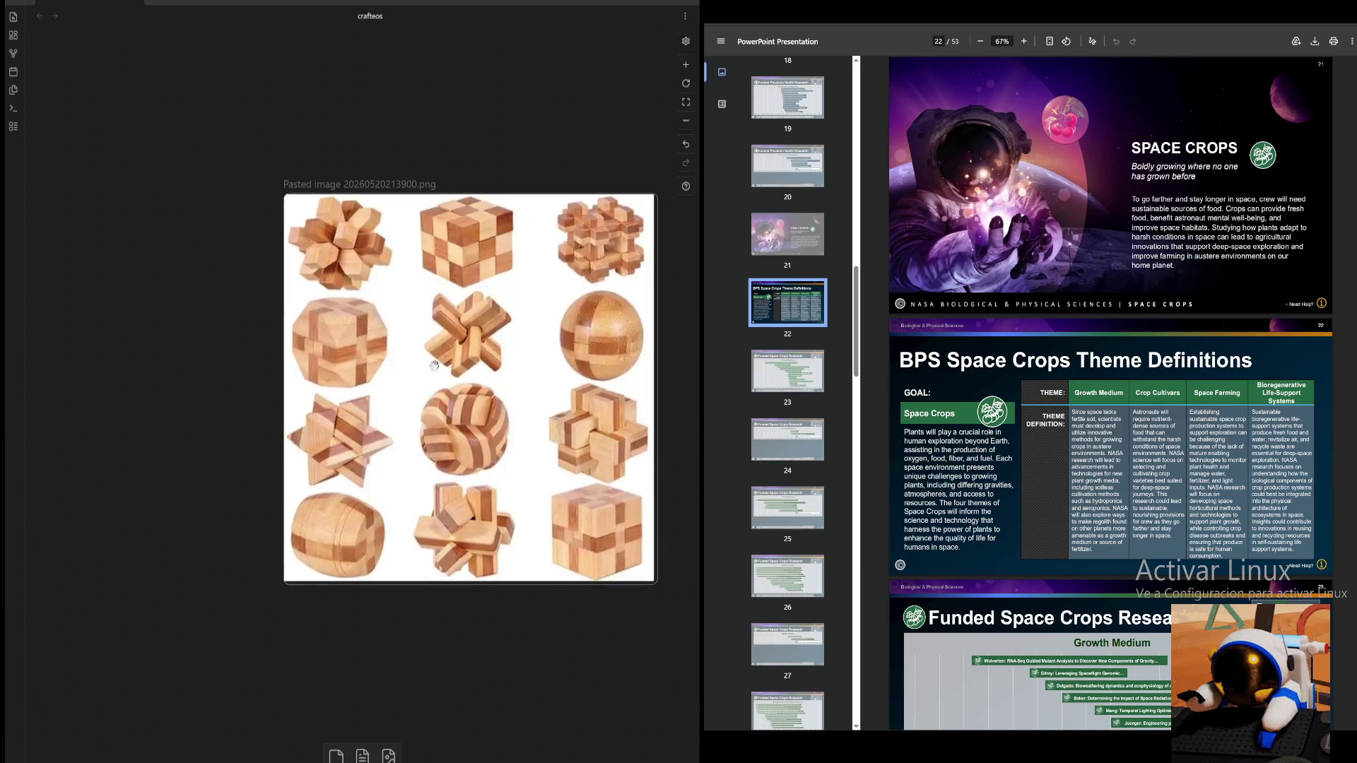
pyautogui.scroll(-5, 614, 665)
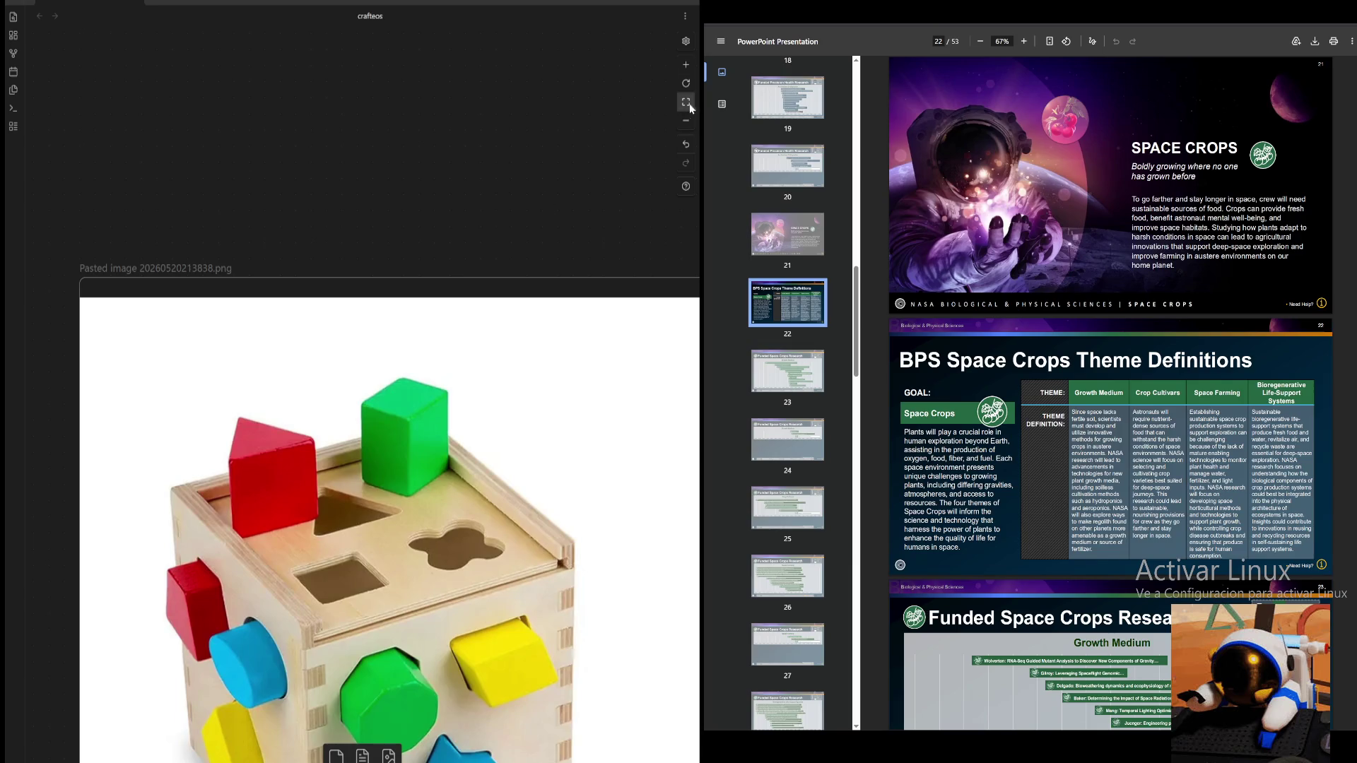
pyautogui.click(685, 119)
pyautogui.scroll(-3, 603, 81)
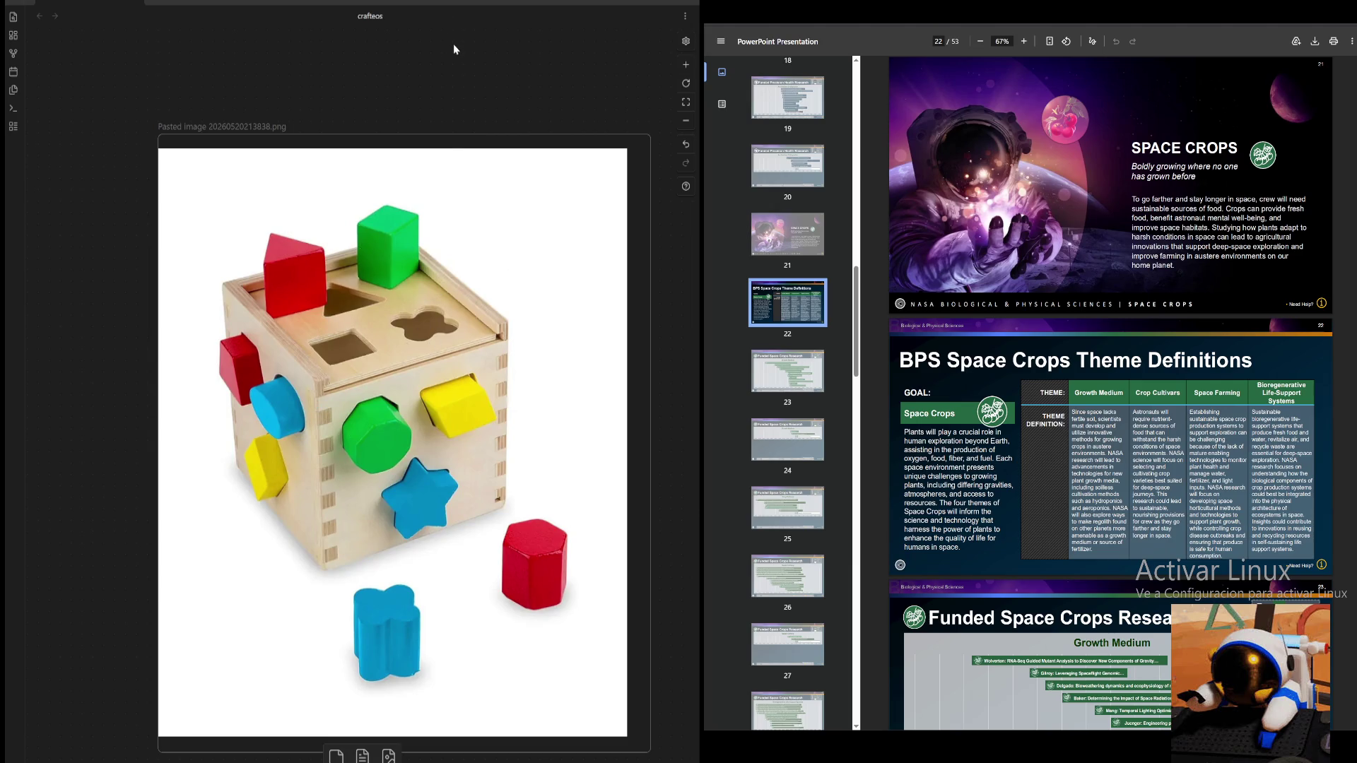
pyautogui.moveTo(453, 49); pyautogui.dragTo(448, 51)
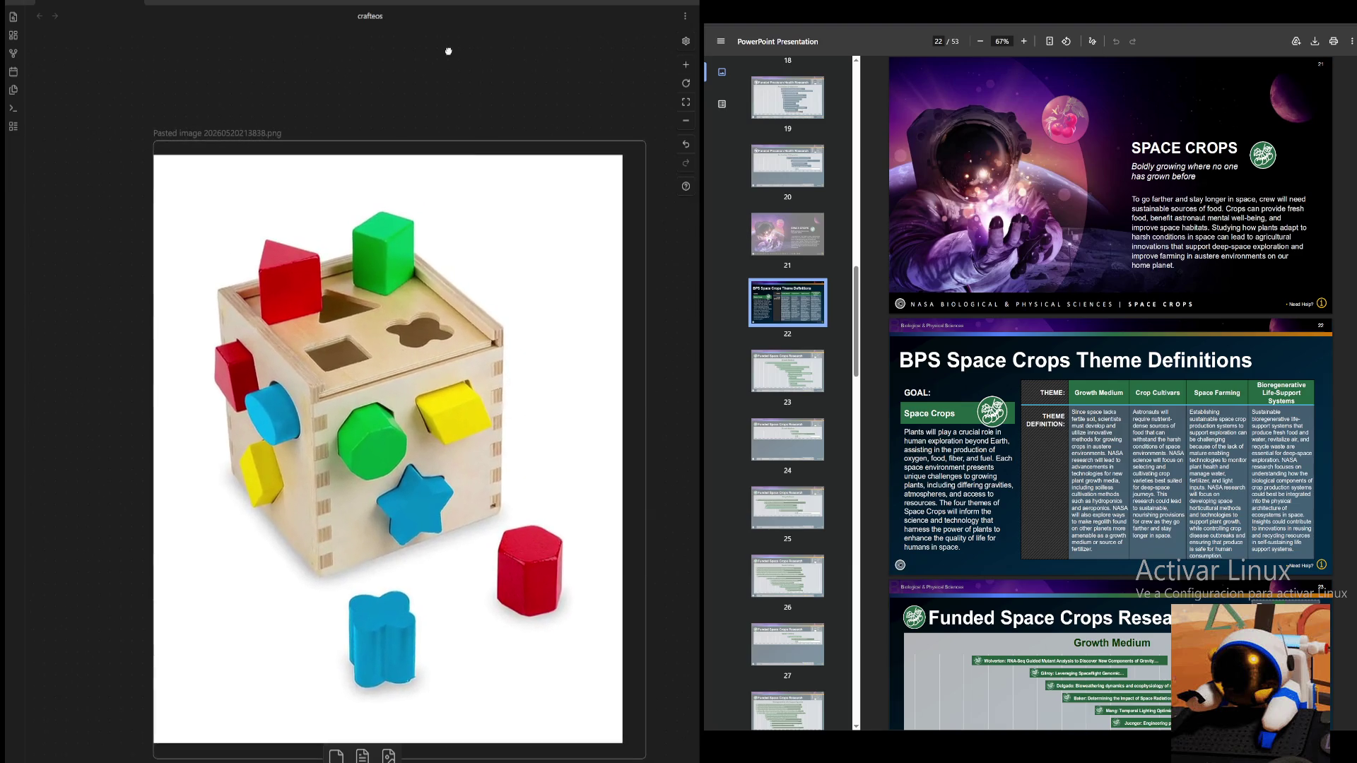
pyautogui.moveTo(448, 51); pyautogui.dragTo(614, 305)
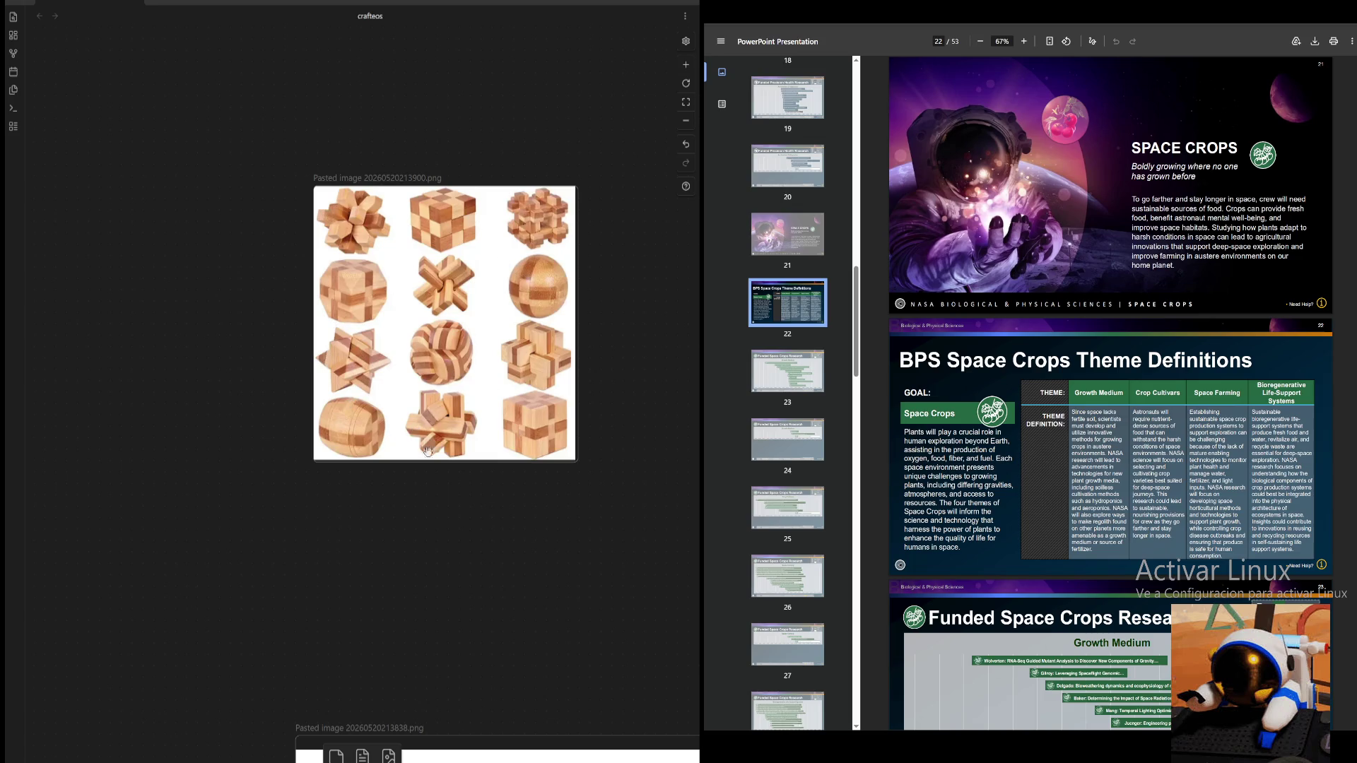
pyautogui.scroll(-2, 418, 448)
pyautogui.scroll(-5, 560, 385)
pyautogui.scroll(5, 576, 389)
pyautogui.scroll(2, 575, 389)
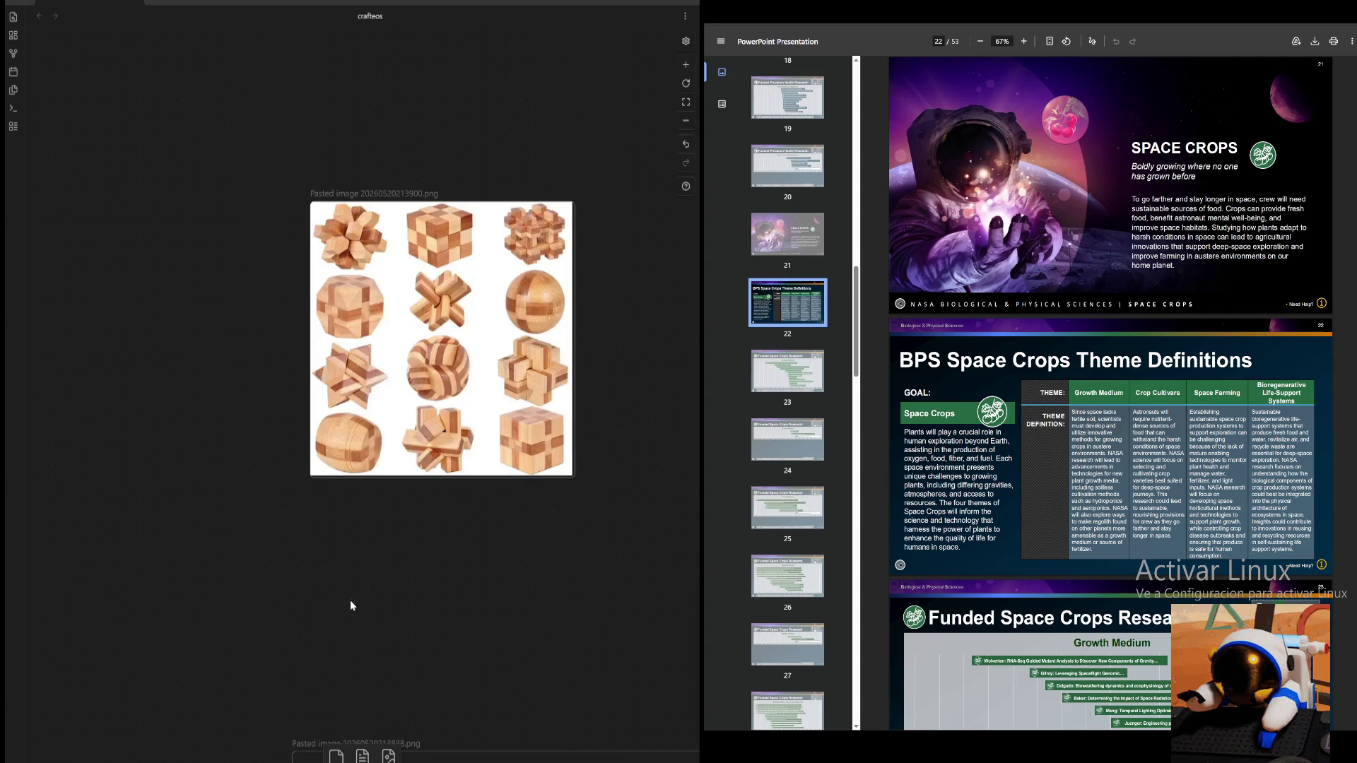
pyautogui.moveTo(261, 621); pyautogui.dragTo(449, 435)
pyautogui.scroll(-3, 448, 435)
pyautogui.scroll(-3, 449, 435)
pyautogui.scroll(-5, 448, 436)
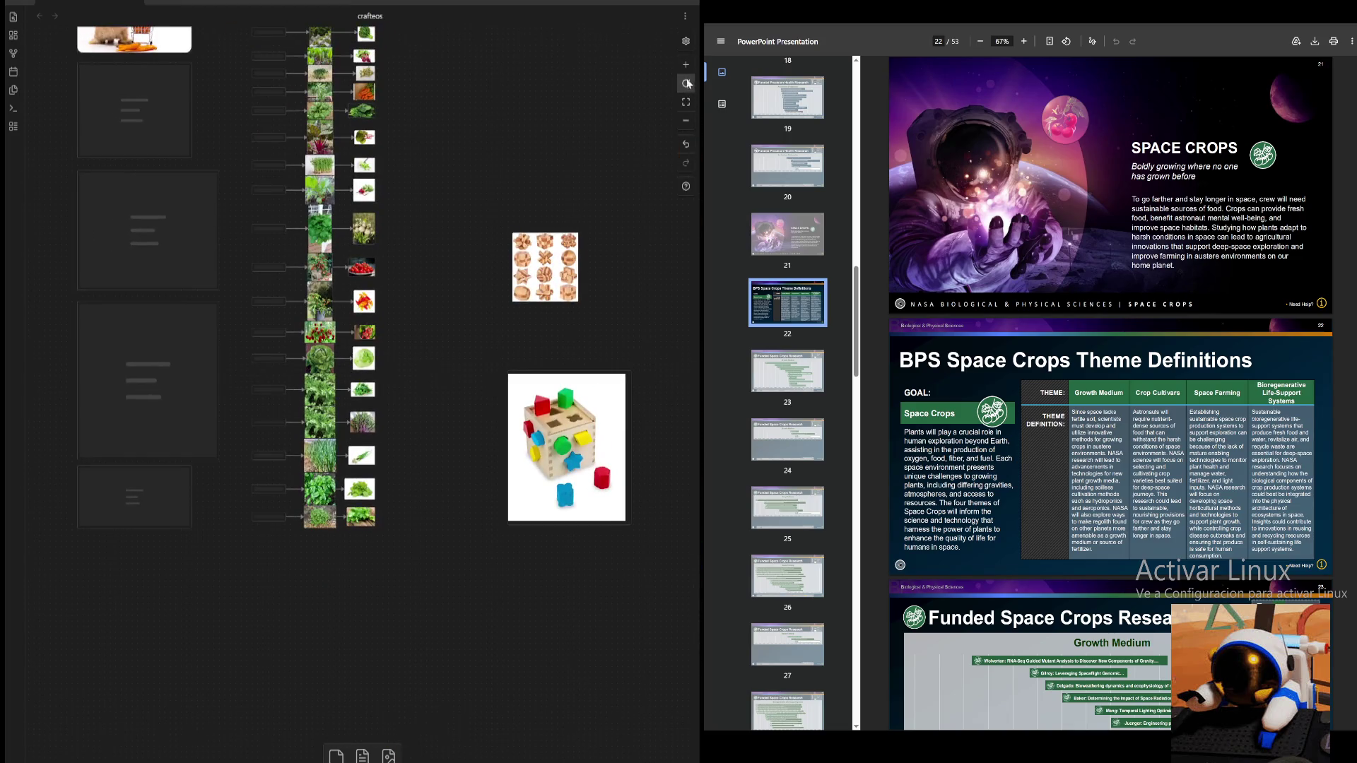
# - Zoom in on the vegetable images and crop tables below the rabbit picture
pyautogui.click(687, 84)
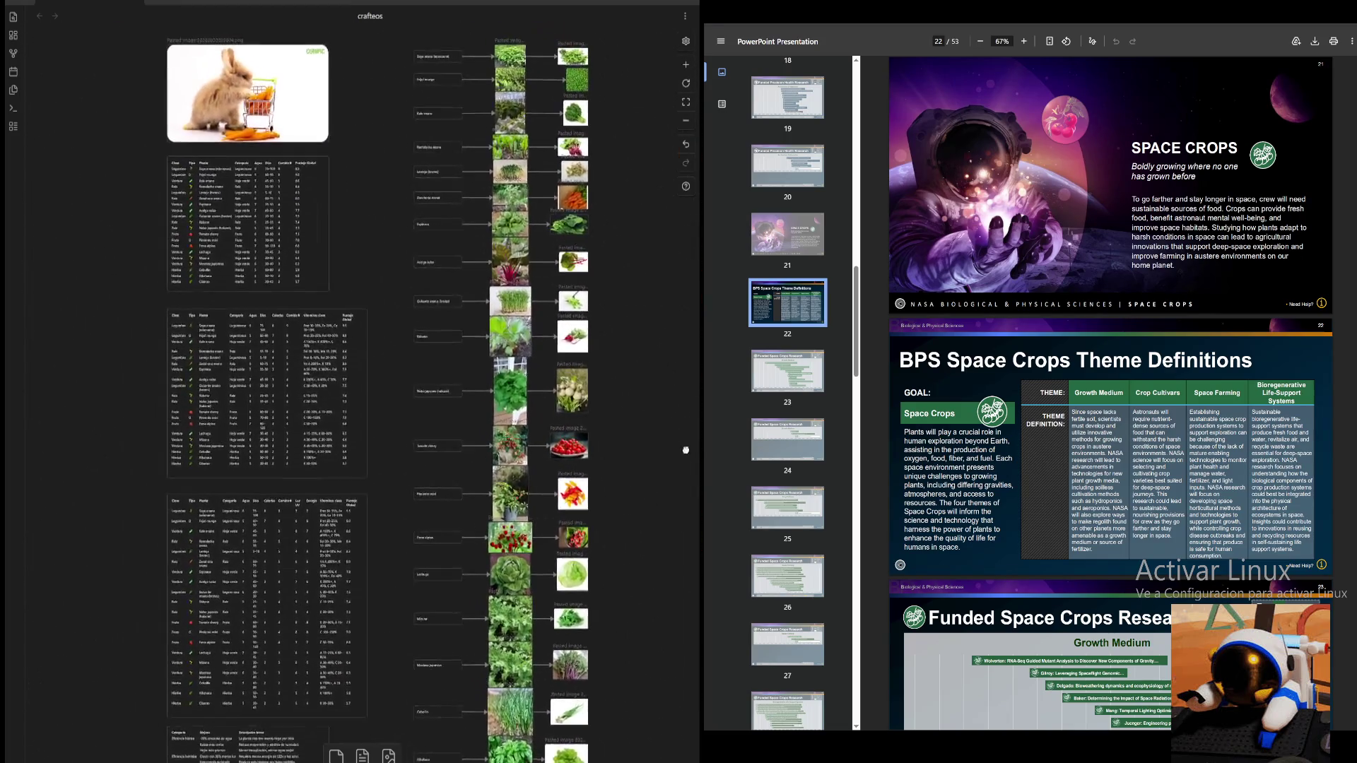
pyautogui.hscroll(-3, 686, 448)
pyautogui.hscroll(-5, 530, 487)
pyautogui.hscroll(-5, 418, 524)
pyautogui.hscroll(5, 418, 524)
pyautogui.hscroll(2, 636, 328)
pyautogui.scroll(-3, 643, 222)
pyautogui.scroll(-3, 637, 128)
pyautogui.scroll(-1, 636, 128)
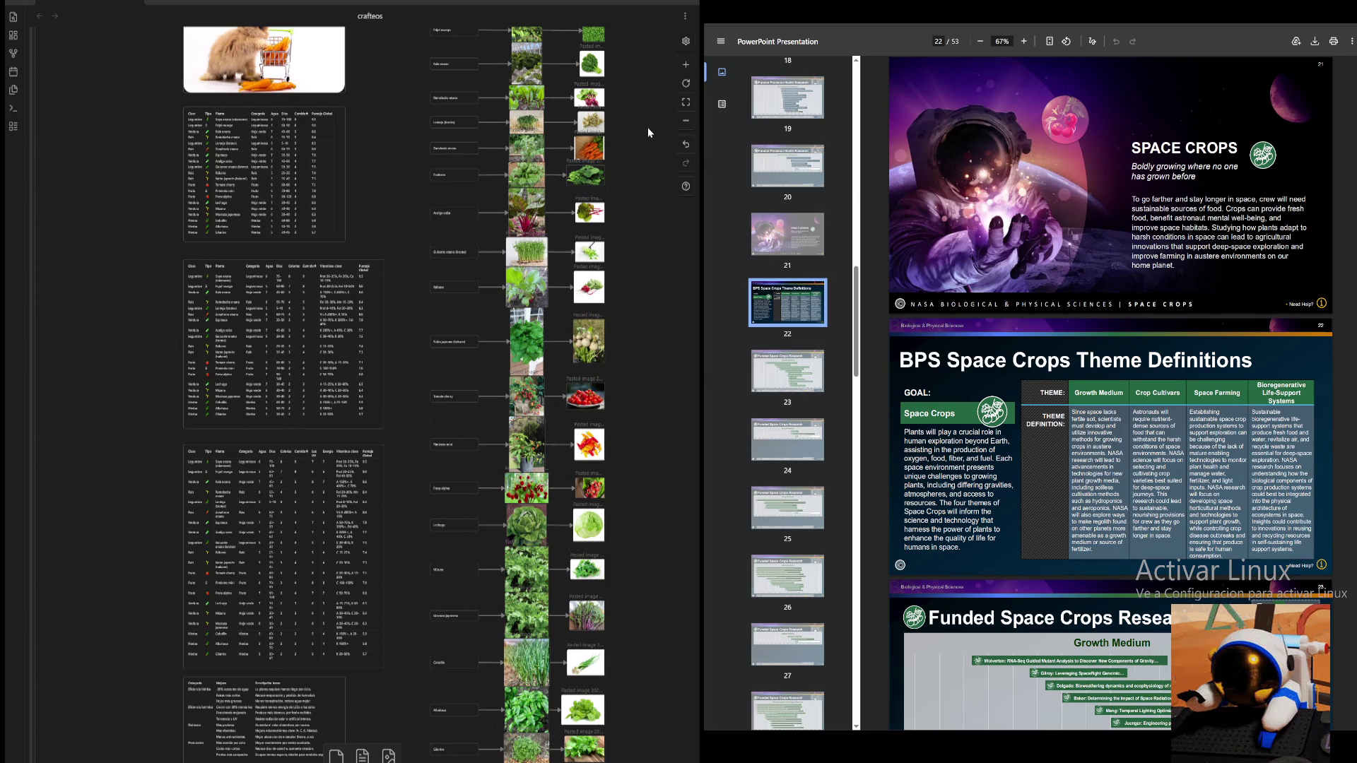
pyautogui.scroll(1, 648, 127)
pyautogui.scroll(2, 637, 158)
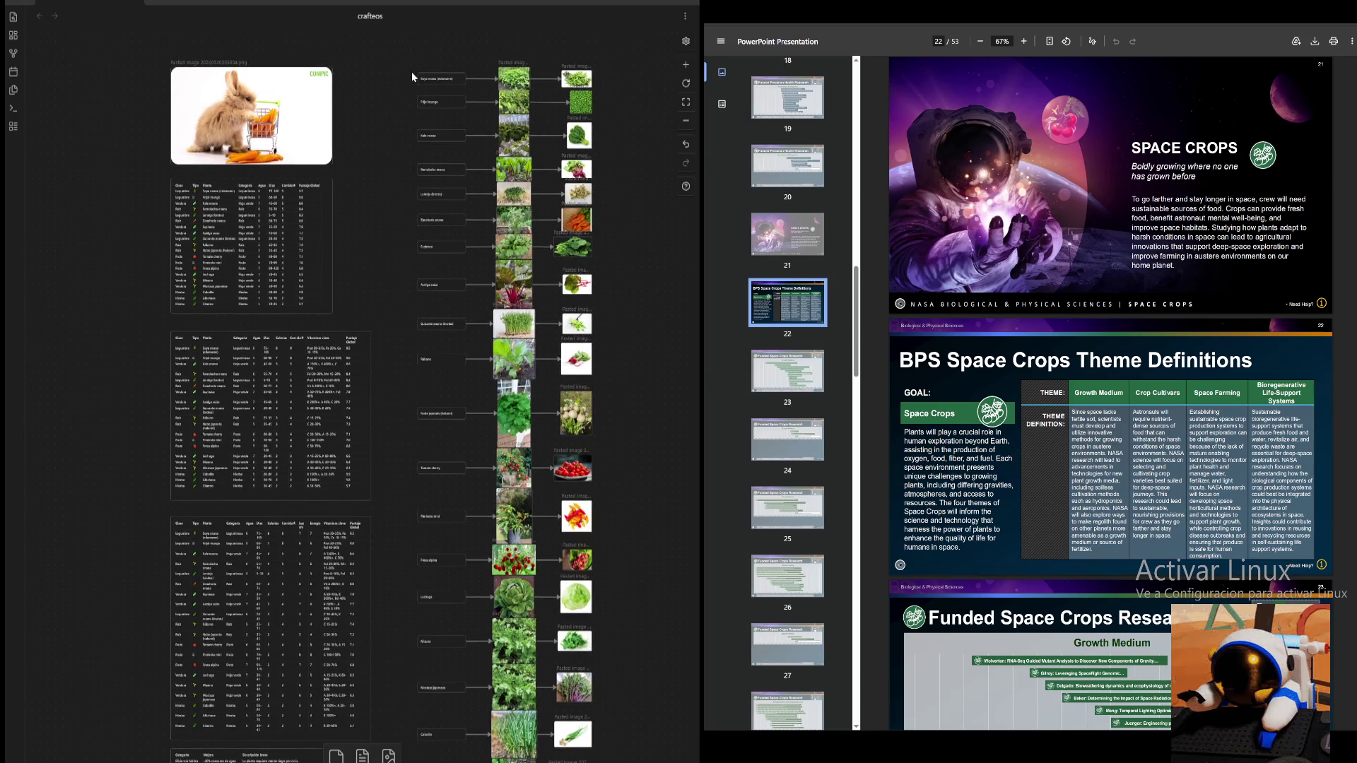
pyautogui.scroll(-1, 551, 125)
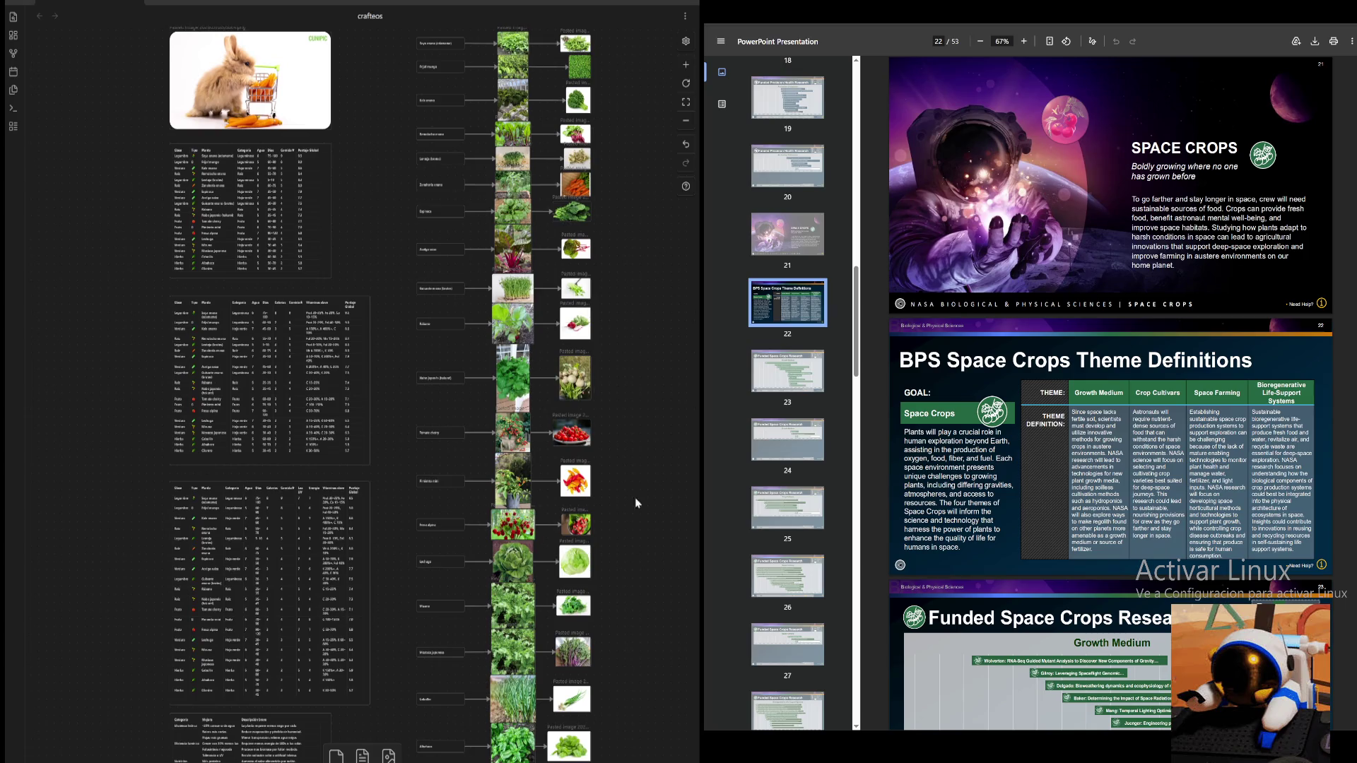
pyautogui.scroll(-2, 634, 515)
pyautogui.scroll(-1, 672, 85)
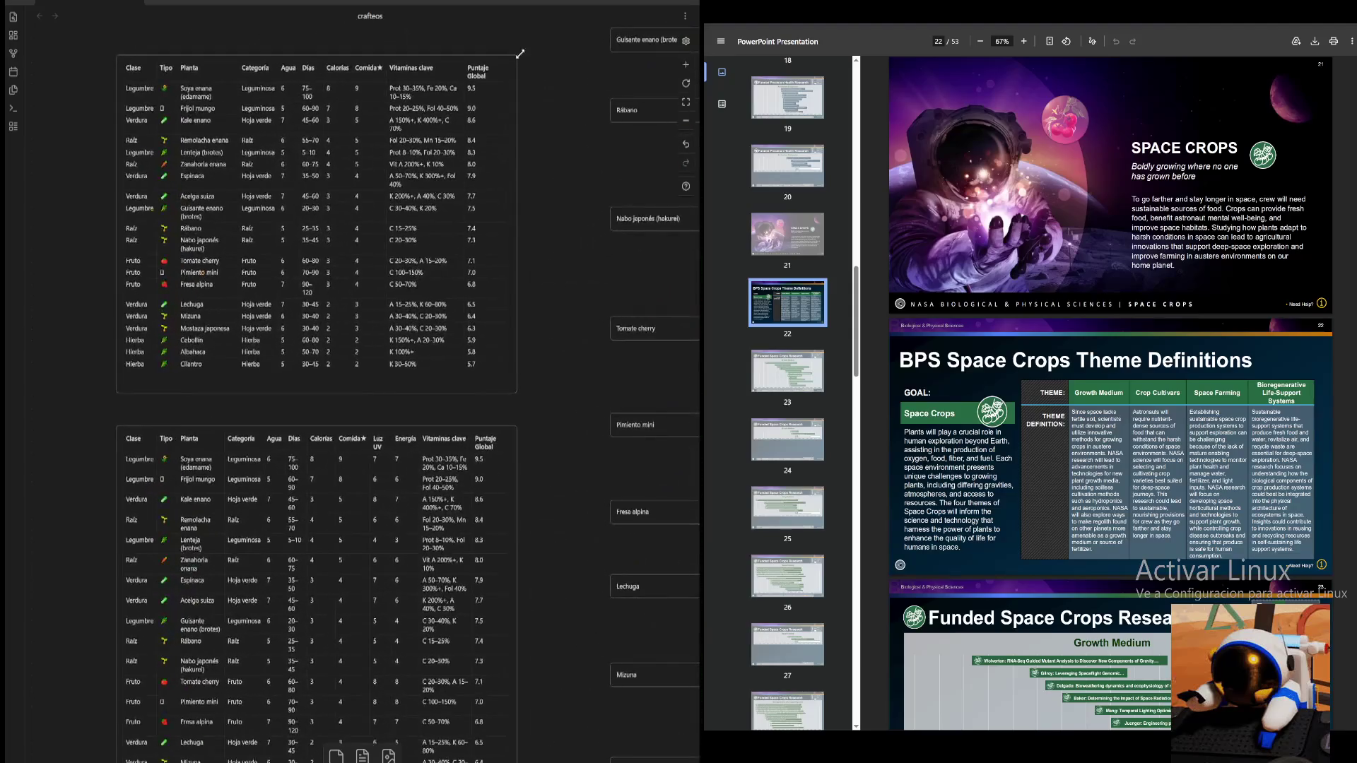
pyautogui.scroll(5, 611, 447)
pyautogui.scroll(-3, 611, 446)
pyautogui.scroll(3, 570, 325)
pyautogui.scroll(-5, 590, 460)
pyautogui.scroll(-3, 410, 508)
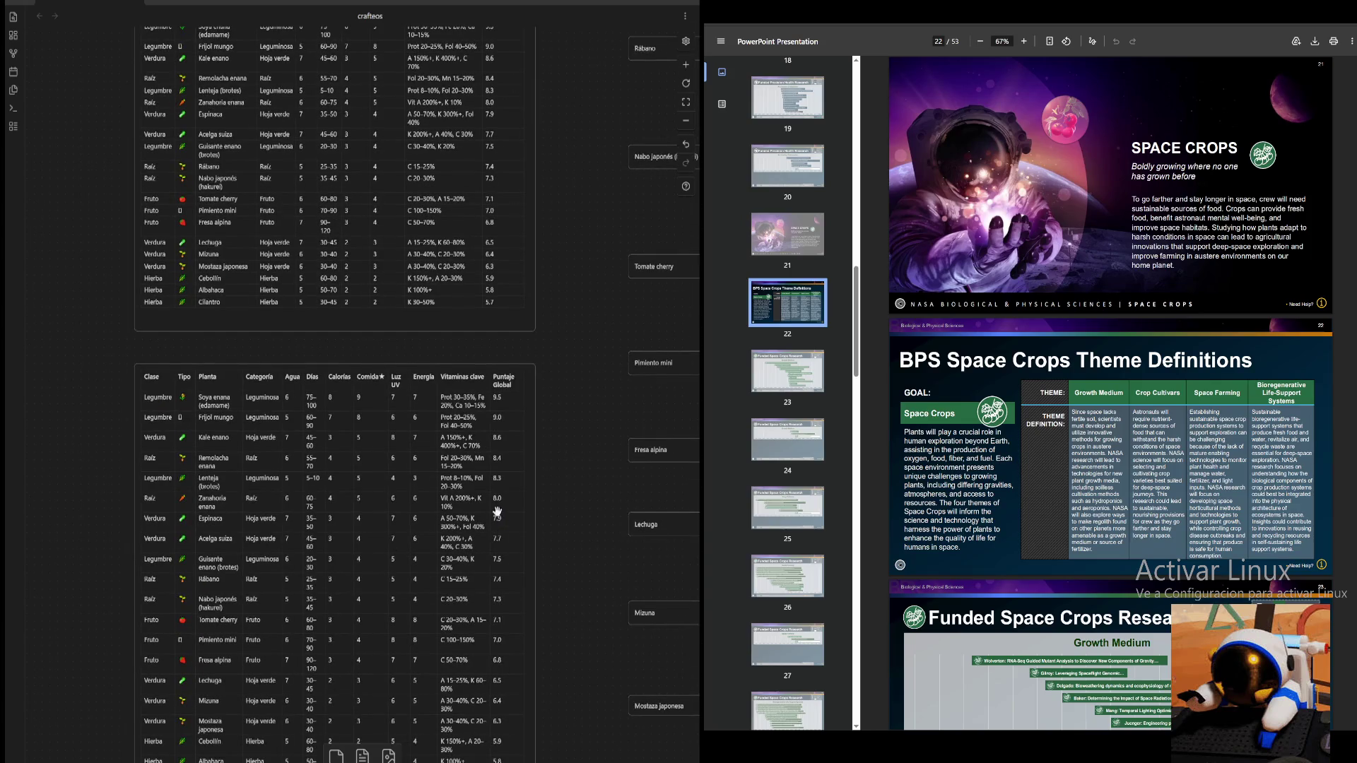
pyautogui.scroll(-3, 564, 488)
pyautogui.scroll(3, 515, 136)
pyautogui.scroll(2, 545, 197)
pyautogui.scroll(2, 600, 563)
pyautogui.scroll(-3, 595, 291)
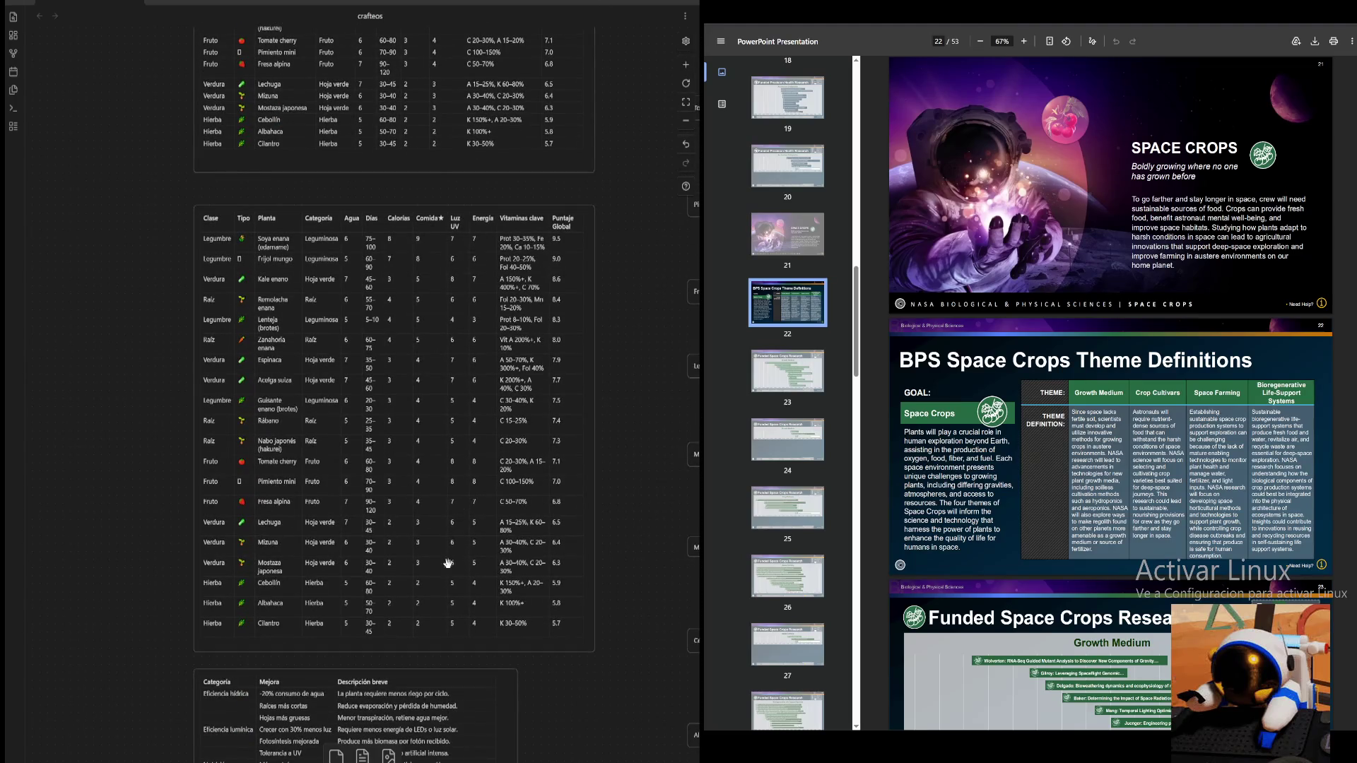
pyautogui.scroll(-4, 630, 650)
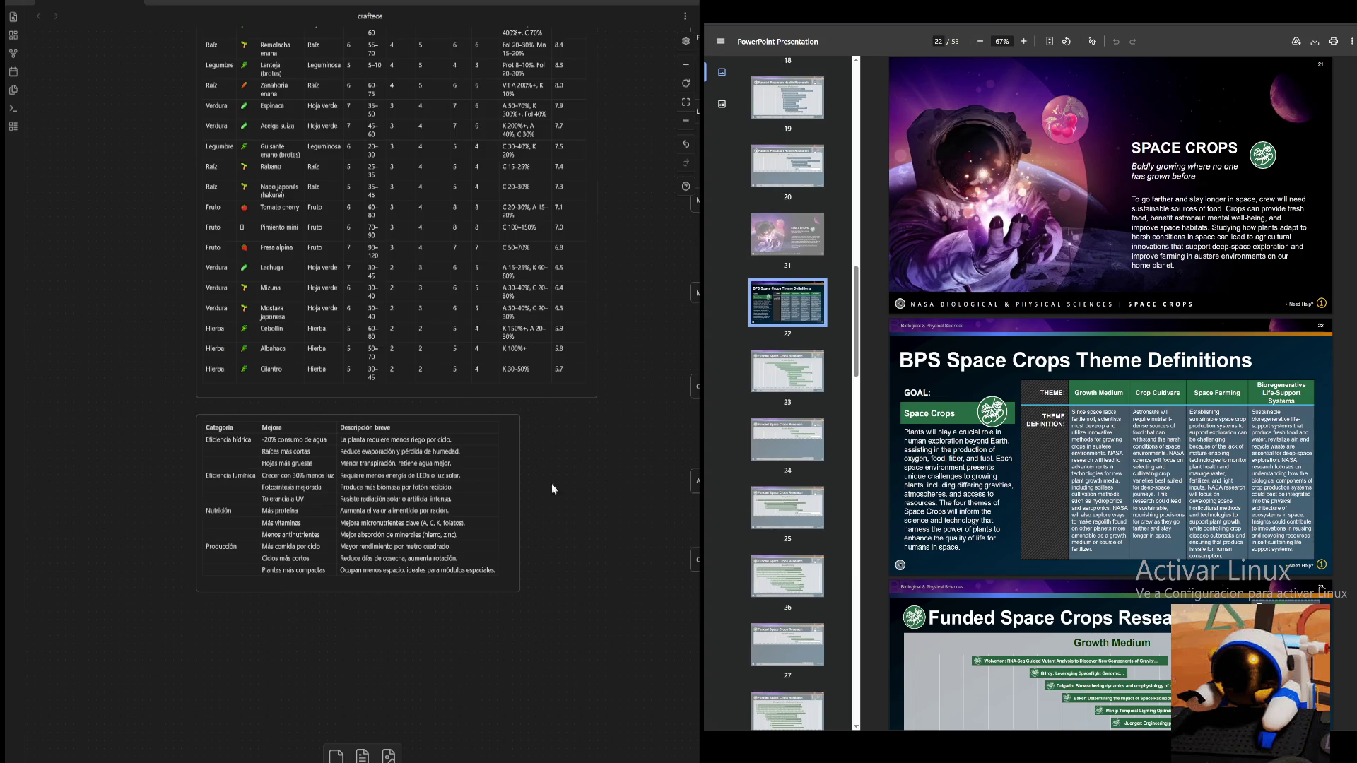
pyautogui.scroll(1, 629, 450)
pyautogui.scroll(10, 629, 449)
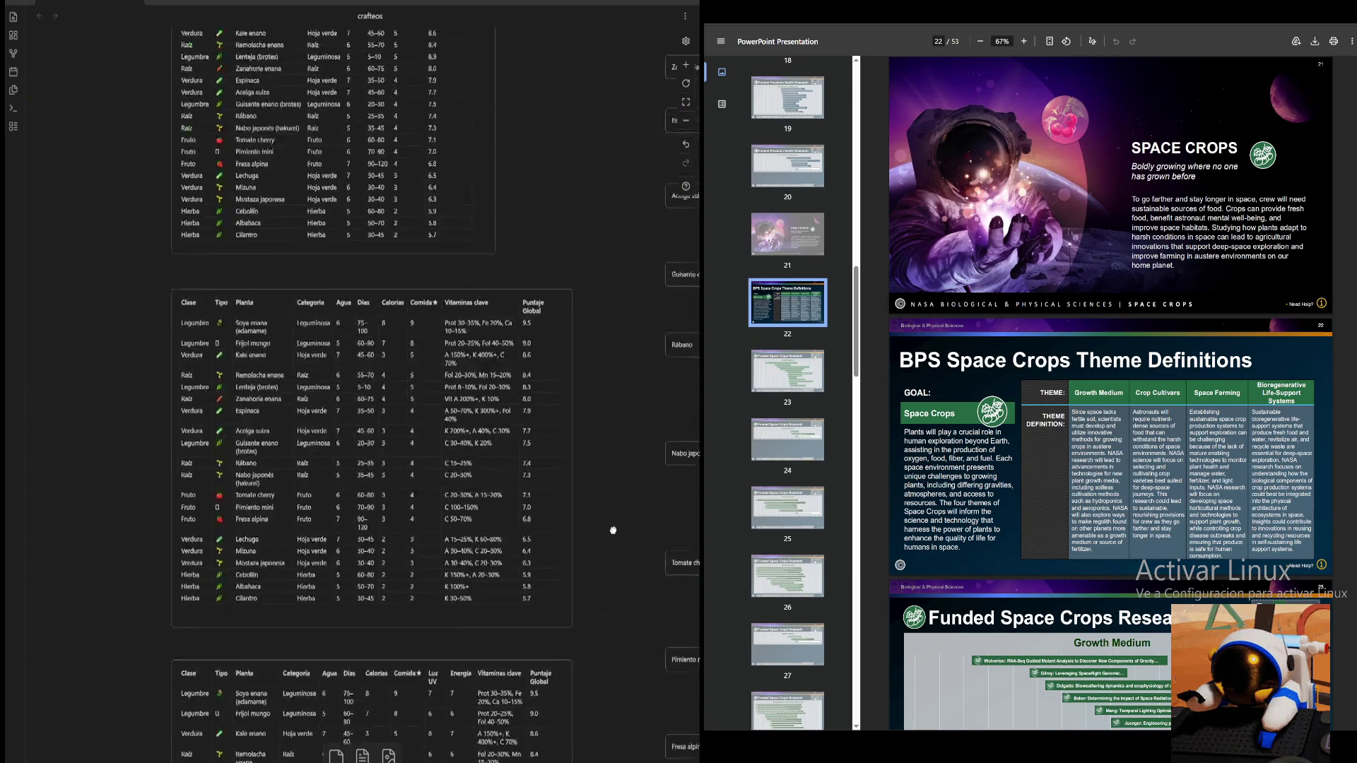
pyautogui.scroll(3, 594, 231)
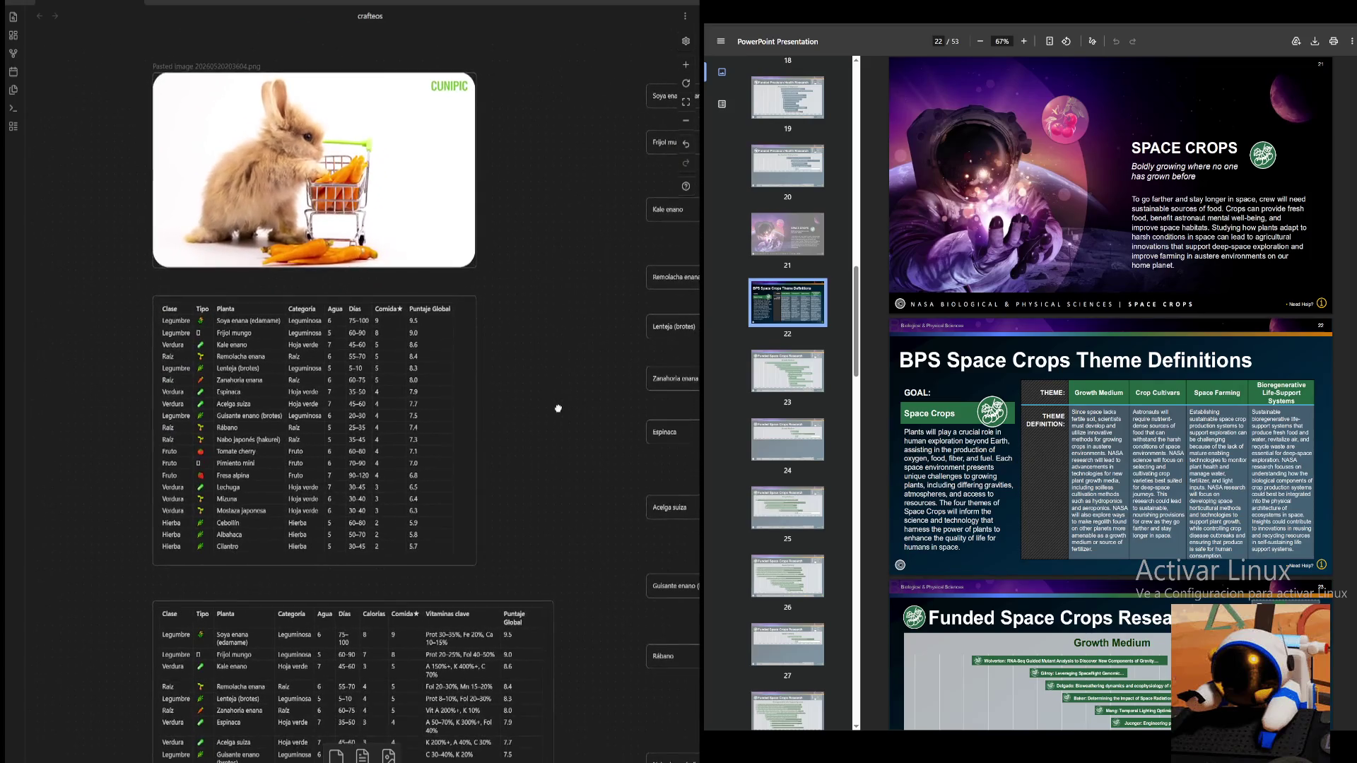
# - Pan the canvas over to the plant-image flowchart beside the crop tables
pyautogui.moveTo(556, 401)
pyautogui.mouseDown()
pyautogui.moveTo(204, 438)
pyautogui.moveTo(206, 313)
pyautogui.mouseUp()
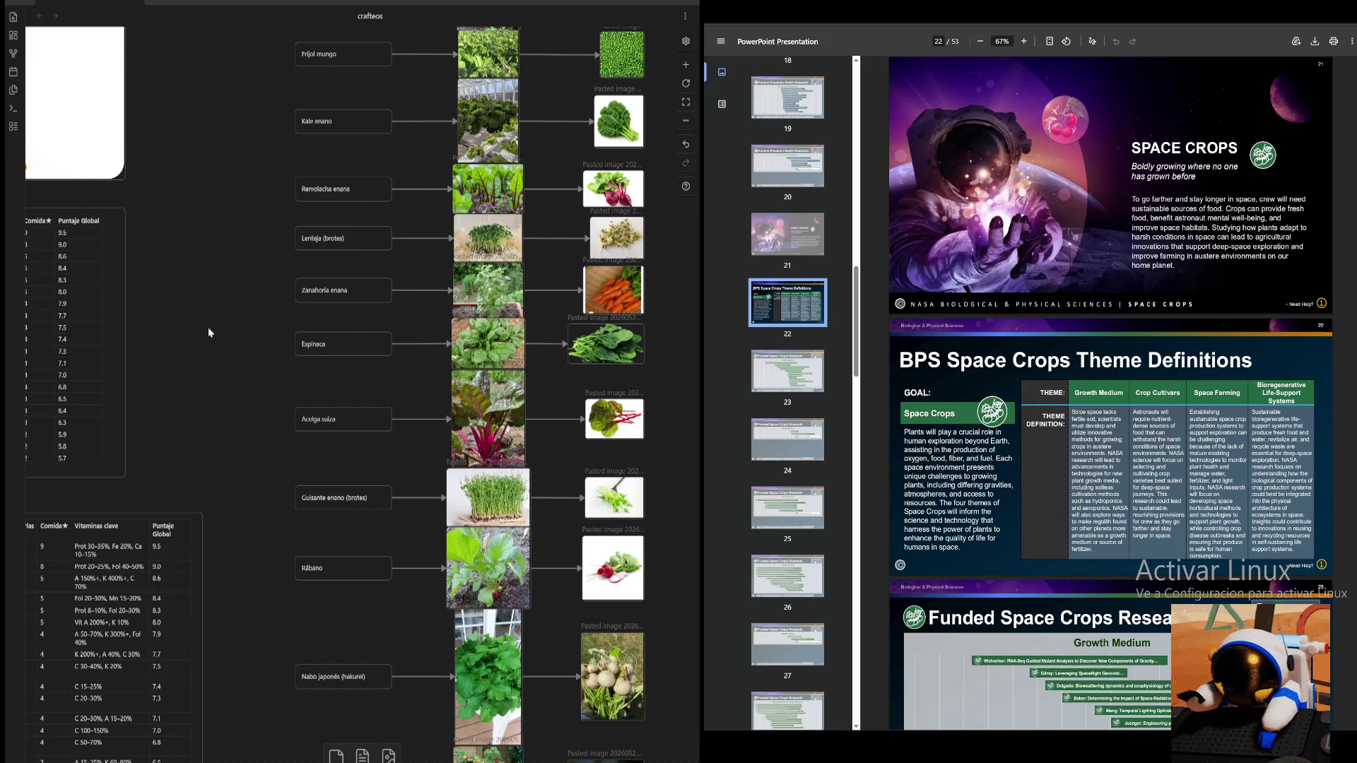
pyautogui.scroll(-5, 362, 299)
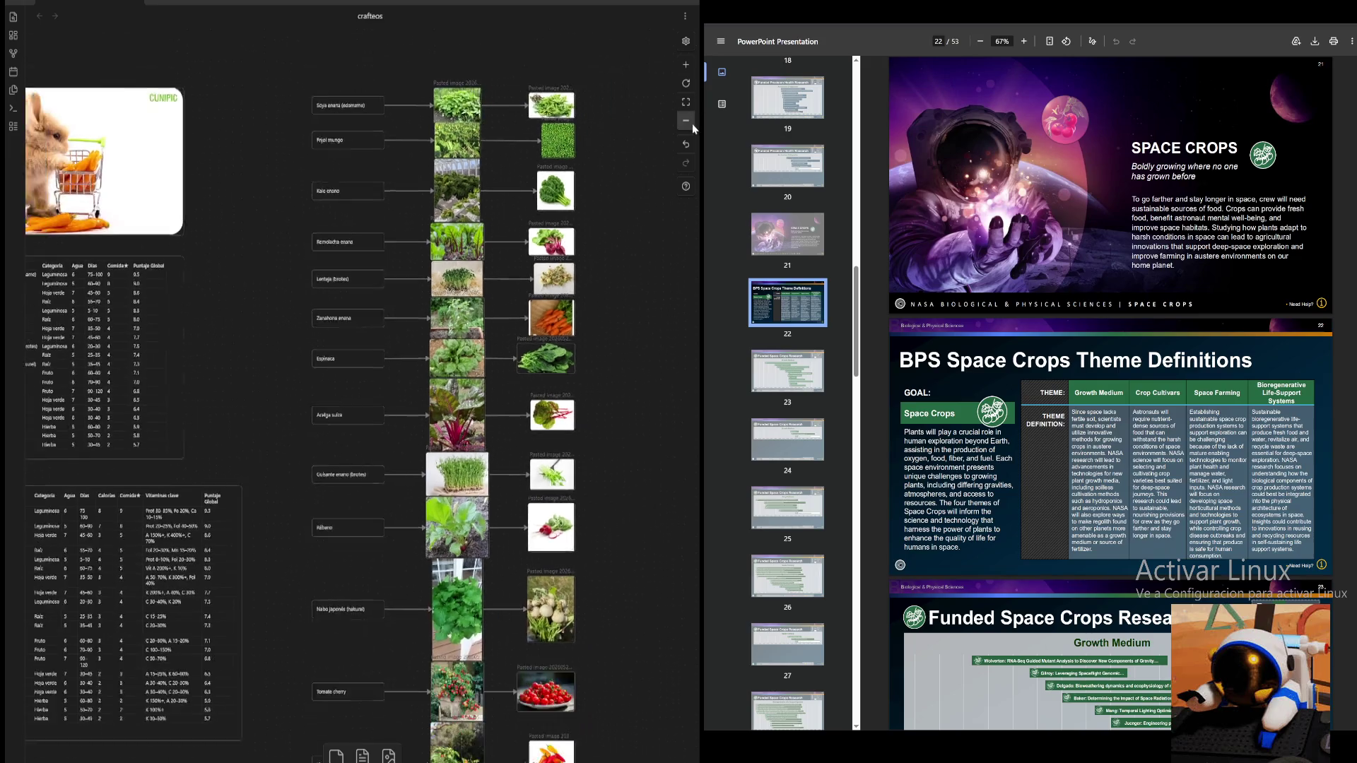
pyautogui.scroll(2, 363, 298)
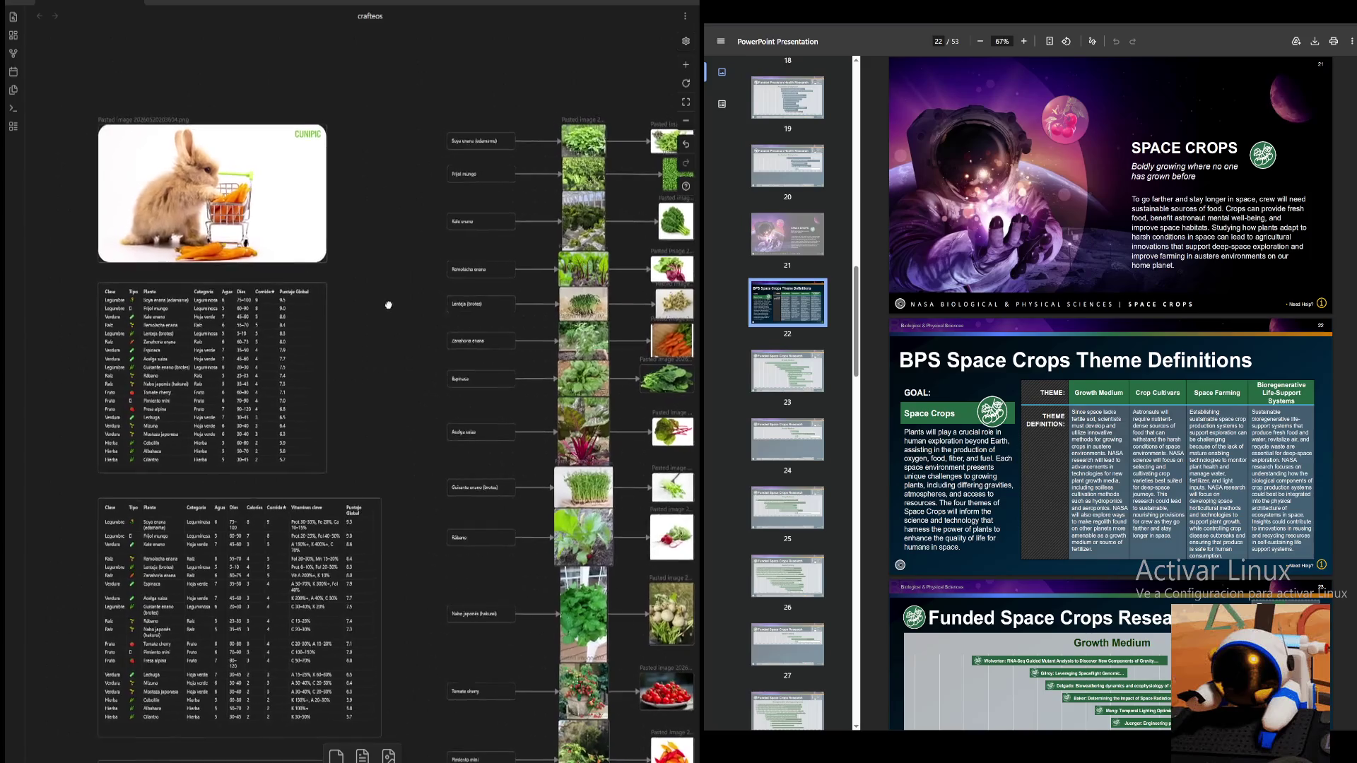
pyautogui.hscroll(1, 354, 293)
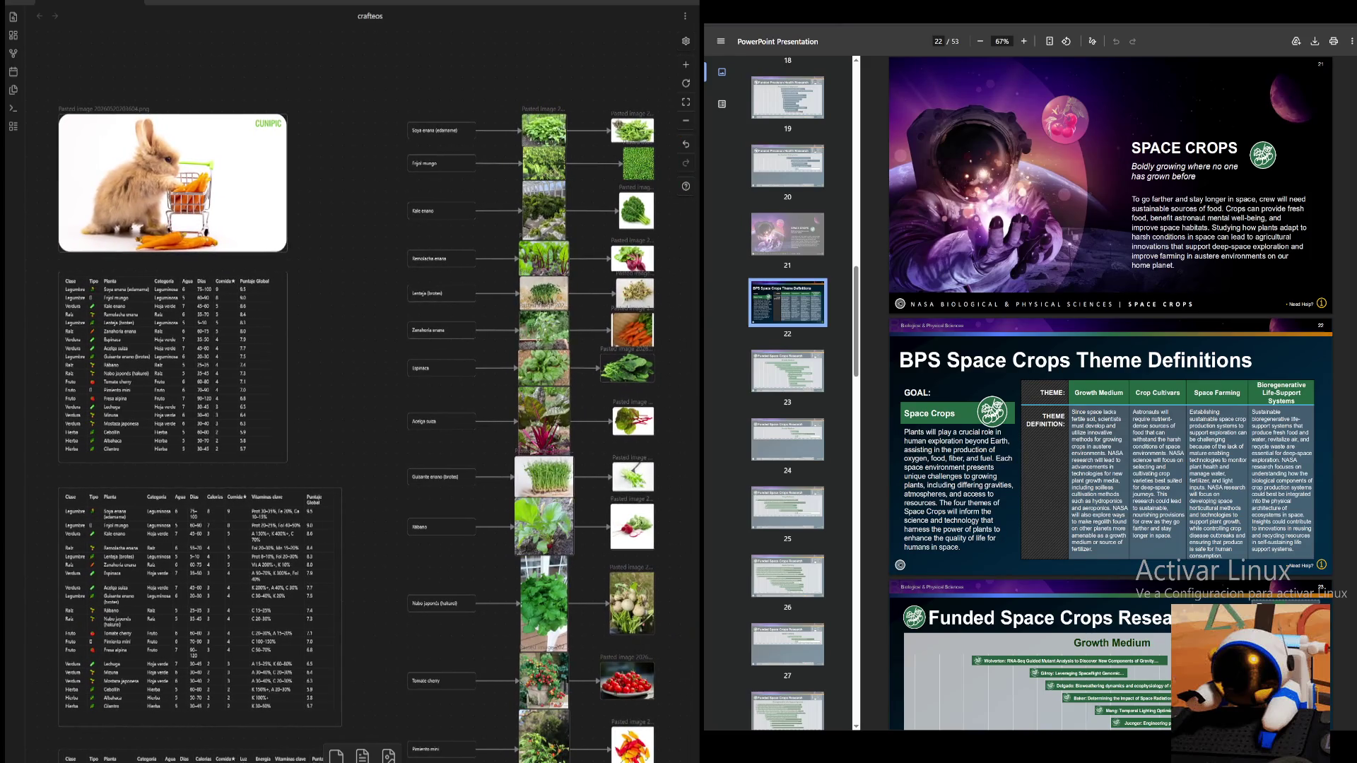
pyautogui.scroll(2, 788, 392)
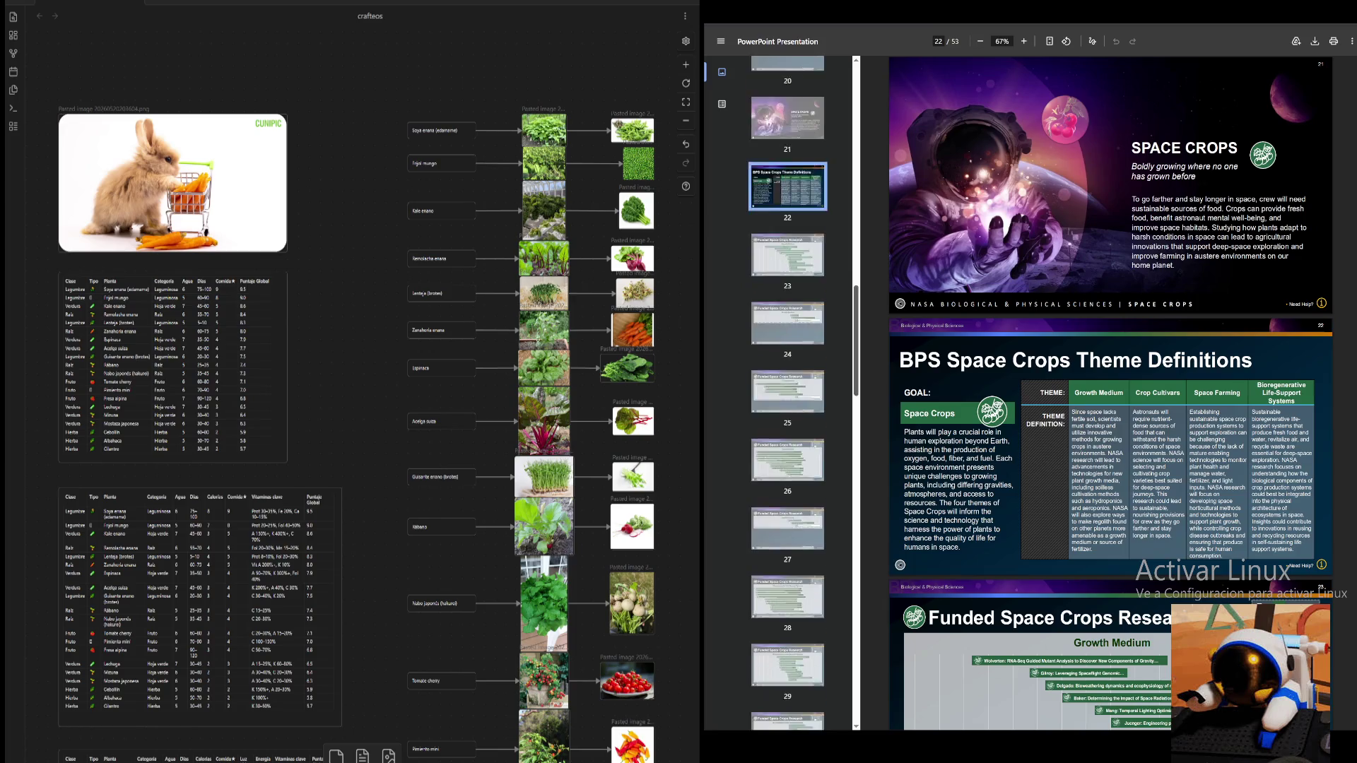
pyautogui.scroll(-3, 788, 393)
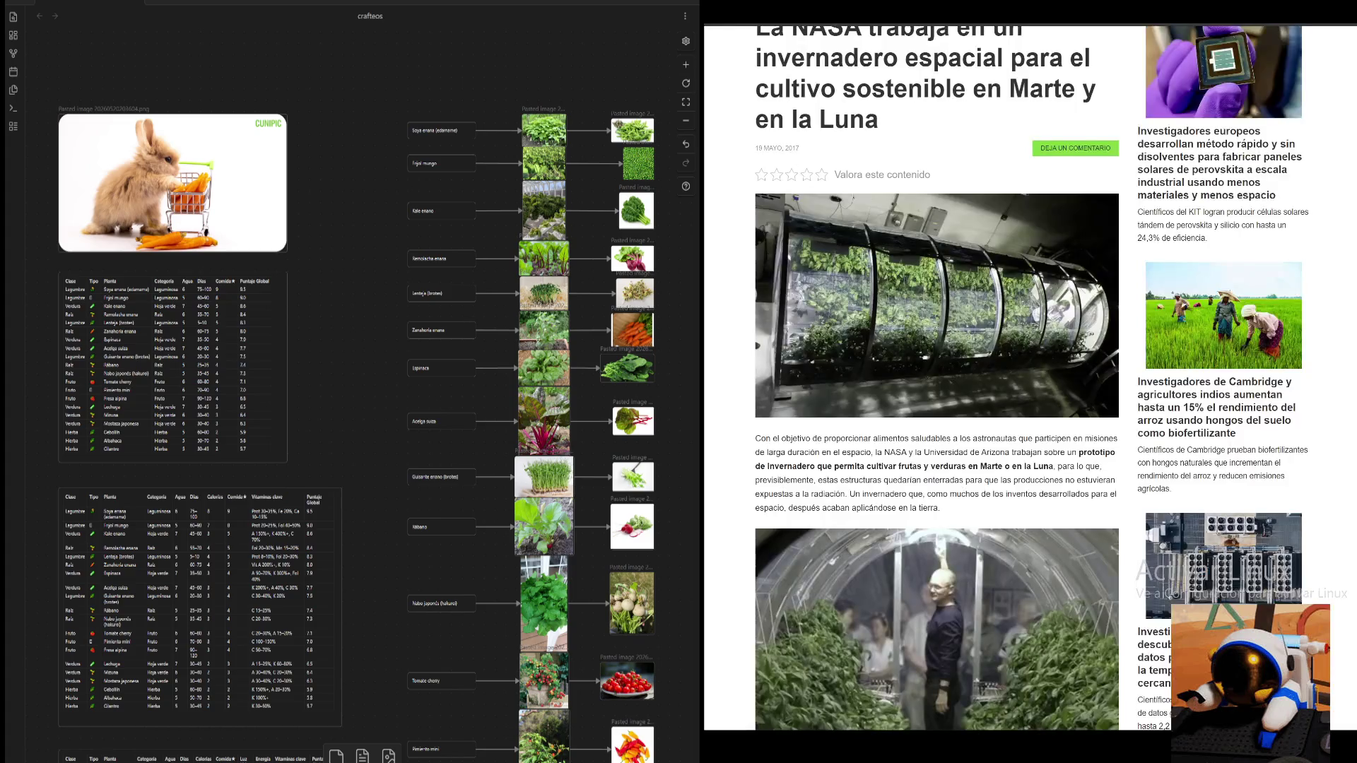
pyautogui.scroll(-3, 936, 424)
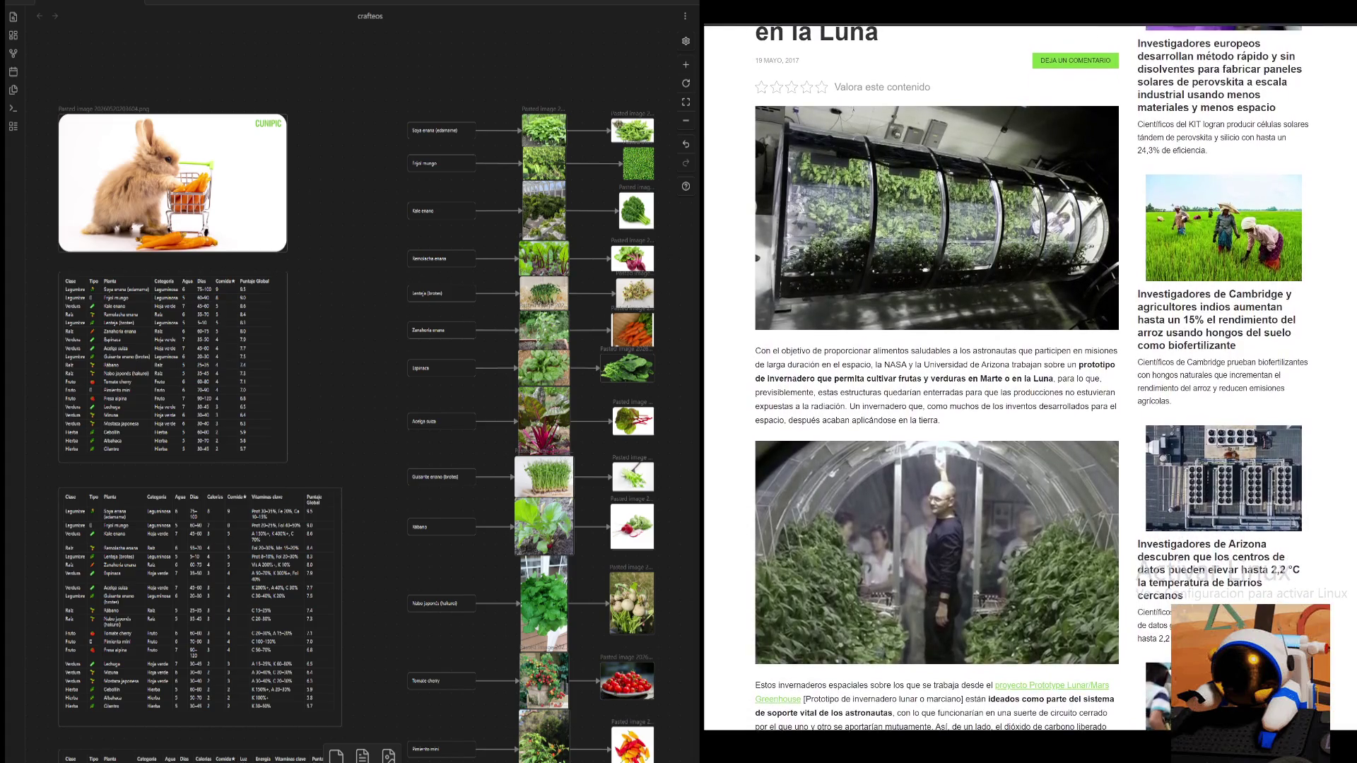
pyautogui.scroll(-5, 936, 424)
pyautogui.scroll(-2, 936, 424)
pyautogui.scroll(-3, 936, 424)
pyautogui.scroll(-3, 935, 424)
pyautogui.scroll(-3, 936, 425)
pyautogui.scroll(-3, 936, 424)
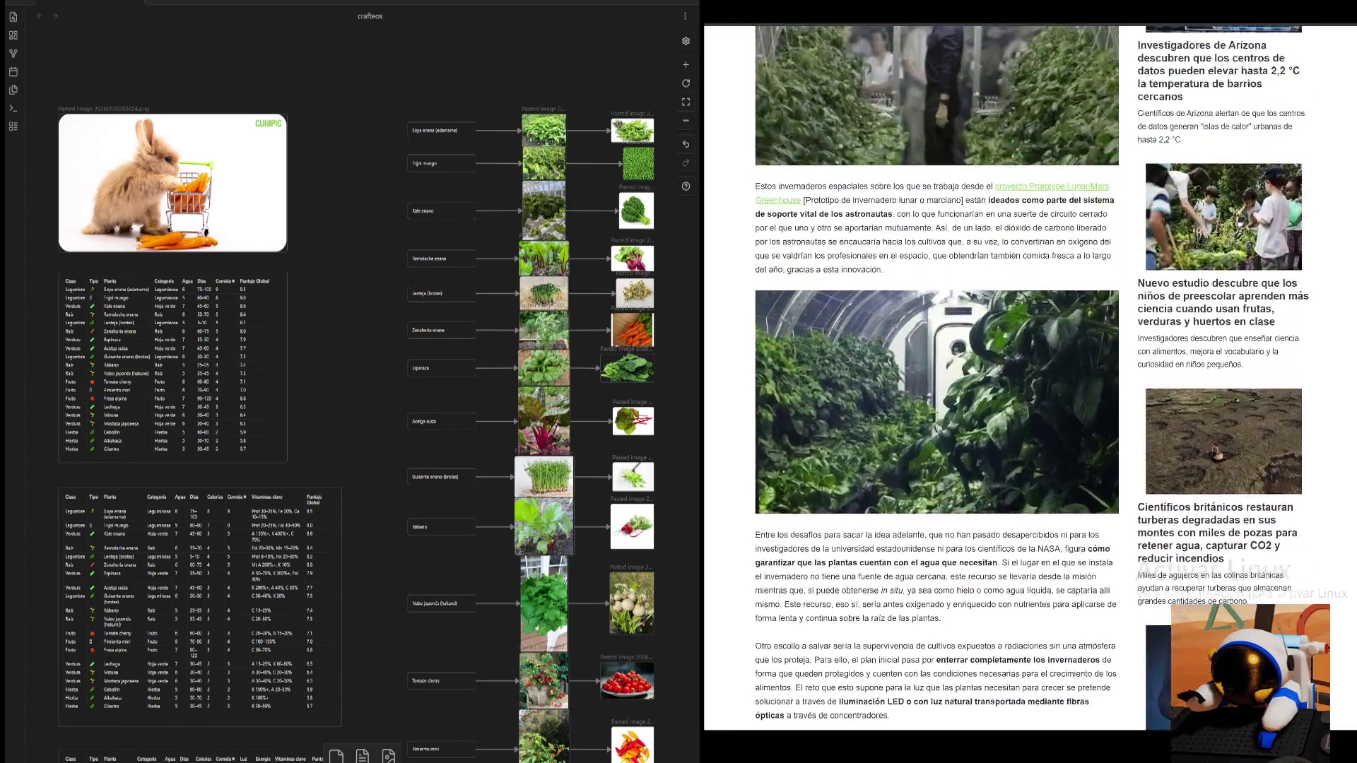
pyautogui.scroll(-3, 319, 151)
pyautogui.scroll(-4, 402, 434)
pyautogui.scroll(-1, 403, 434)
pyautogui.scroll(-2, 388, 232)
pyautogui.scroll(-1, 388, 232)
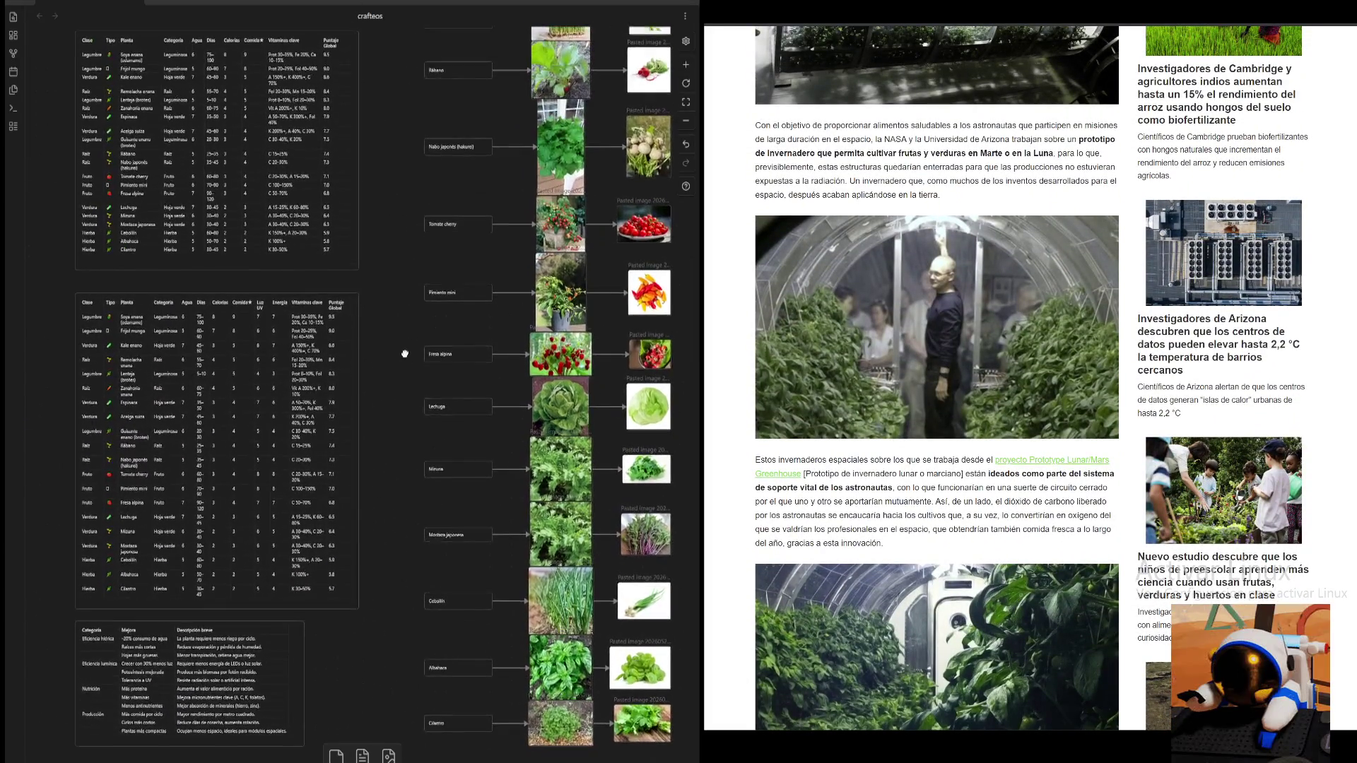
pyautogui.scroll(3, 374, 340)
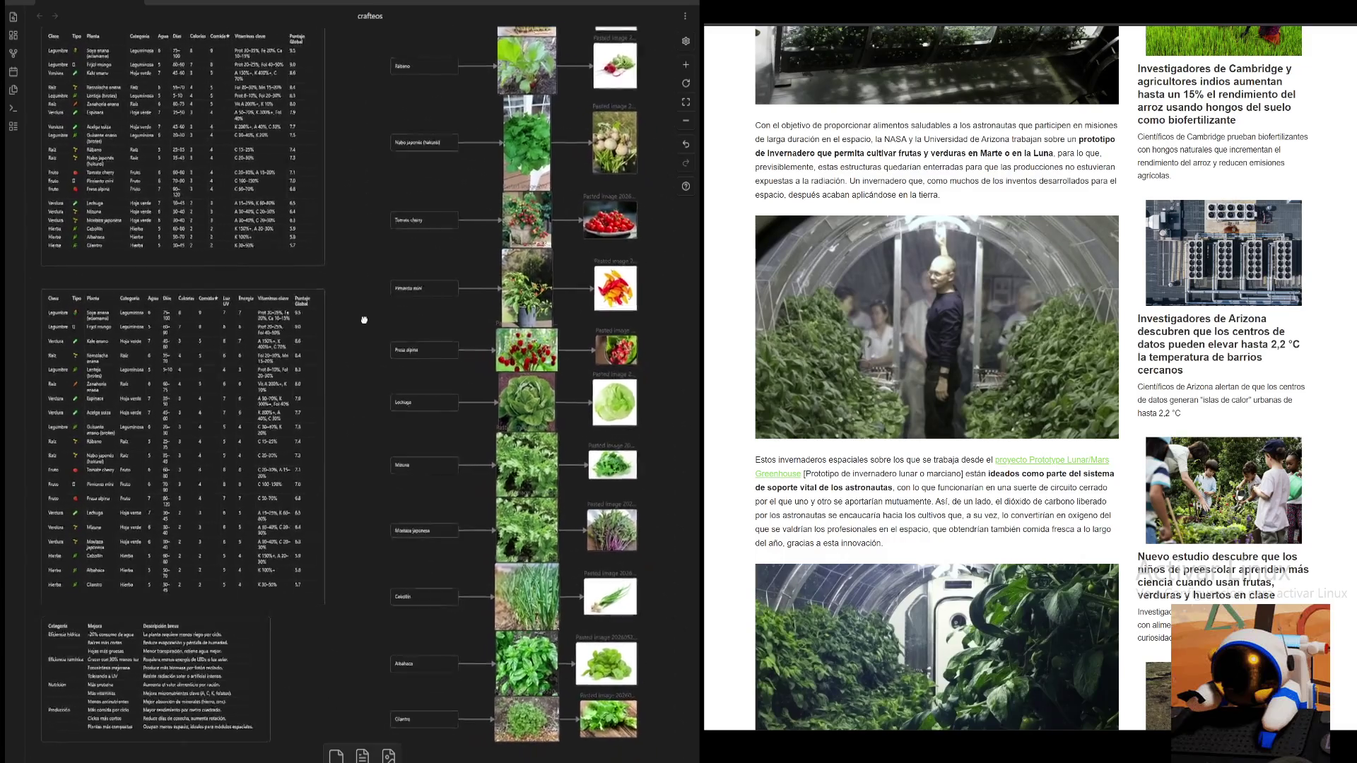
# - Nudge the canvas view slightly while the NASA article is read alongside
pyautogui.moveTo(374, 339)
pyautogui.mouseDown()
pyautogui.moveTo(391, 333)
pyautogui.moveTo(358, 320)
pyautogui.mouseUp()
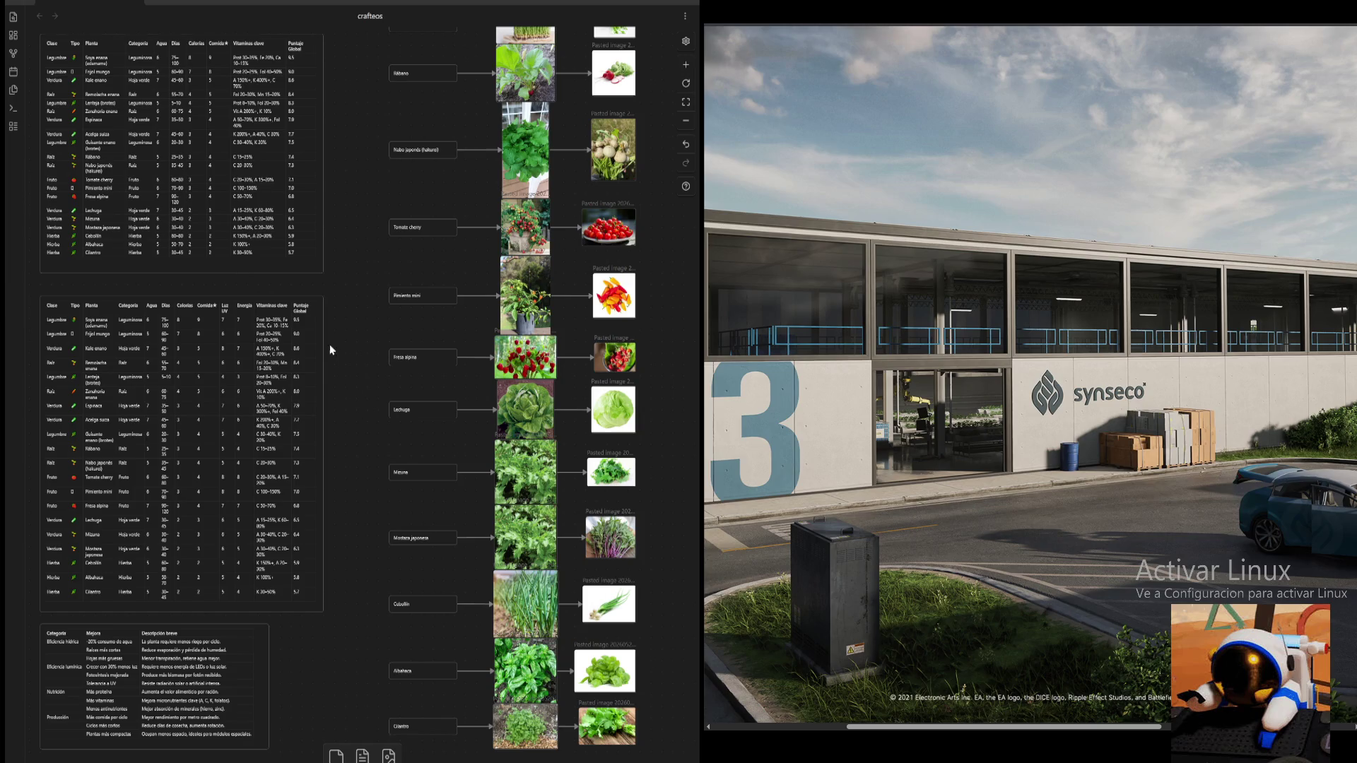
pyautogui.scroll(5, 339, 256)
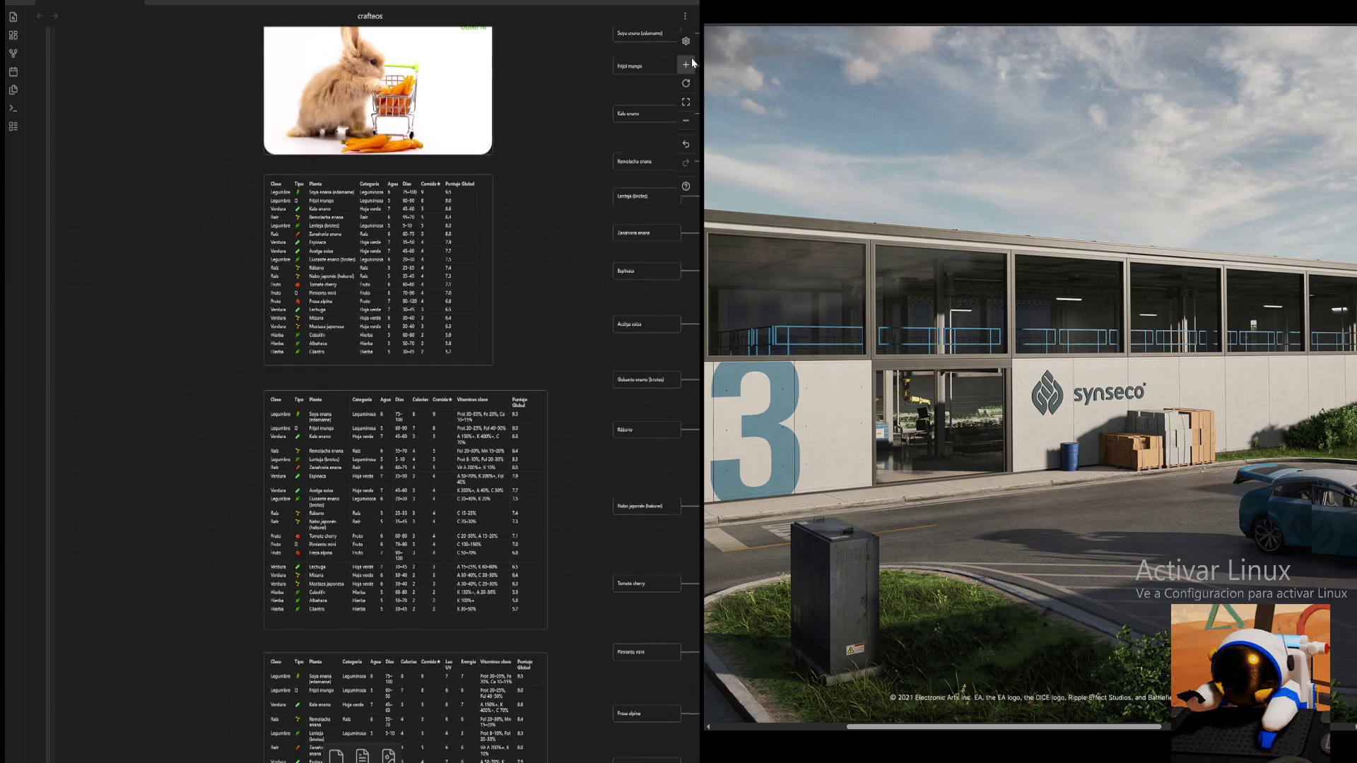
pyautogui.scroll(5, 590, 321)
pyautogui.scroll(3, 554, 638)
# - Reveal the carrot image above the first crop table and widen its card to show all columns
pyautogui.moveTo(553, 637); pyautogui.dragTo(533, 697)
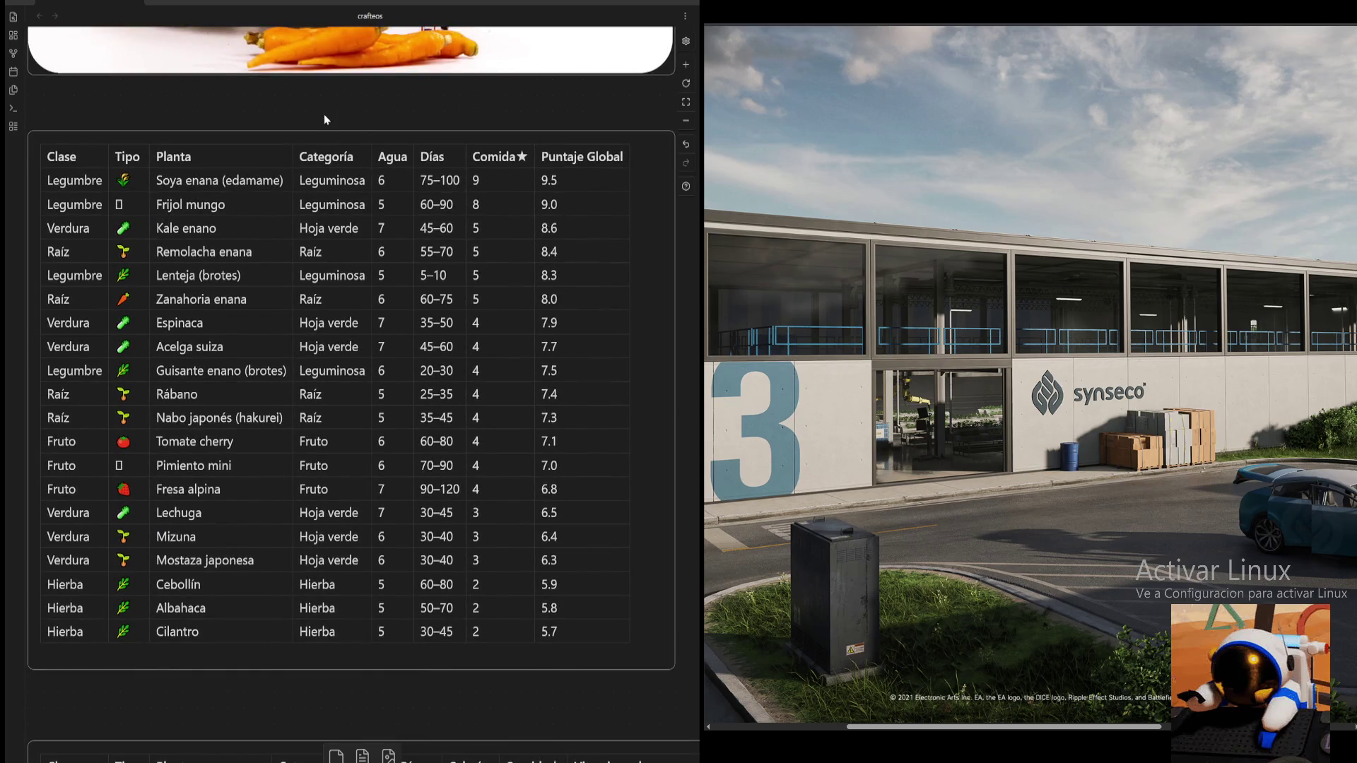
pyautogui.scroll(-1, 318, 146)
pyautogui.hscroll(-1, 319, 146)
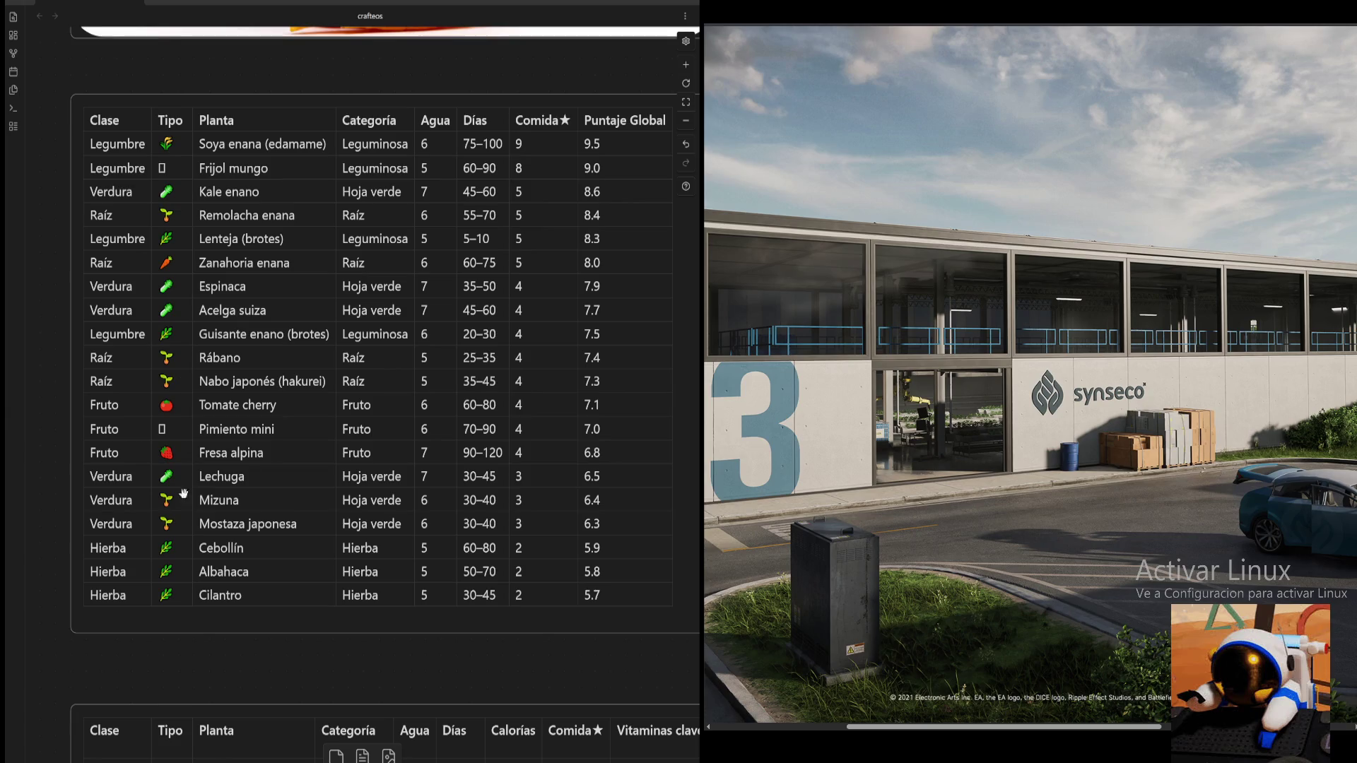
pyautogui.scroll(1, 265, 658)
pyautogui.hscroll(1, 231, 665)
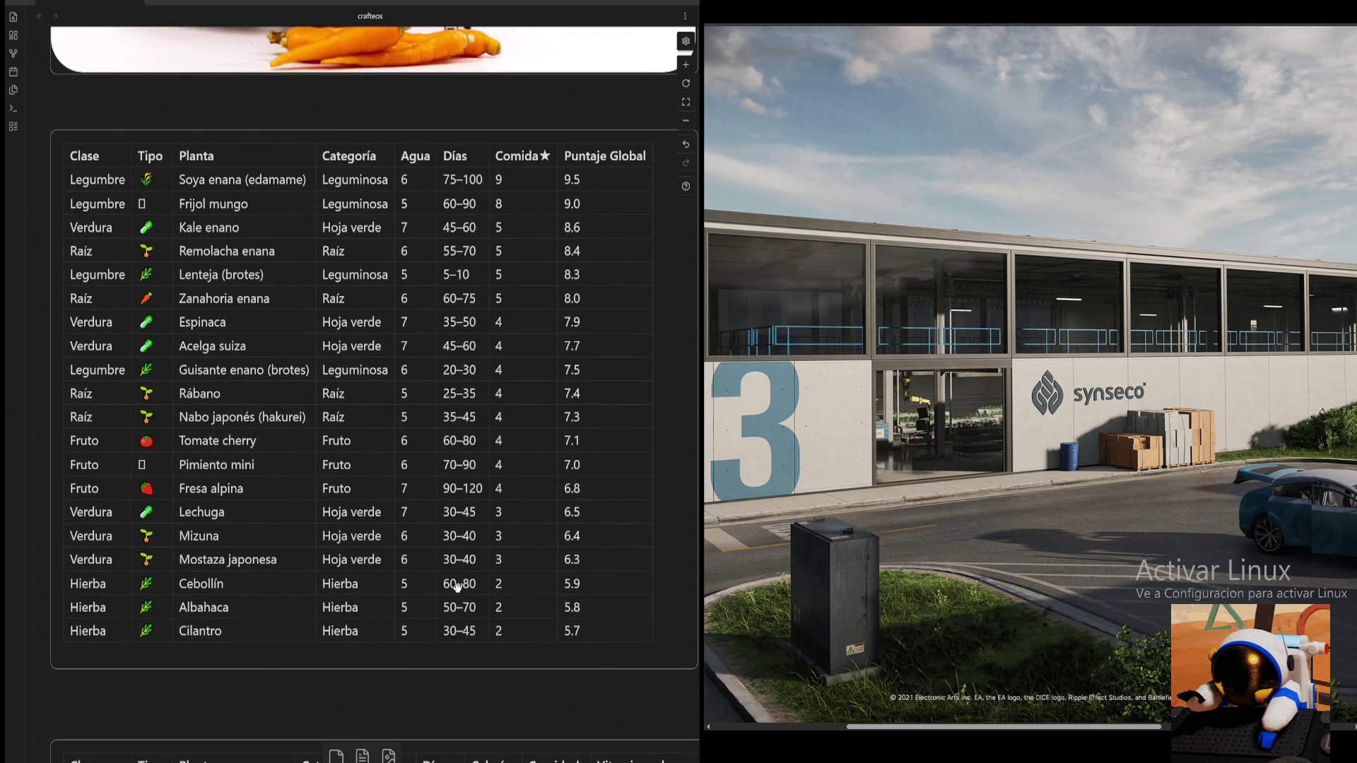
pyautogui.scroll(2, 376, 137)
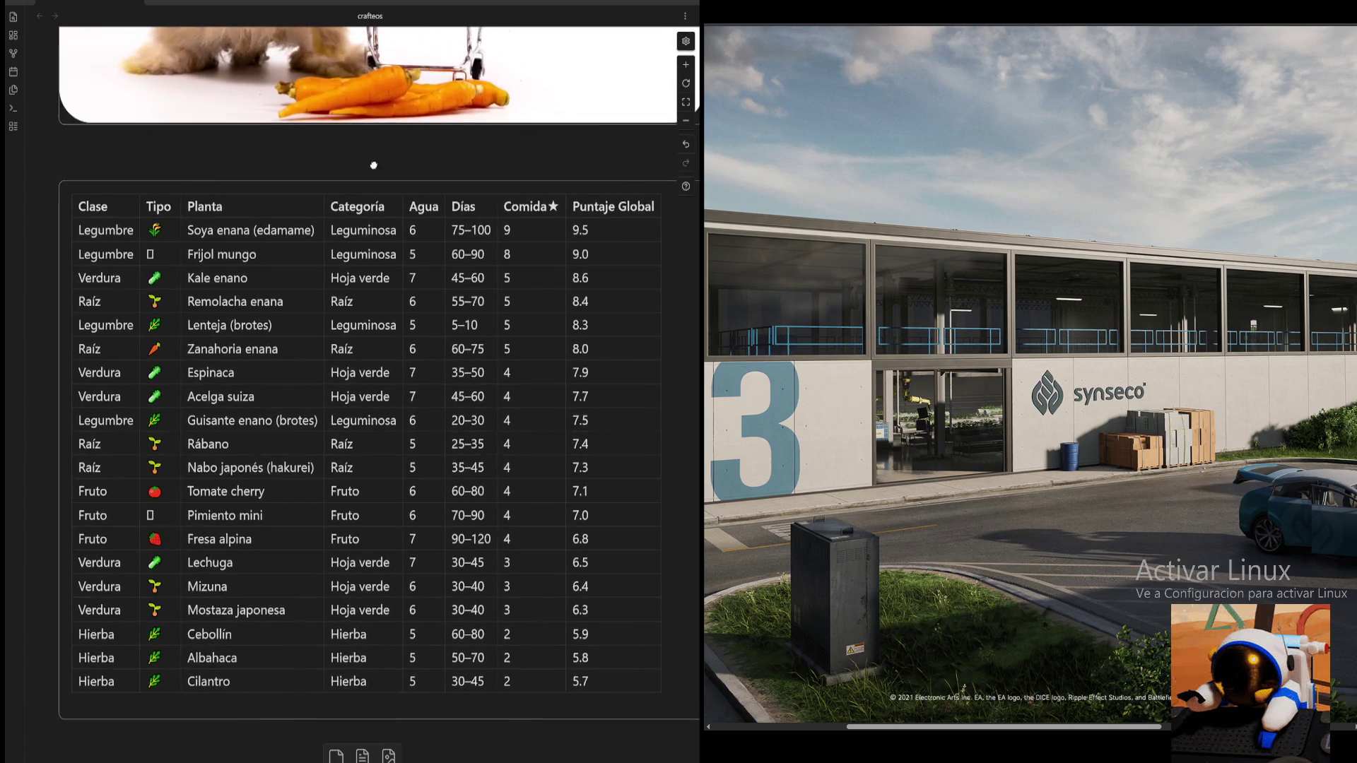
pyautogui.scroll(-1, 382, 180)
pyautogui.hscroll(2, 382, 181)
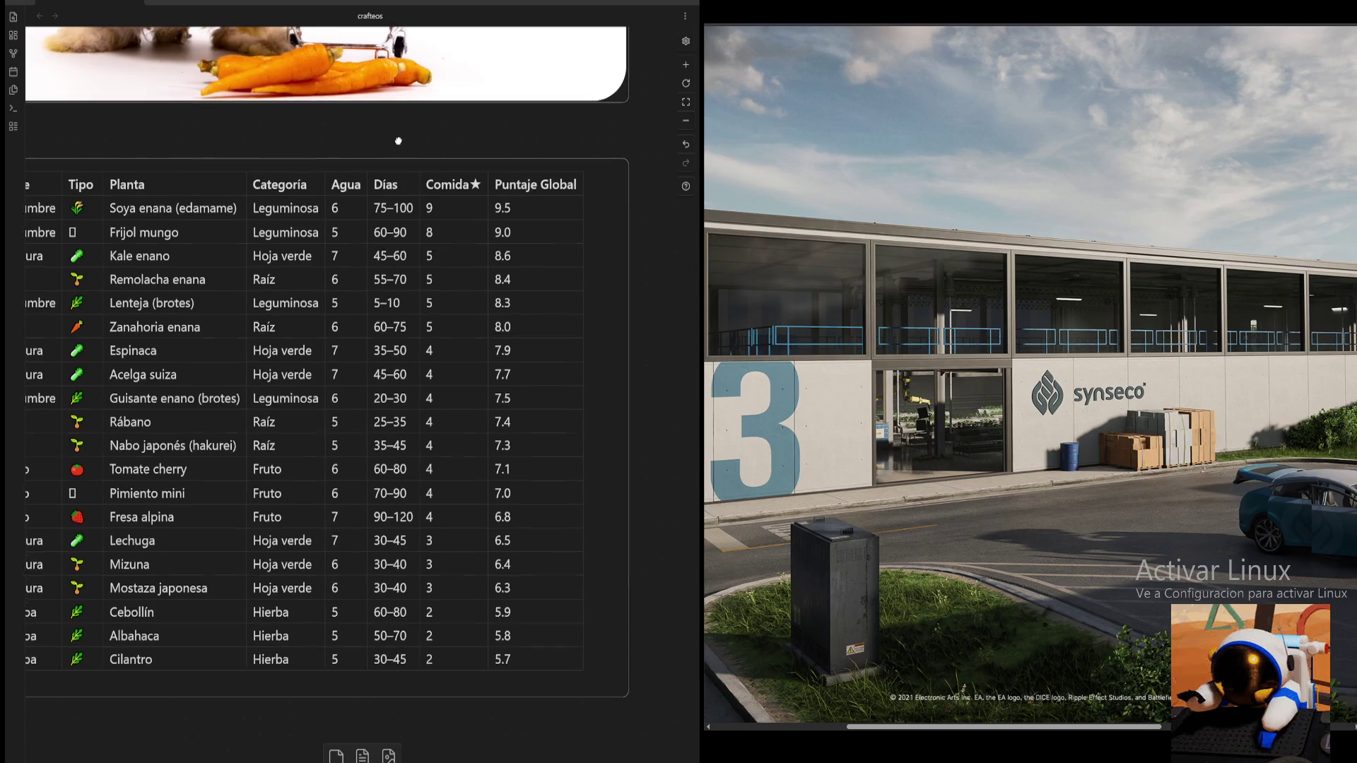
pyautogui.hscroll(2, 339, 172)
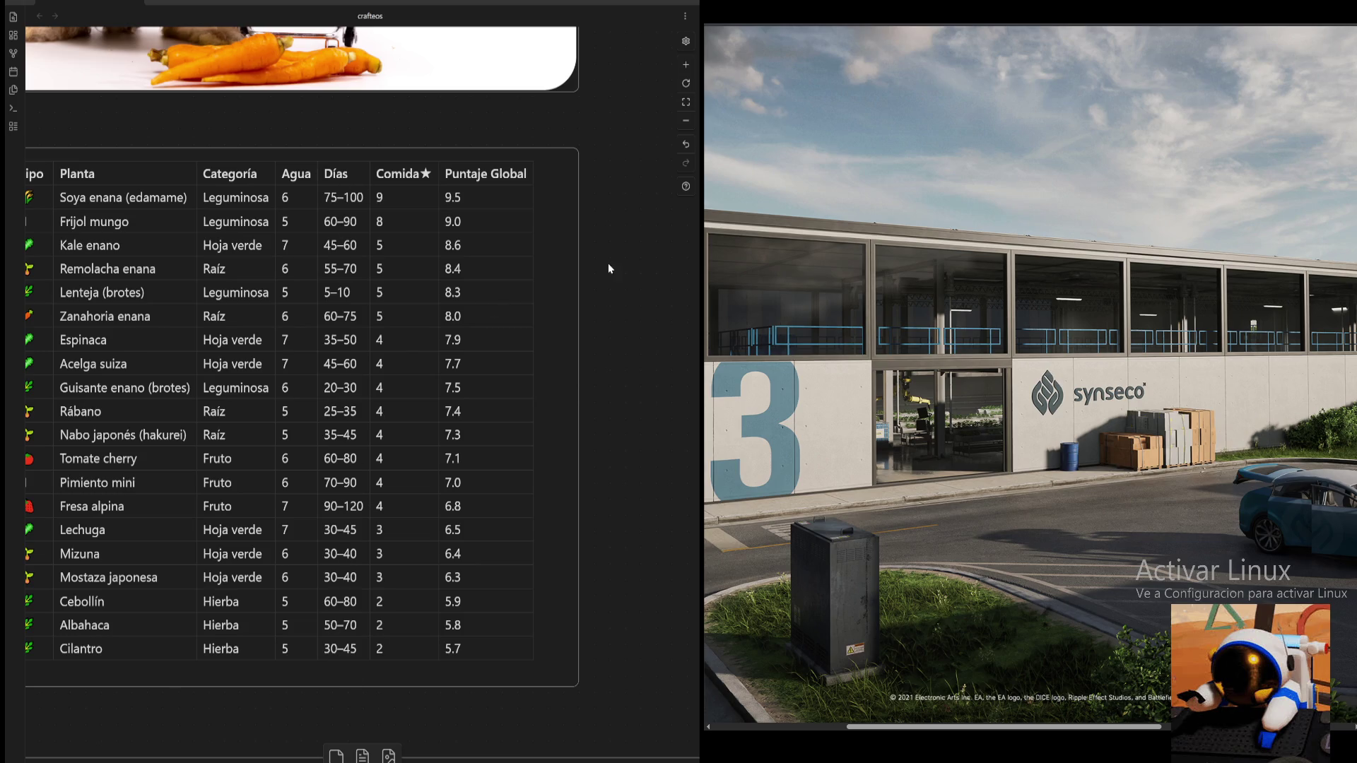
pyautogui.hscroll(1, 578, 282)
pyautogui.scroll(-1, 578, 281)
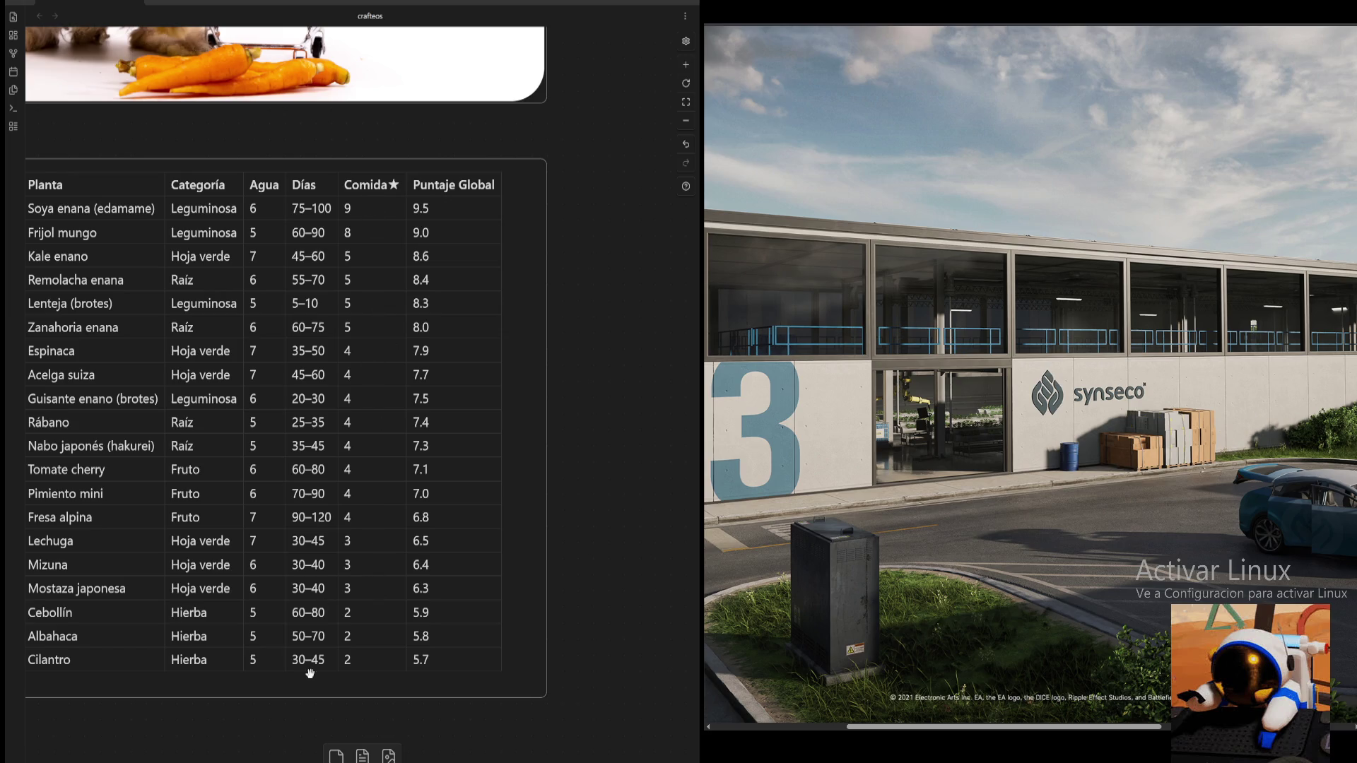
pyautogui.moveTo(545, 248); pyautogui.dragTo(687, 270)
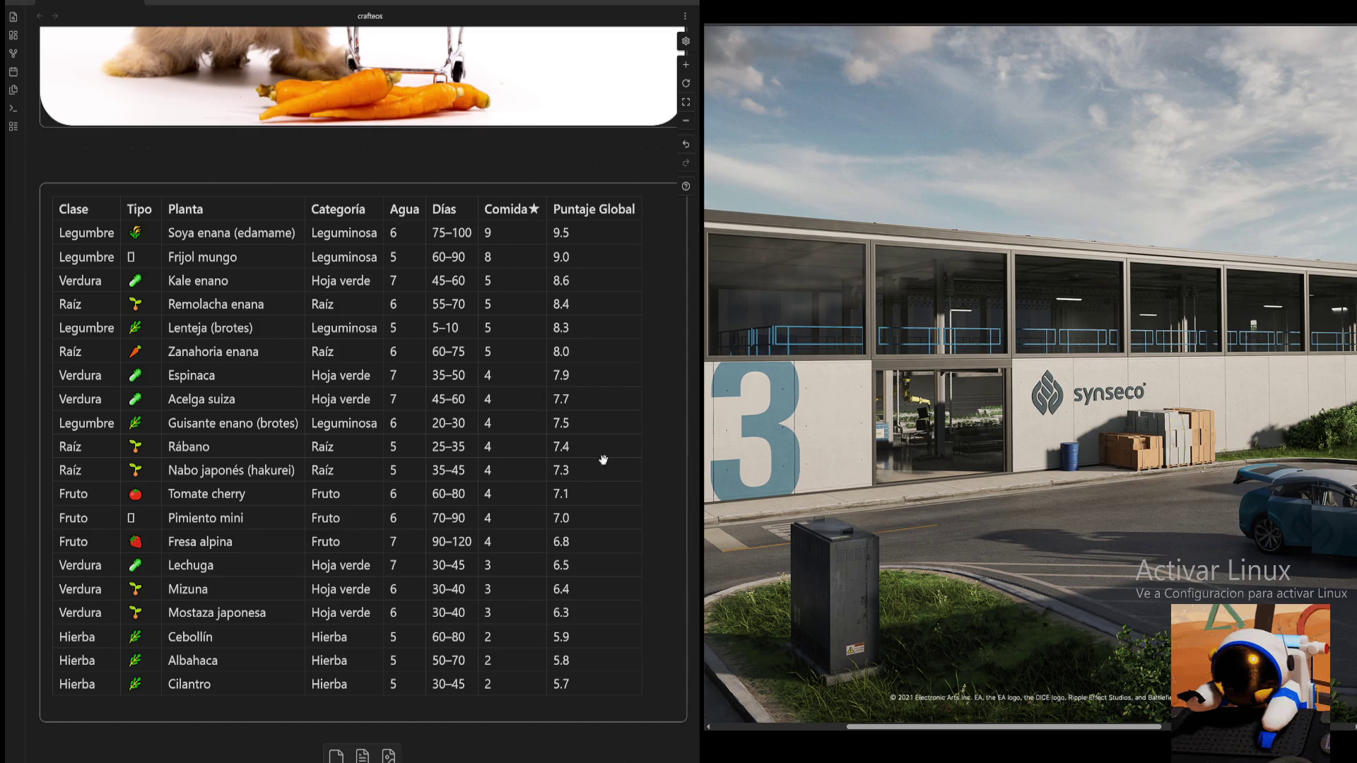
pyautogui.scroll(-5, 647, 467)
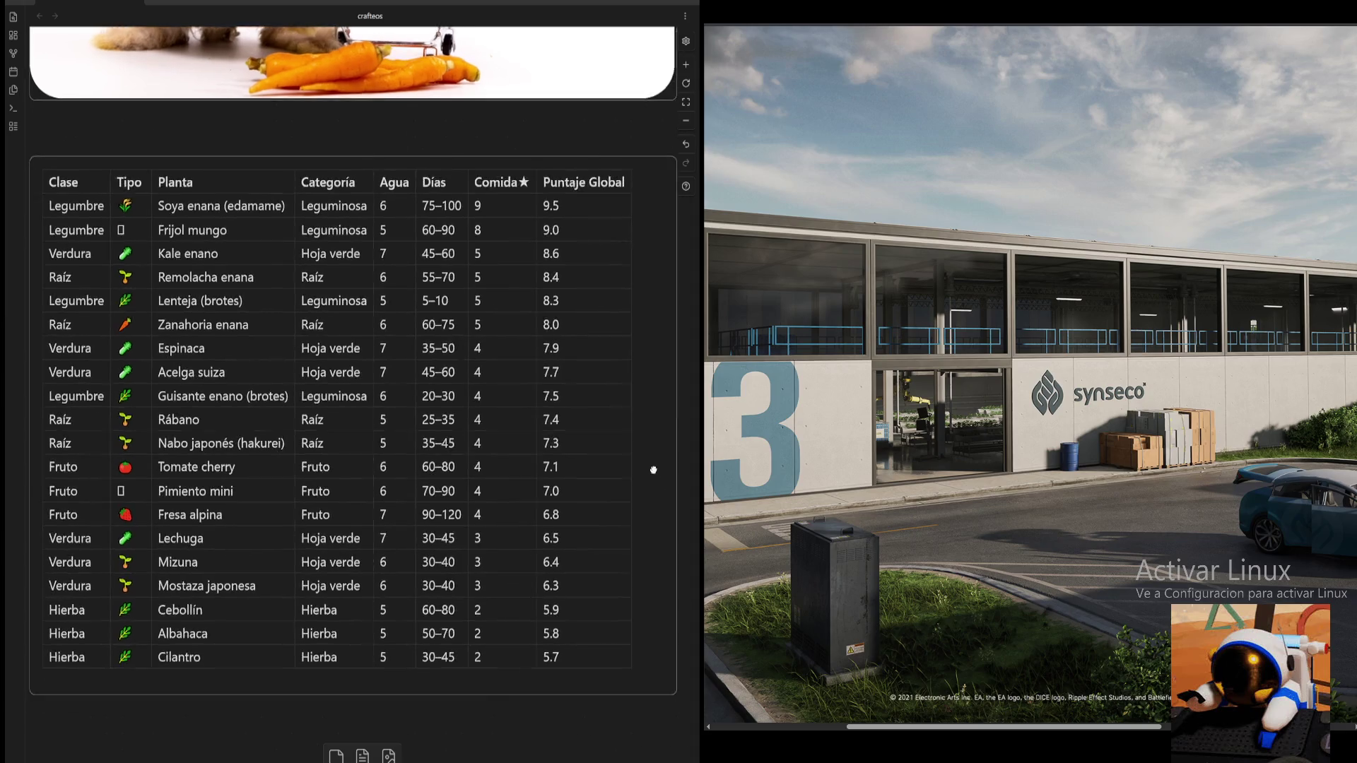
pyautogui.scroll(-3, 520, 358)
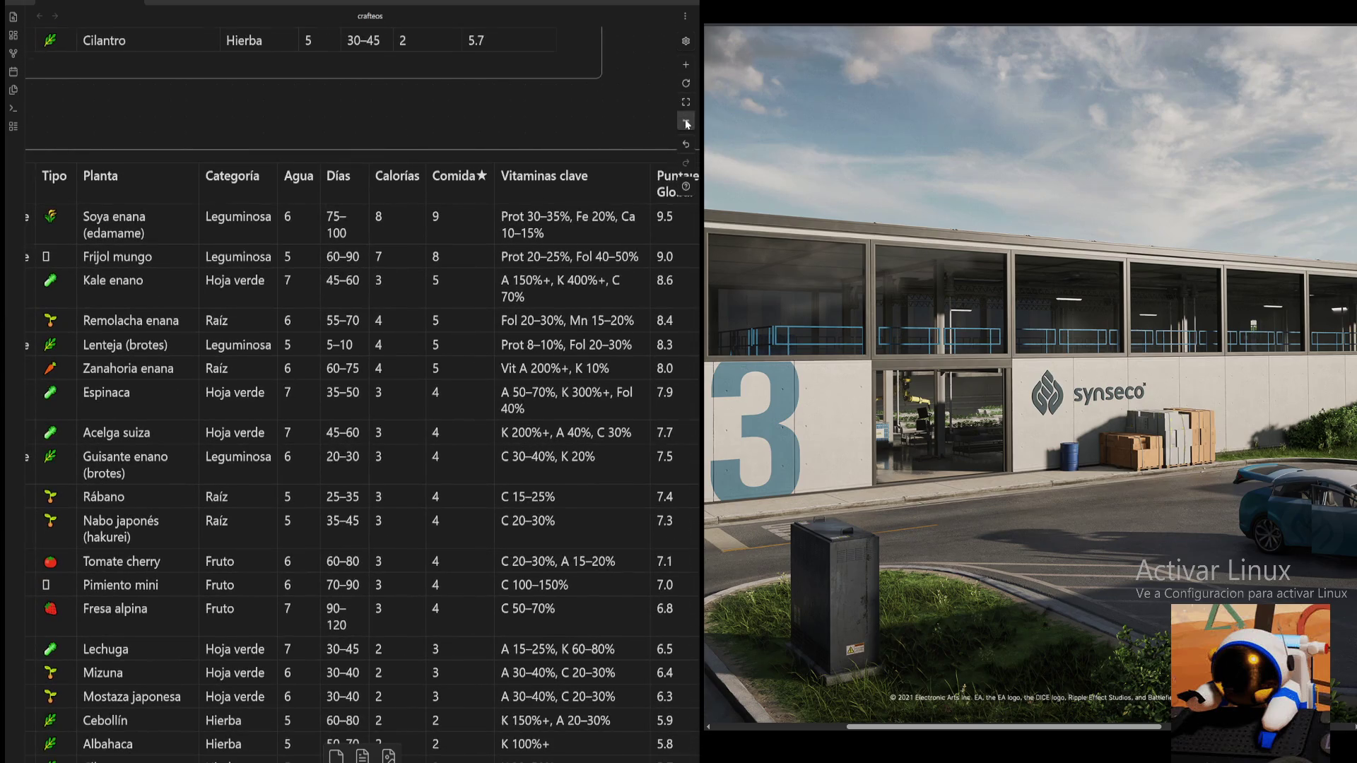
# - Zoom around the vitamins table, then back out so the UV-and-energy table card appears below it
pyautogui.hotkey('ctrl', '-')
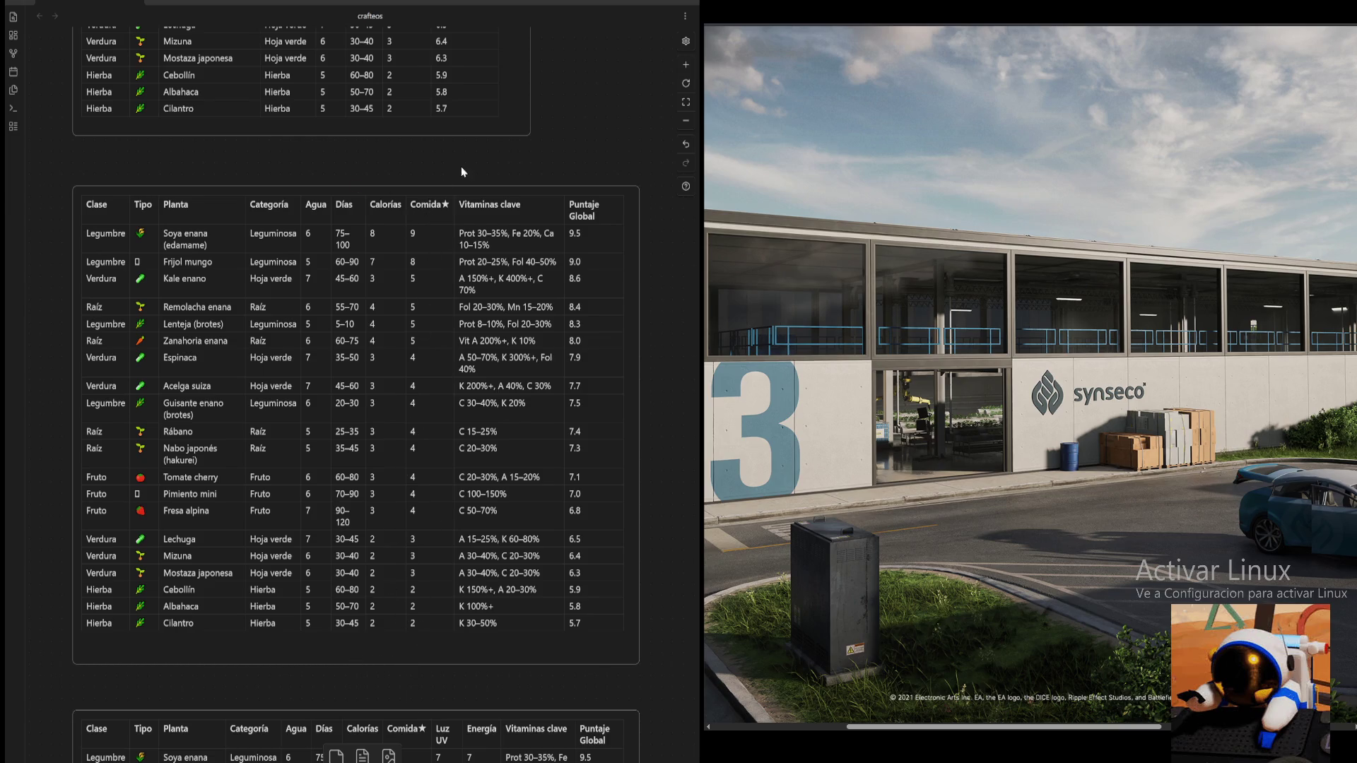
pyautogui.hscroll(2, 461, 166)
pyautogui.click(685, 65)
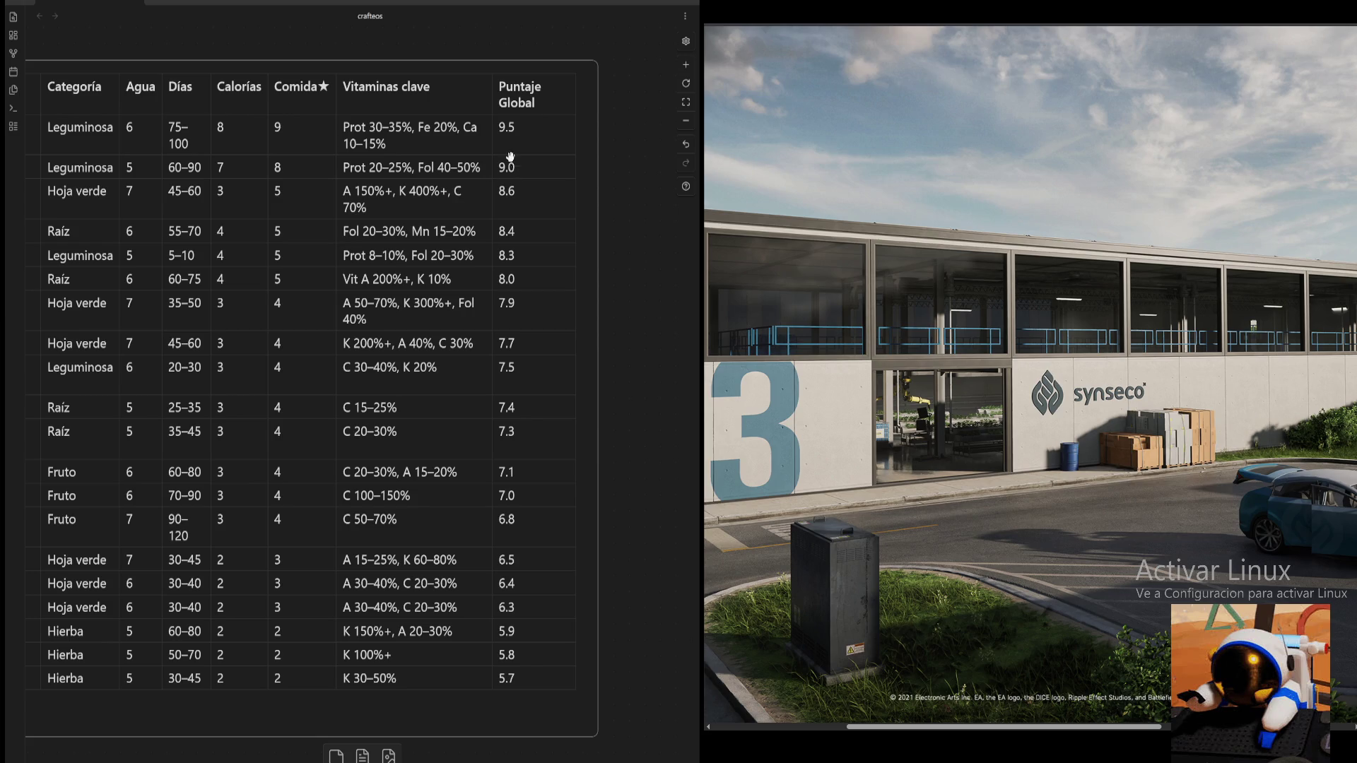
pyautogui.moveTo(616, 226); pyautogui.dragTo(630, 218)
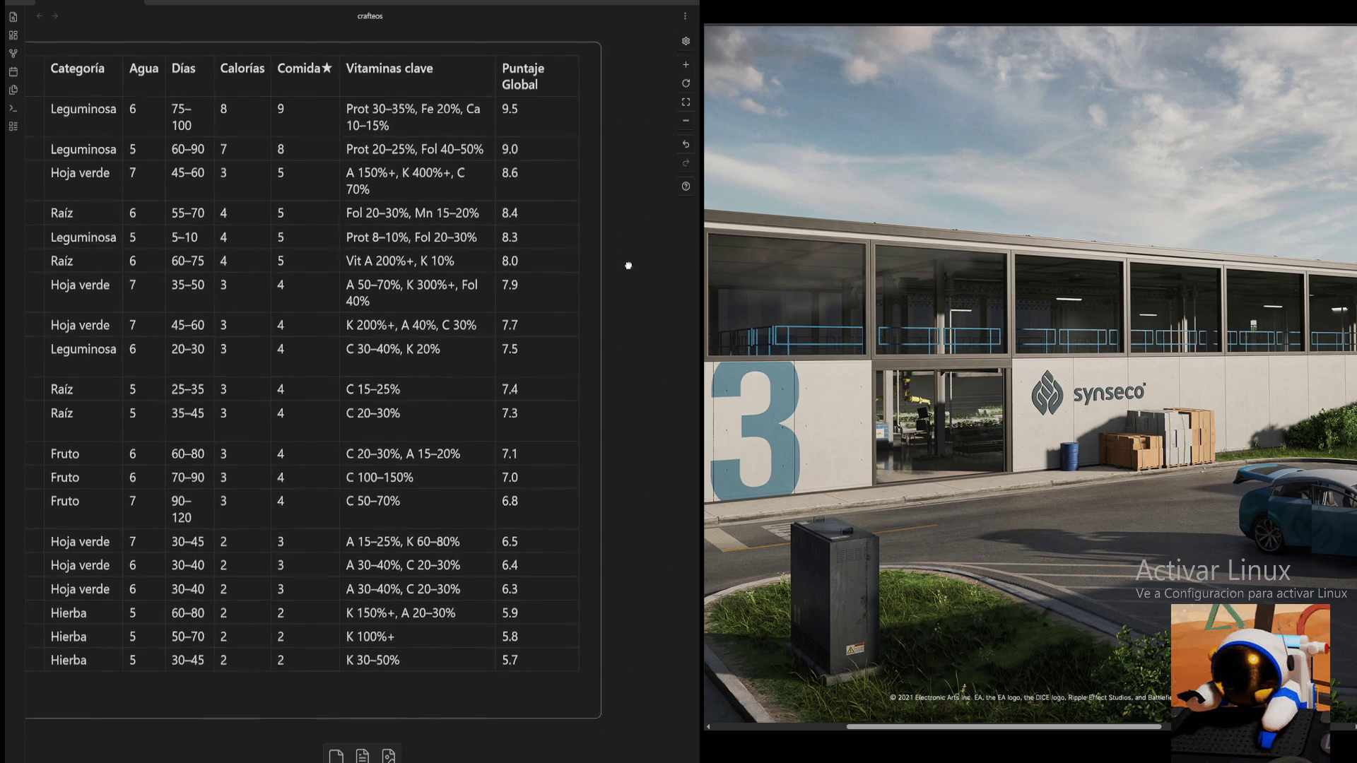
pyautogui.hscroll(-2, 640, 284)
pyautogui.scroll(-1, 666, 287)
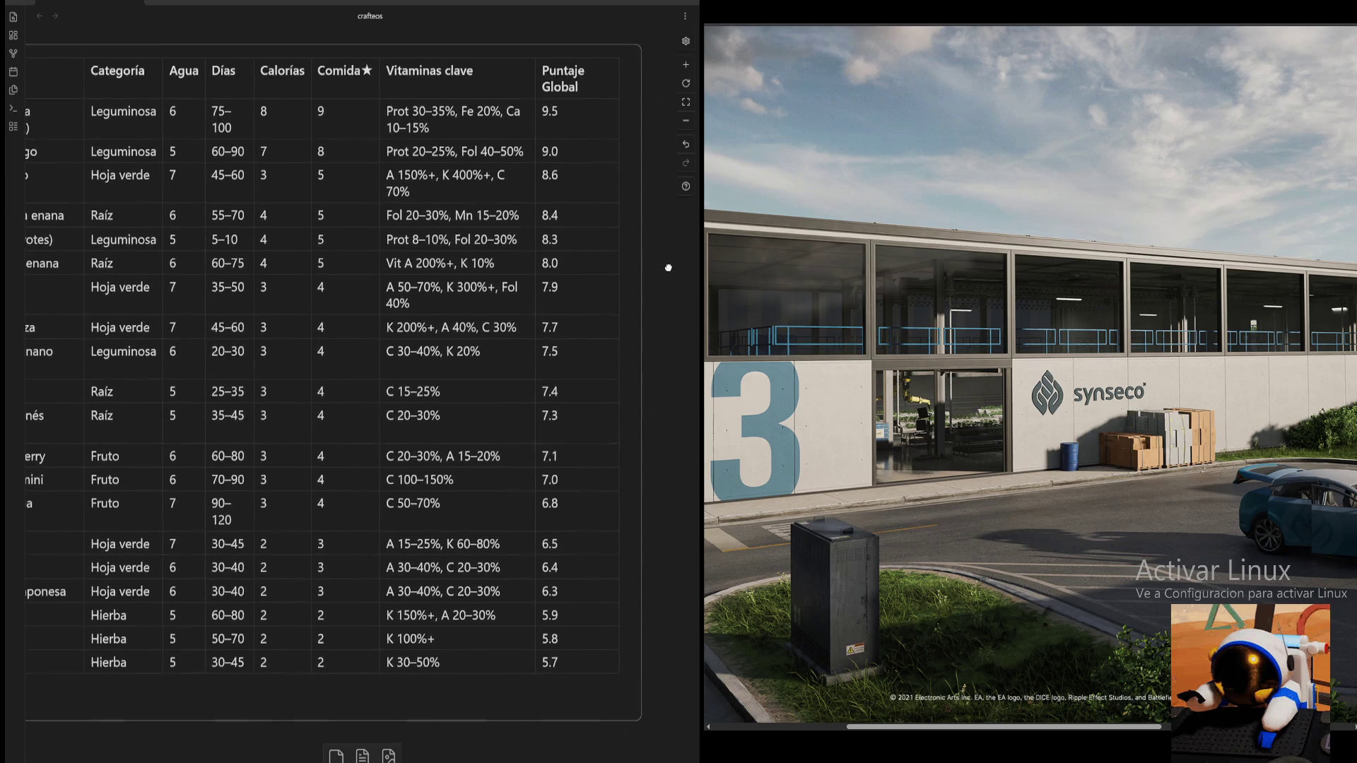
pyautogui.scroll(-1, 643, 332)
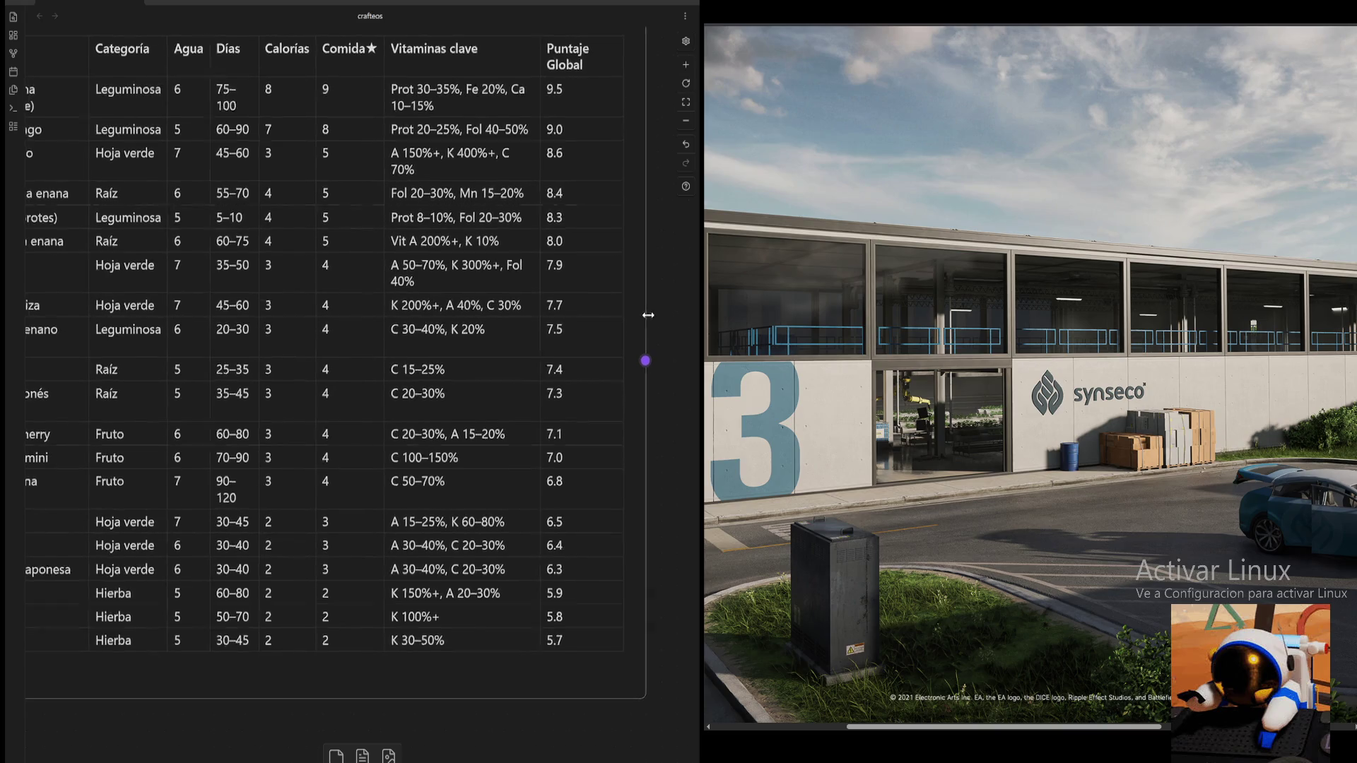
pyautogui.scroll(2, 657, 382)
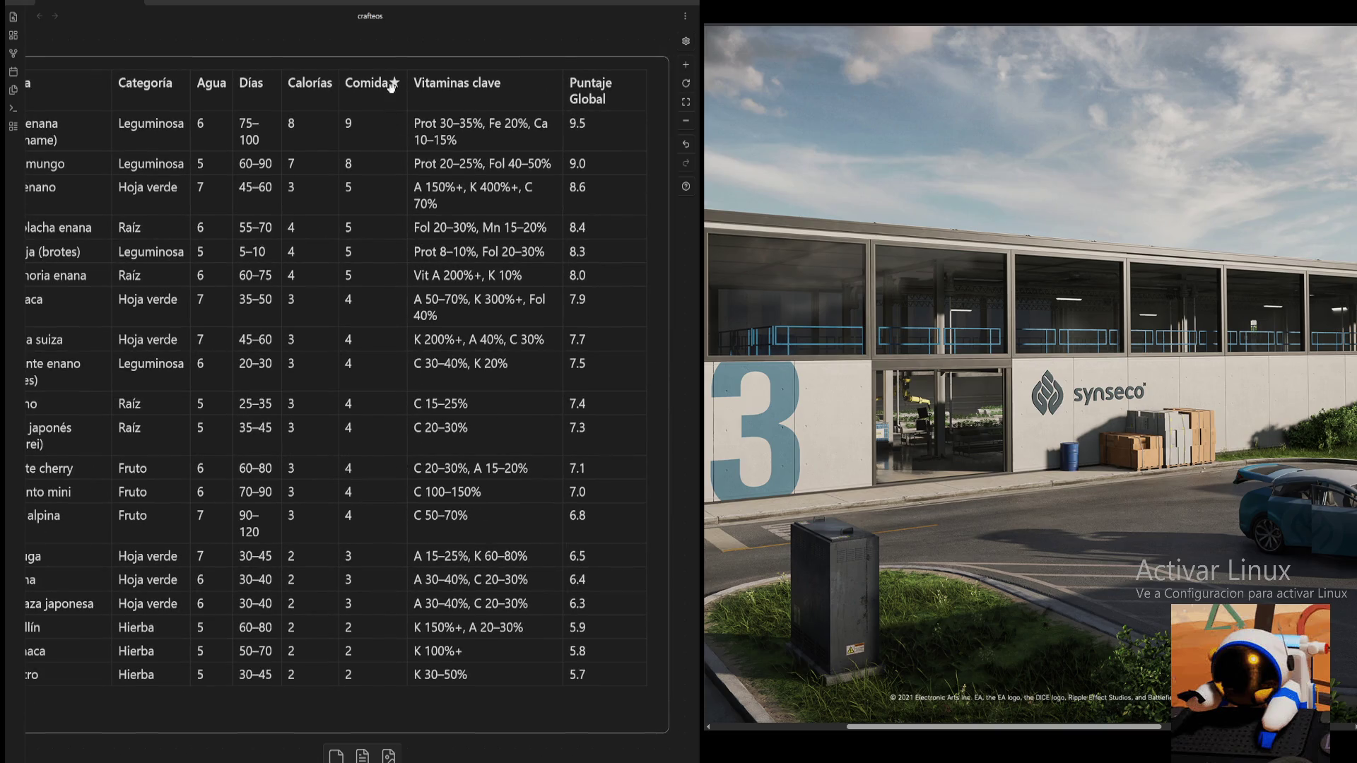
pyautogui.scroll(2, 470, 81)
pyautogui.hscroll(-3, 573, 123)
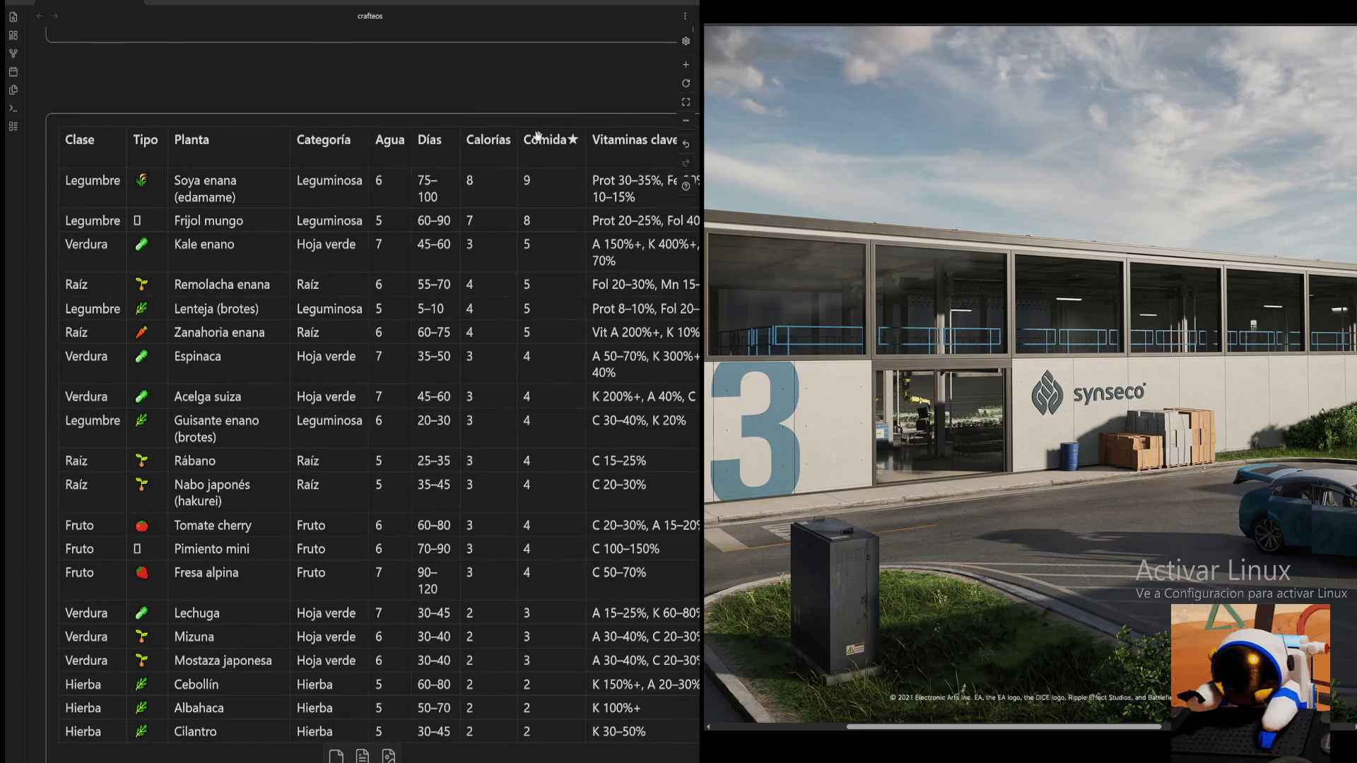
pyautogui.scroll(5, 339, 226)
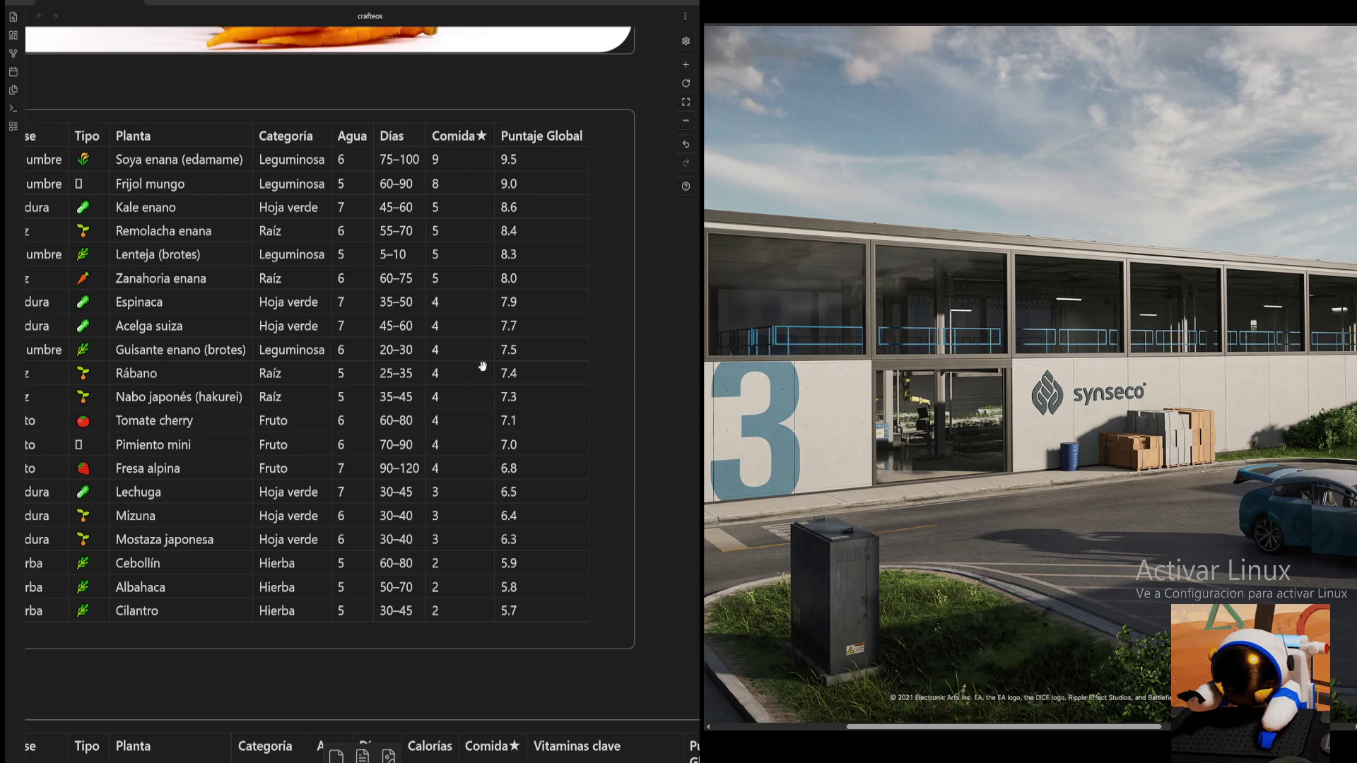
pyautogui.scroll(-10, 460, 308)
pyautogui.hscroll(-2, 559, 60)
pyautogui.hscroll(-1, 620, 52)
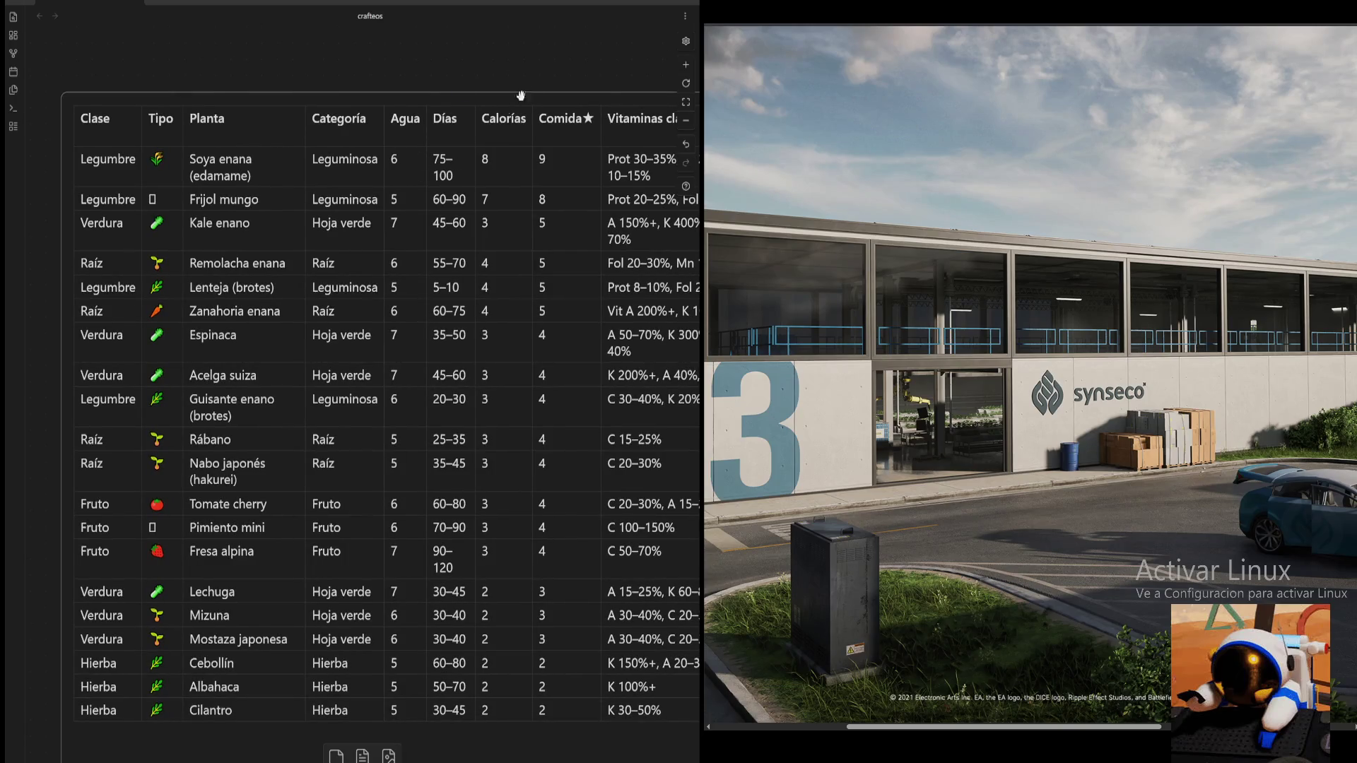
pyautogui.hscroll(2, 562, 84)
pyautogui.hscroll(1, 429, 153)
pyautogui.hscroll(2, 422, 86)
pyautogui.hscroll(1, 421, 86)
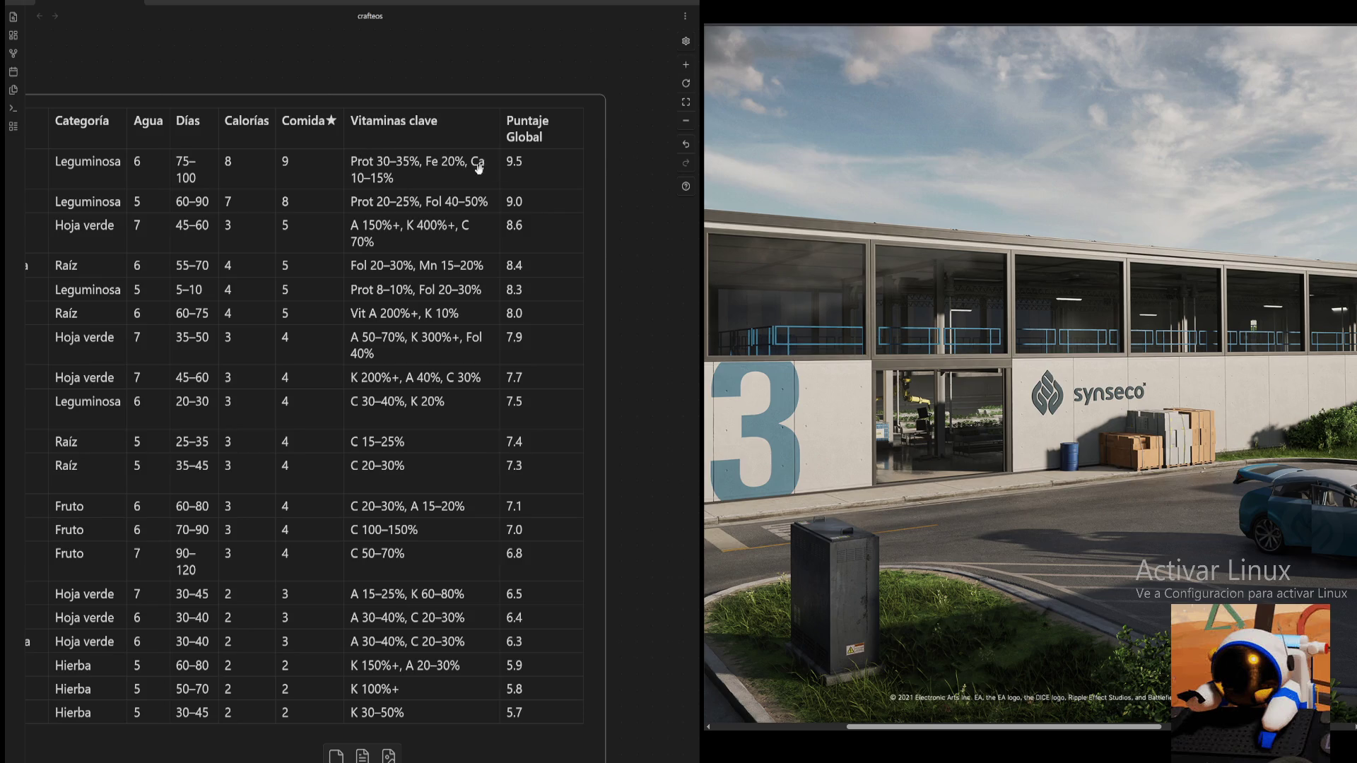
pyautogui.hscroll(-2, 628, 330)
pyautogui.scroll(-2, 629, 332)
pyautogui.scroll(1, 547, 96)
pyautogui.hscroll(1, 548, 96)
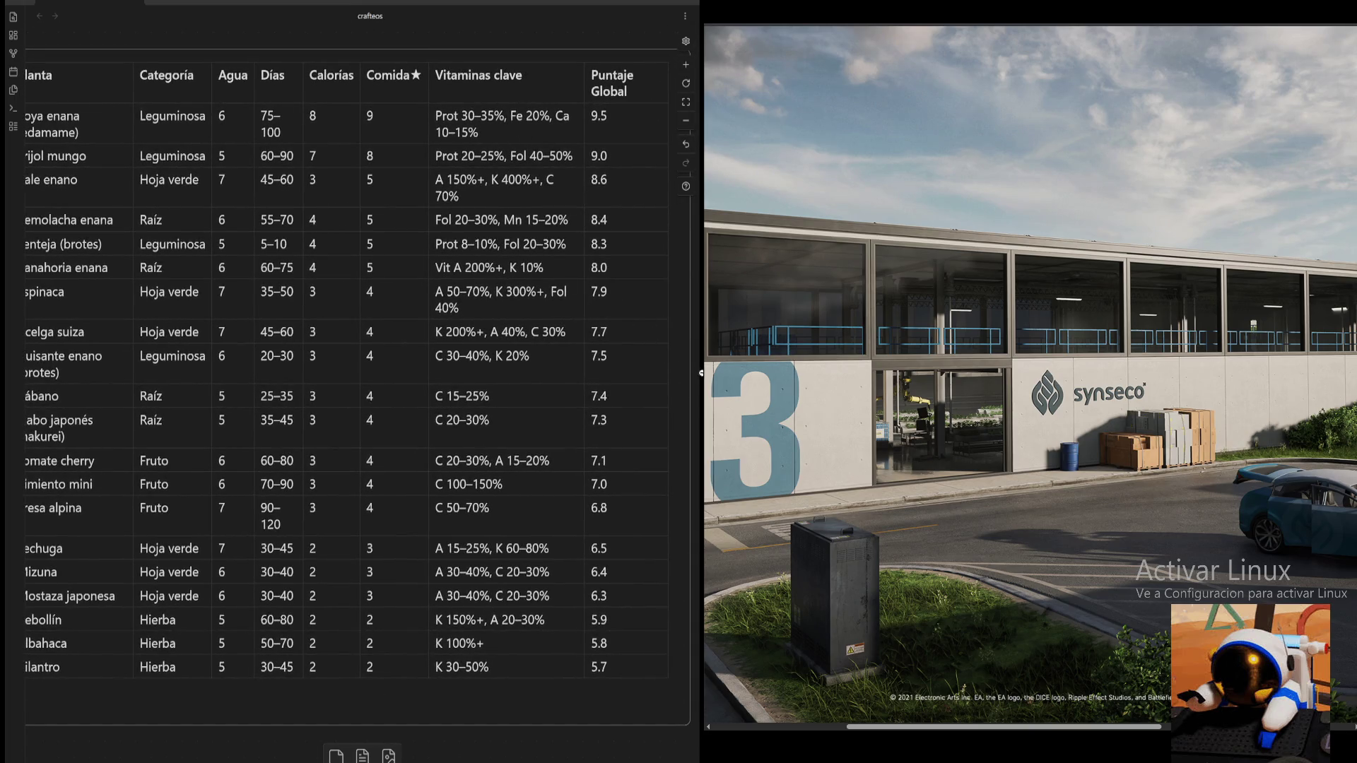
pyautogui.hscroll(-1, 674, 355)
pyautogui.scroll(-3, 684, 276)
pyautogui.hscroll(-1, 689, 226)
pyautogui.scroll(3, 690, 225)
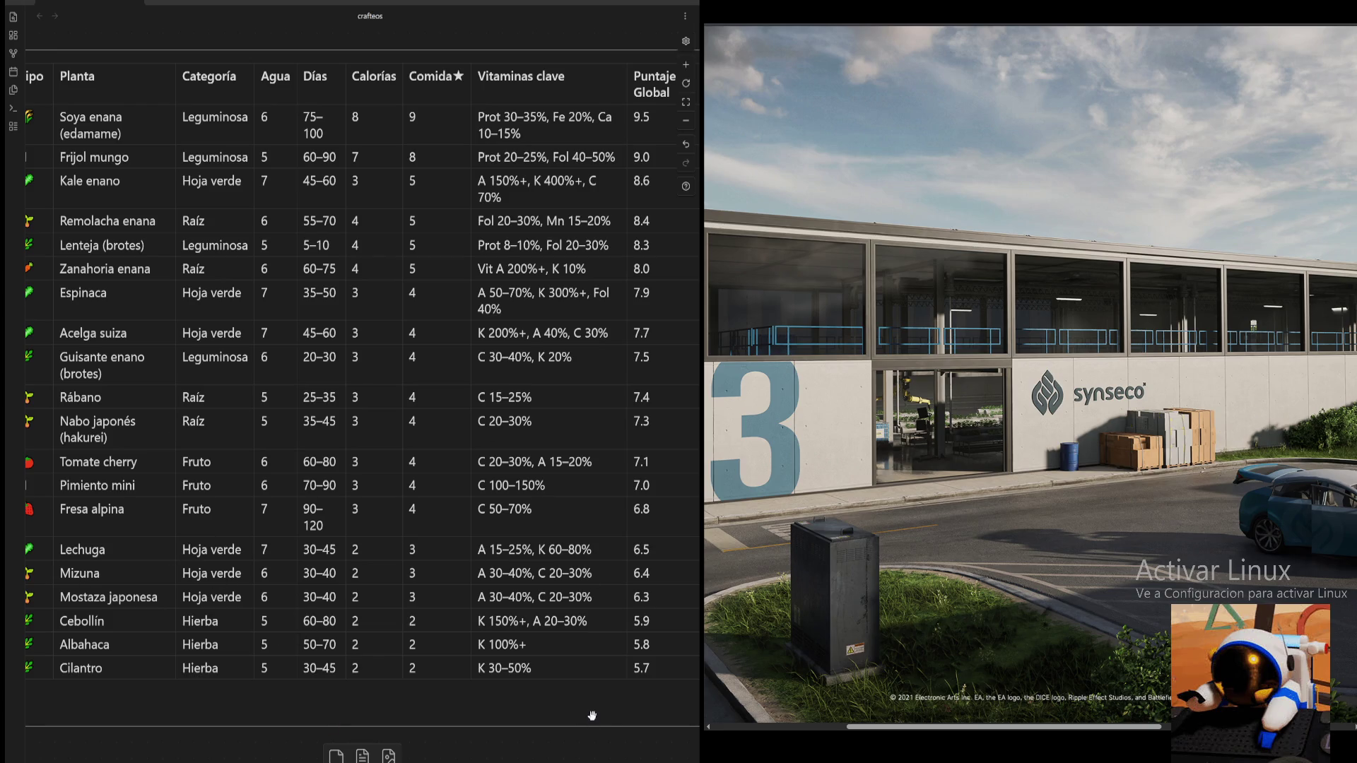
pyautogui.hscroll(1, 597, 705)
pyautogui.scroll(-1, 583, 664)
pyautogui.scroll(-1, 584, 664)
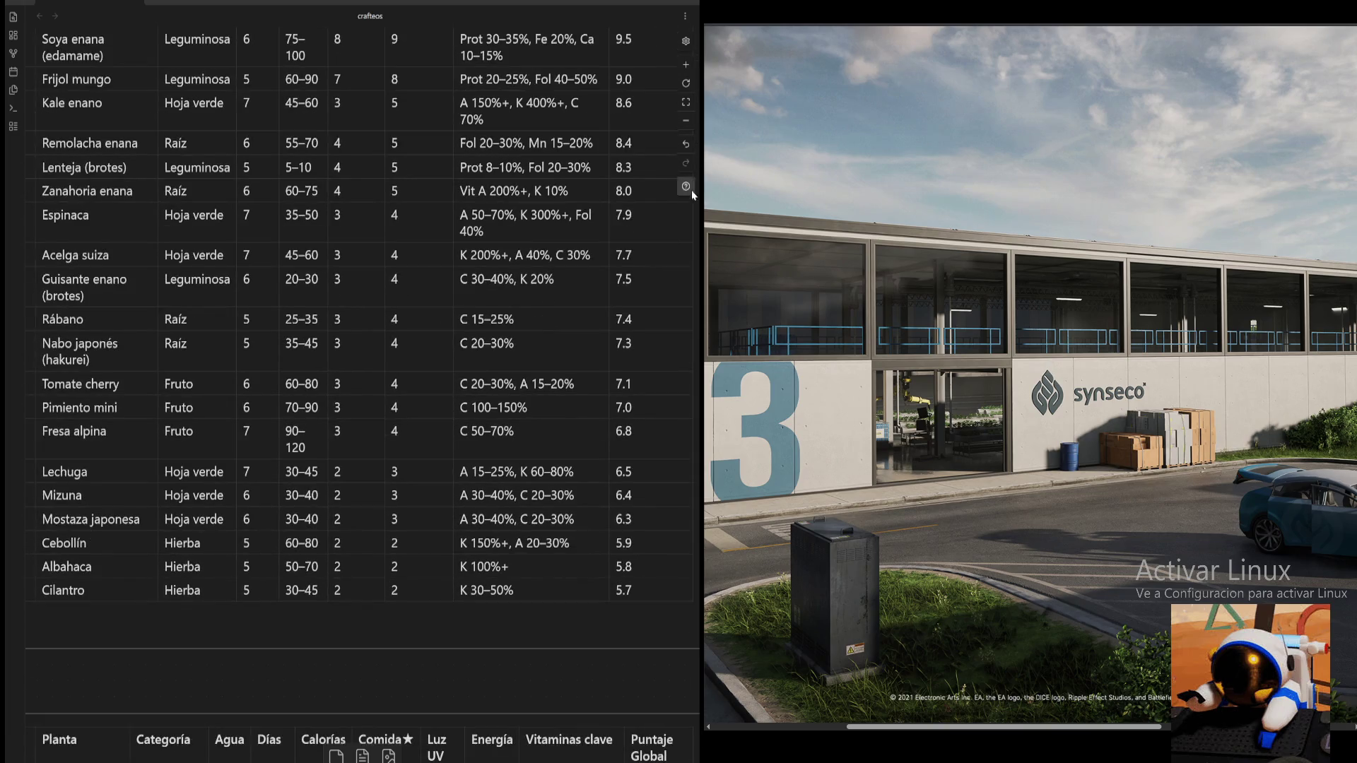
pyautogui.click(686, 123)
pyautogui.scroll(-5, 627, 601)
pyautogui.scroll(-2, 635, 424)
pyautogui.hscroll(-1, 685, 185)
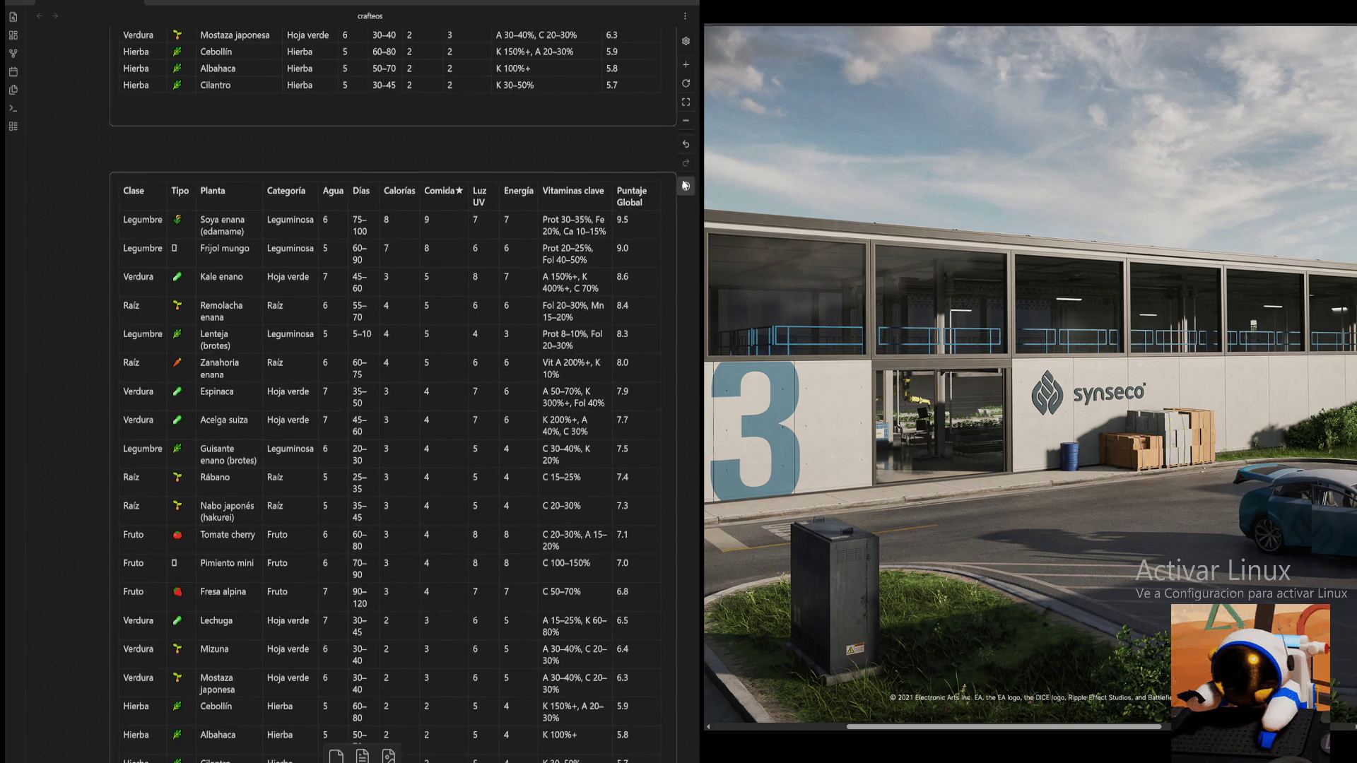
# - Frame the UV-and-energy crop table side by side with the linked plant-name cards
pyautogui.click(685, 65)
pyautogui.hscroll(3, 465, 117)
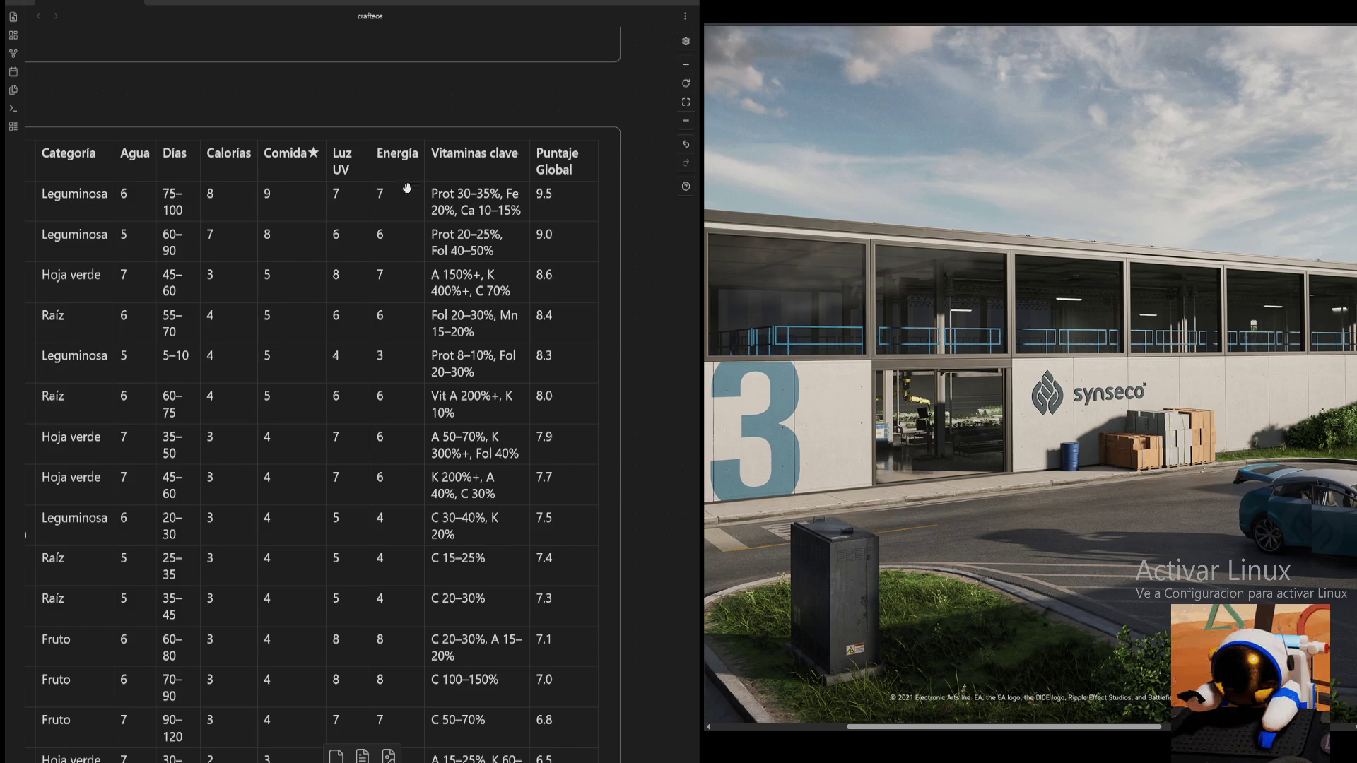
pyautogui.click(685, 120)
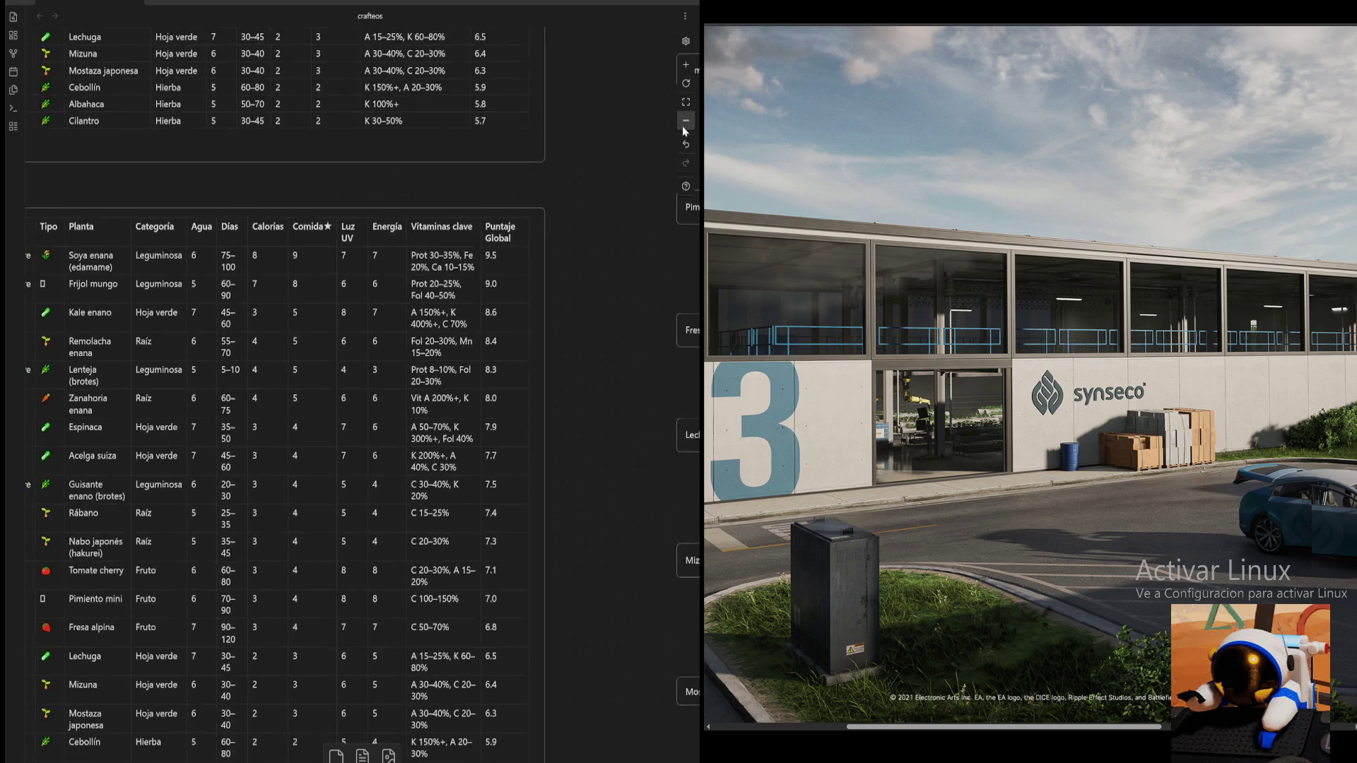
pyautogui.scroll(-2, 627, 250)
pyautogui.moveTo(626, 249); pyautogui.dragTo(628, 327)
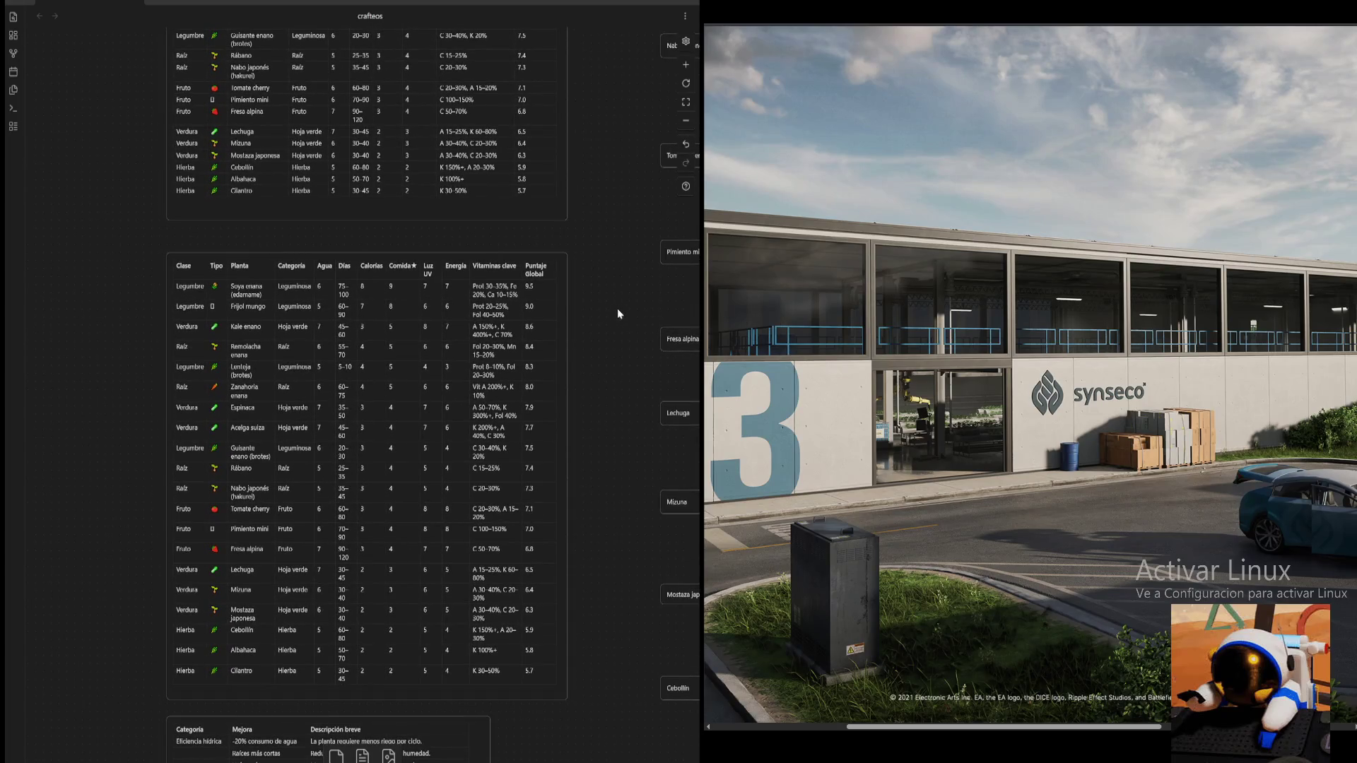
pyautogui.click(686, 144)
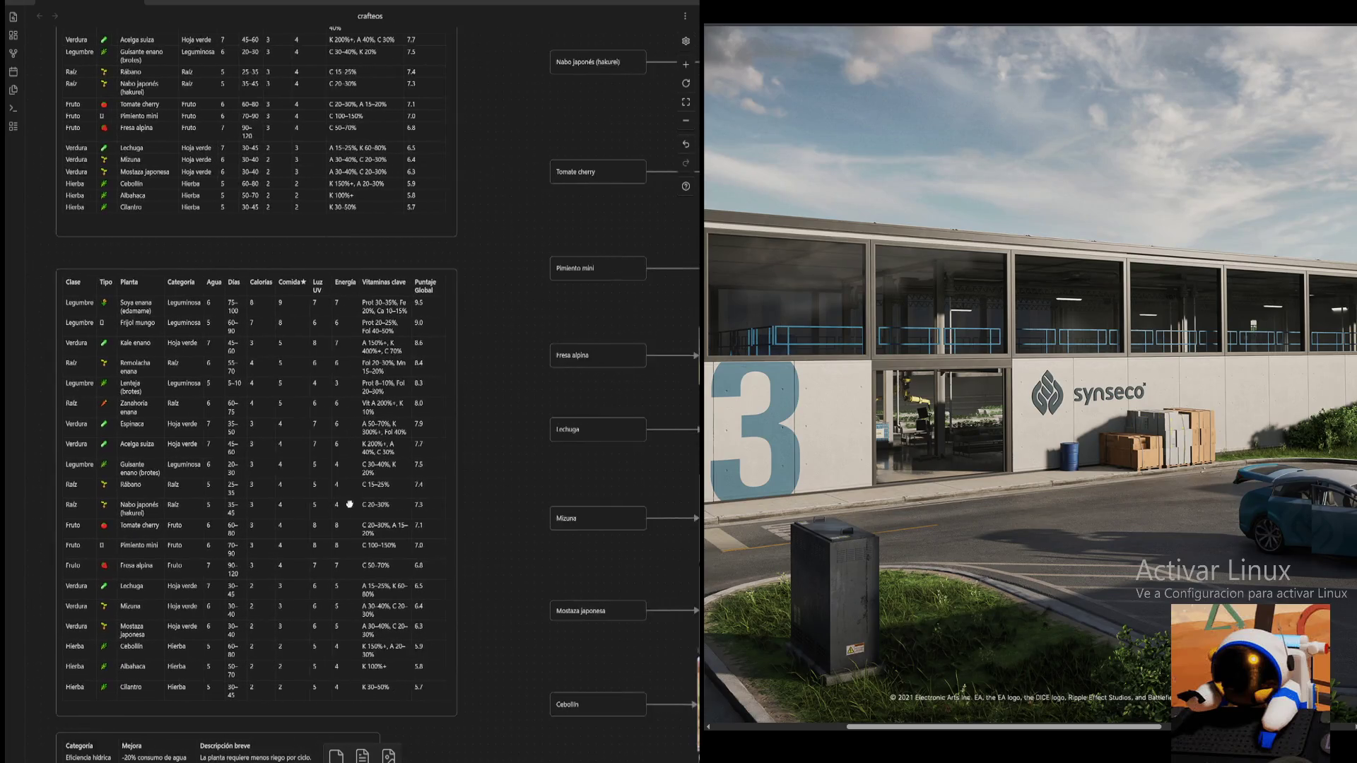
# - Pan across the plant-name nodes to their linked photos and the column of pasted plant images
pyautogui.click(688, 122)
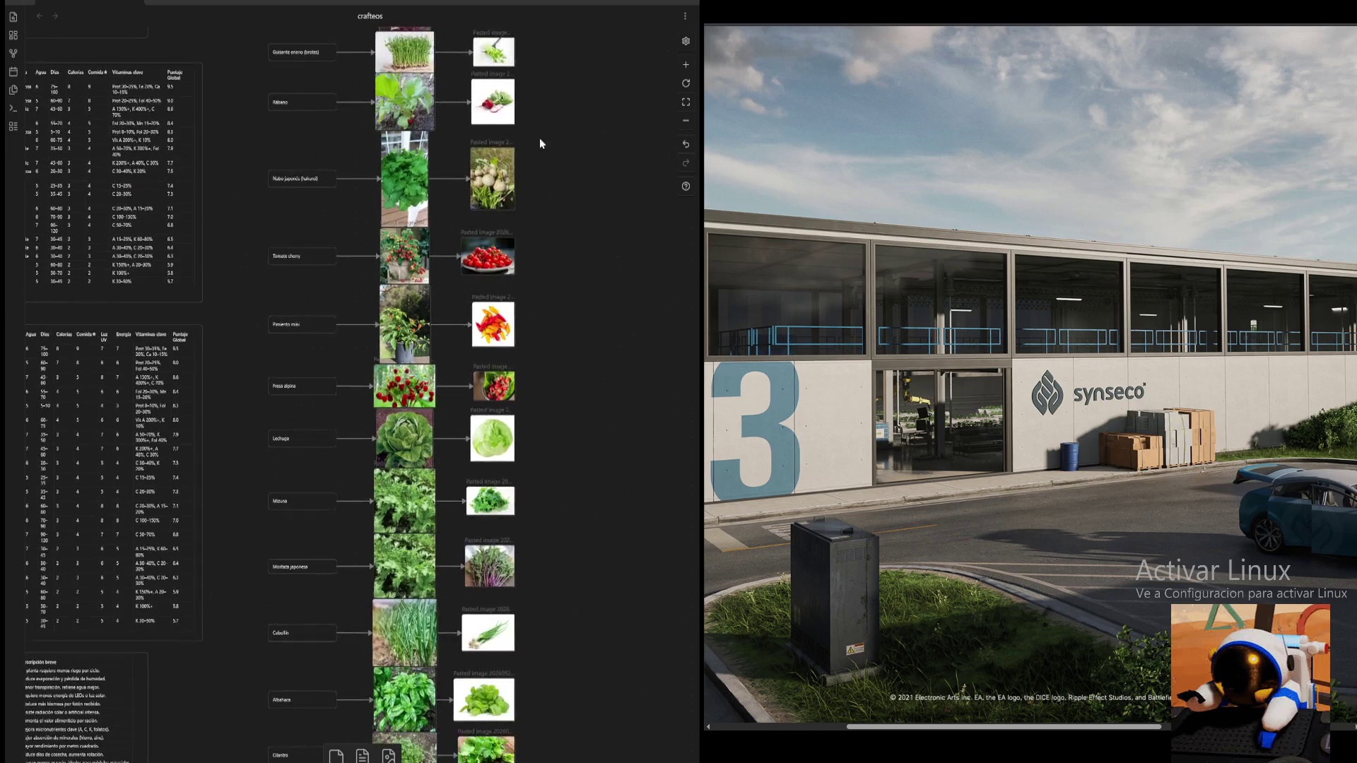
pyautogui.scroll(2, 601, 207)
pyautogui.scroll(2, 590, 378)
pyautogui.scroll(2, 610, 307)
pyautogui.scroll(2, 597, 342)
pyautogui.scroll(2, 629, 354)
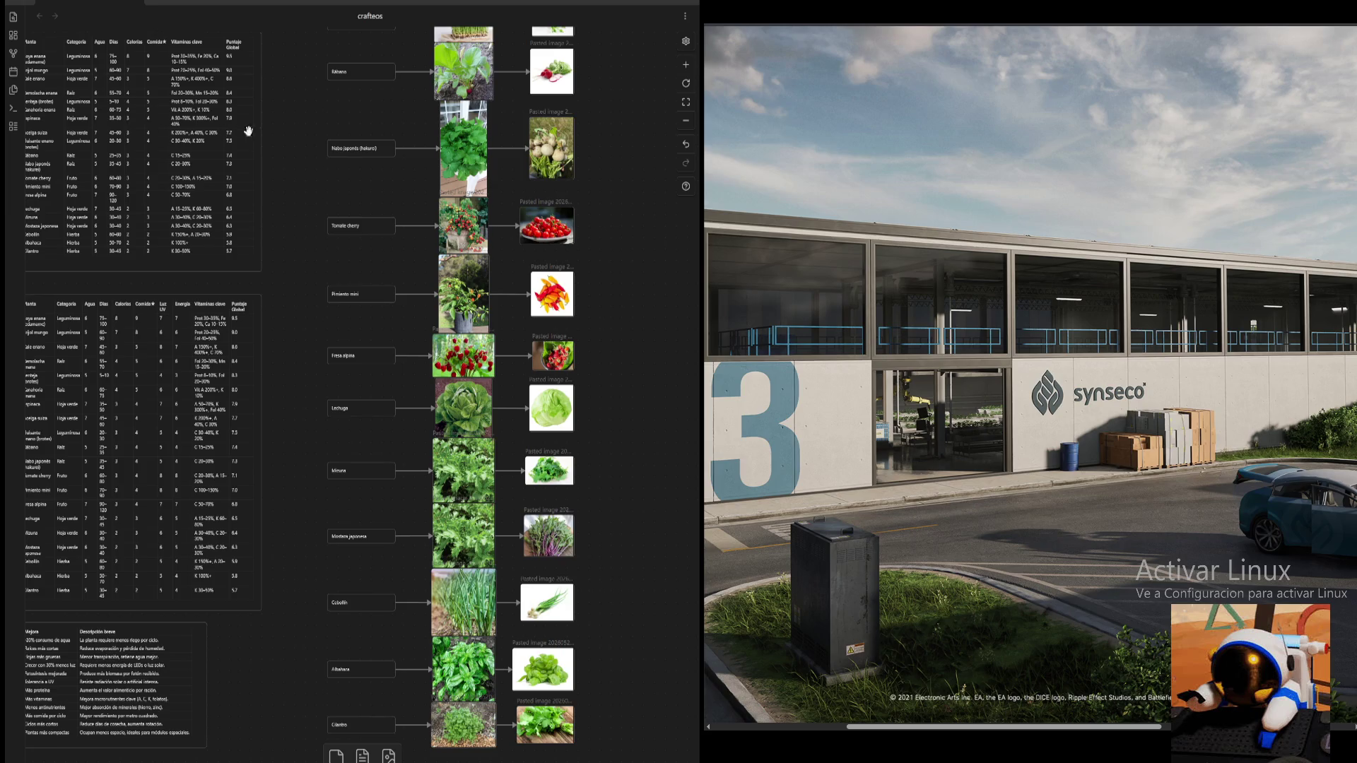
pyautogui.scroll(3, 397, 354)
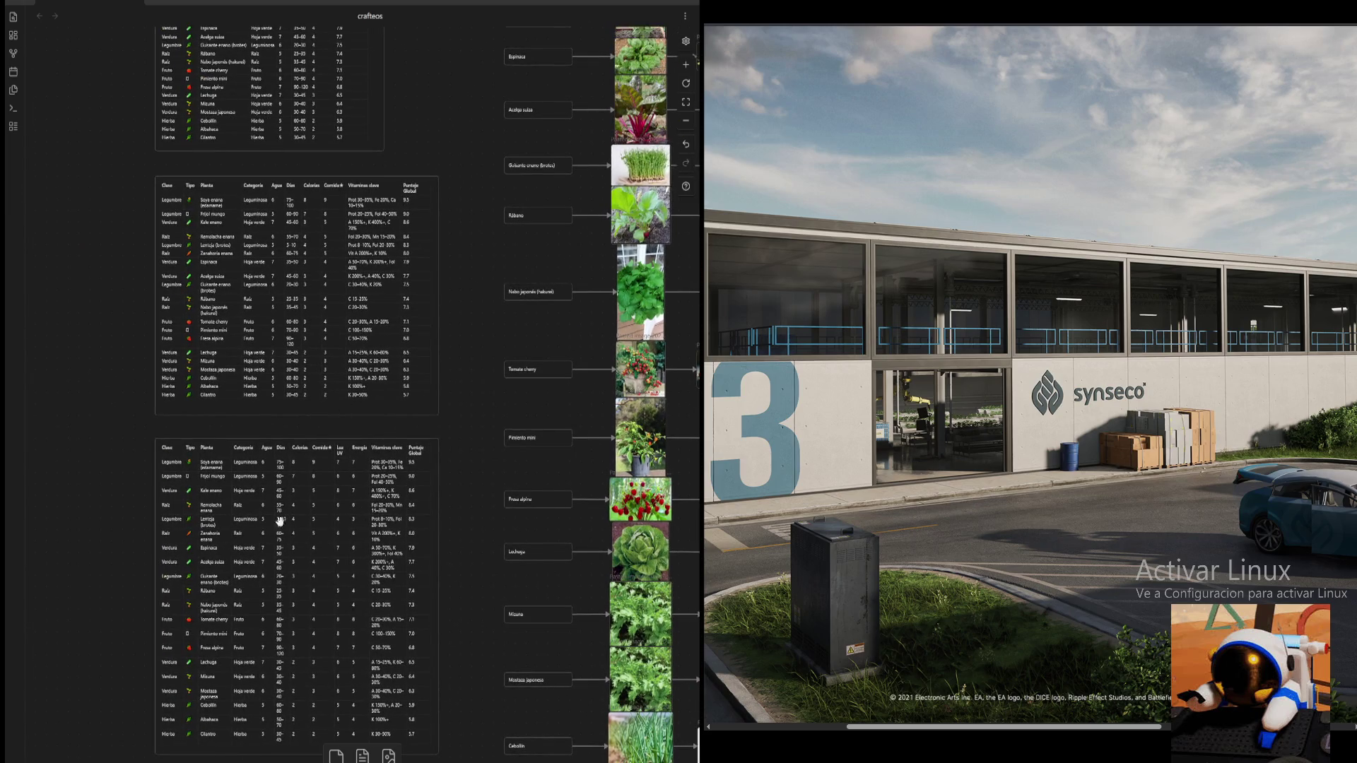
pyautogui.moveTo(480, 234); pyautogui.dragTo(523, 324)
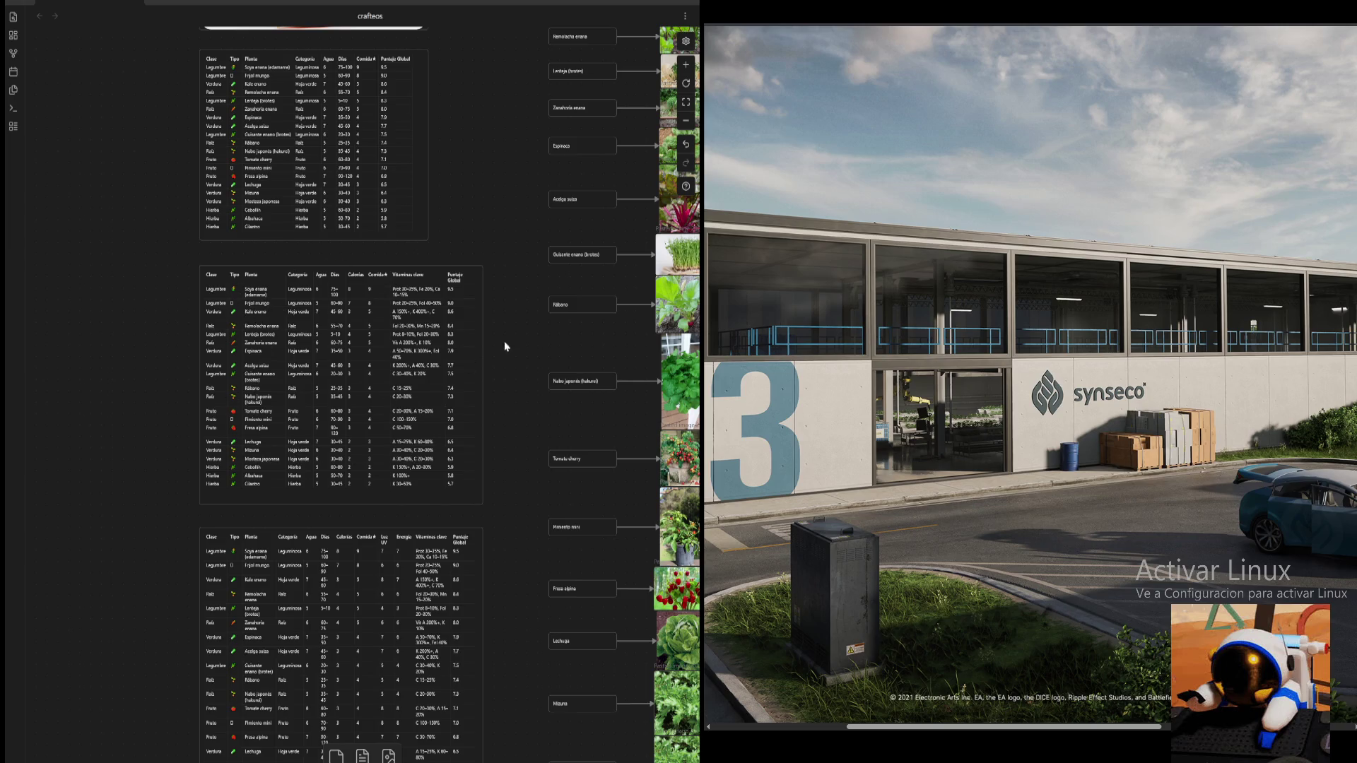
pyautogui.scroll(2, 498, 345)
pyautogui.scroll(-3, 417, 231)
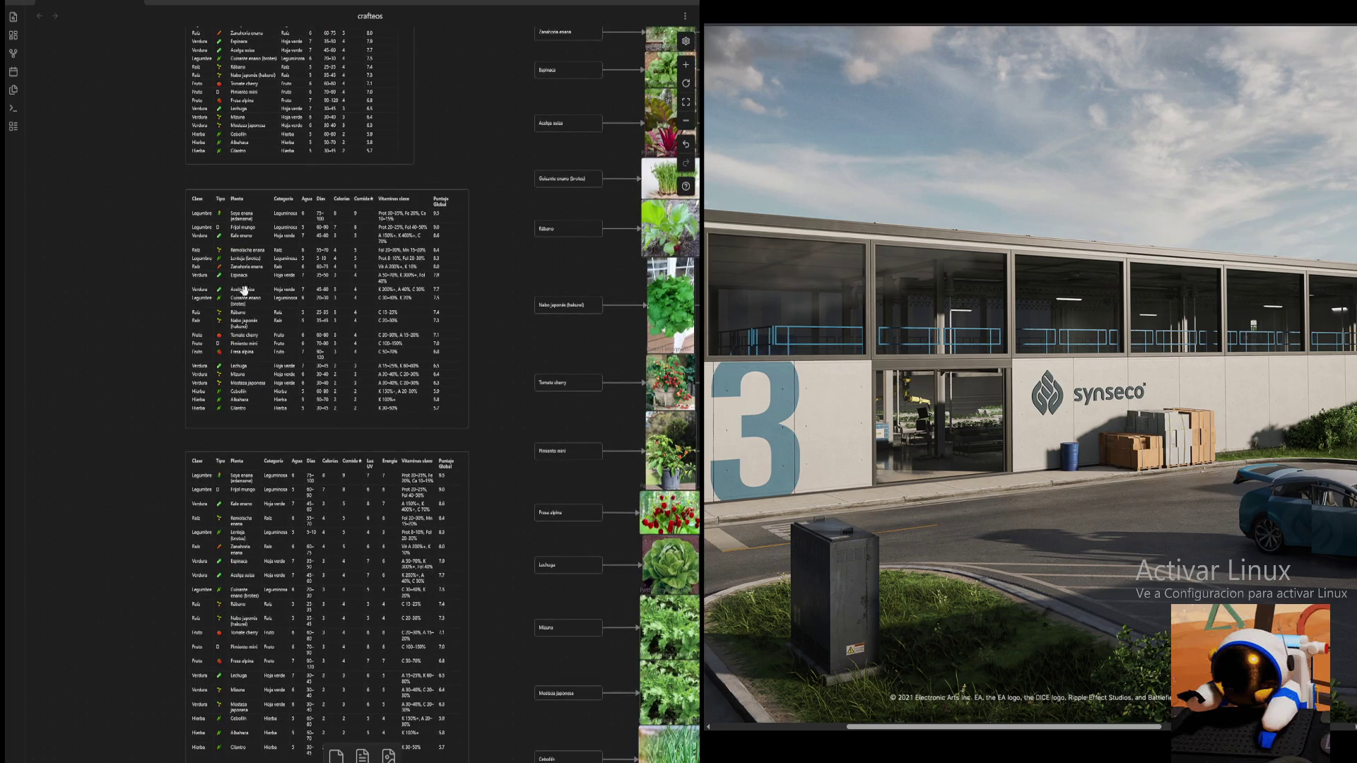
pyautogui.moveTo(519, 290); pyautogui.dragTo(287, 68)
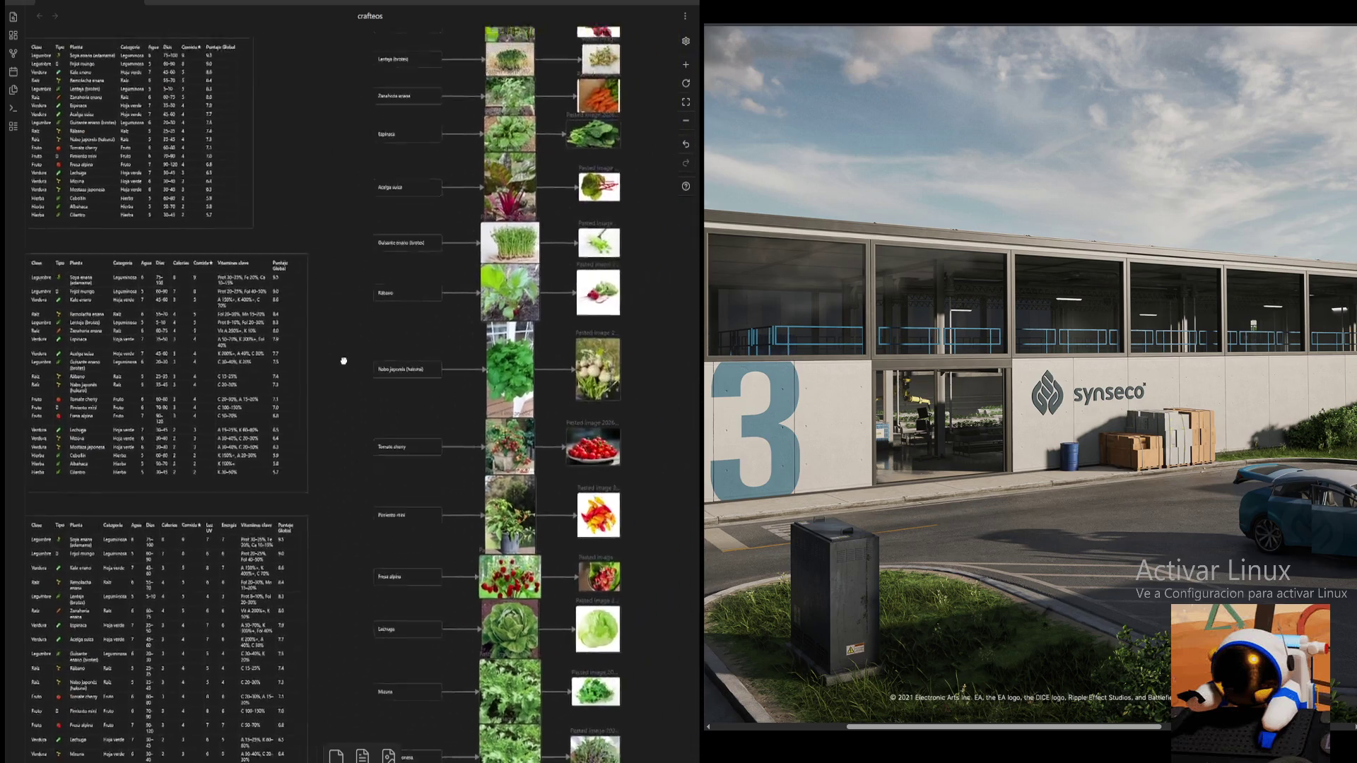
pyautogui.scroll(3, 446, 194)
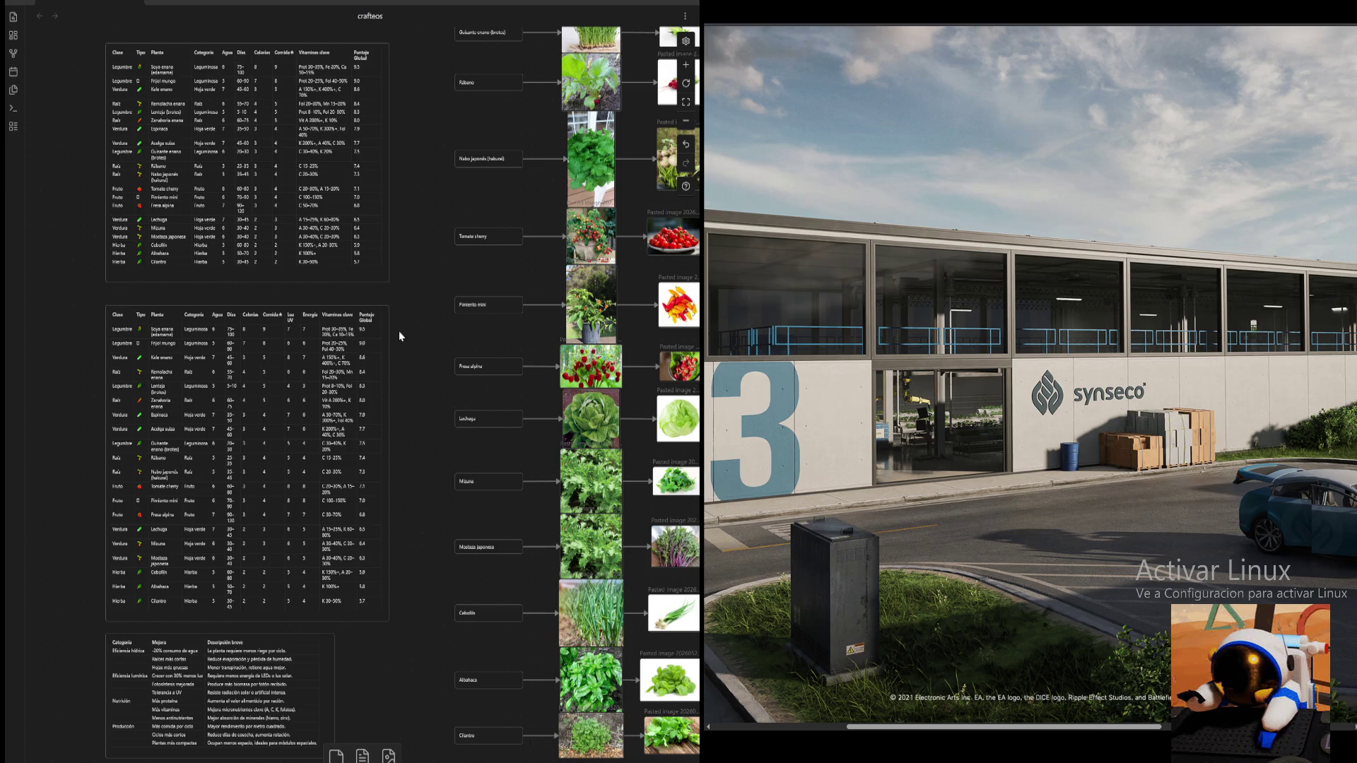
pyautogui.scroll(1, 399, 331)
pyautogui.scroll(-3, 414, 325)
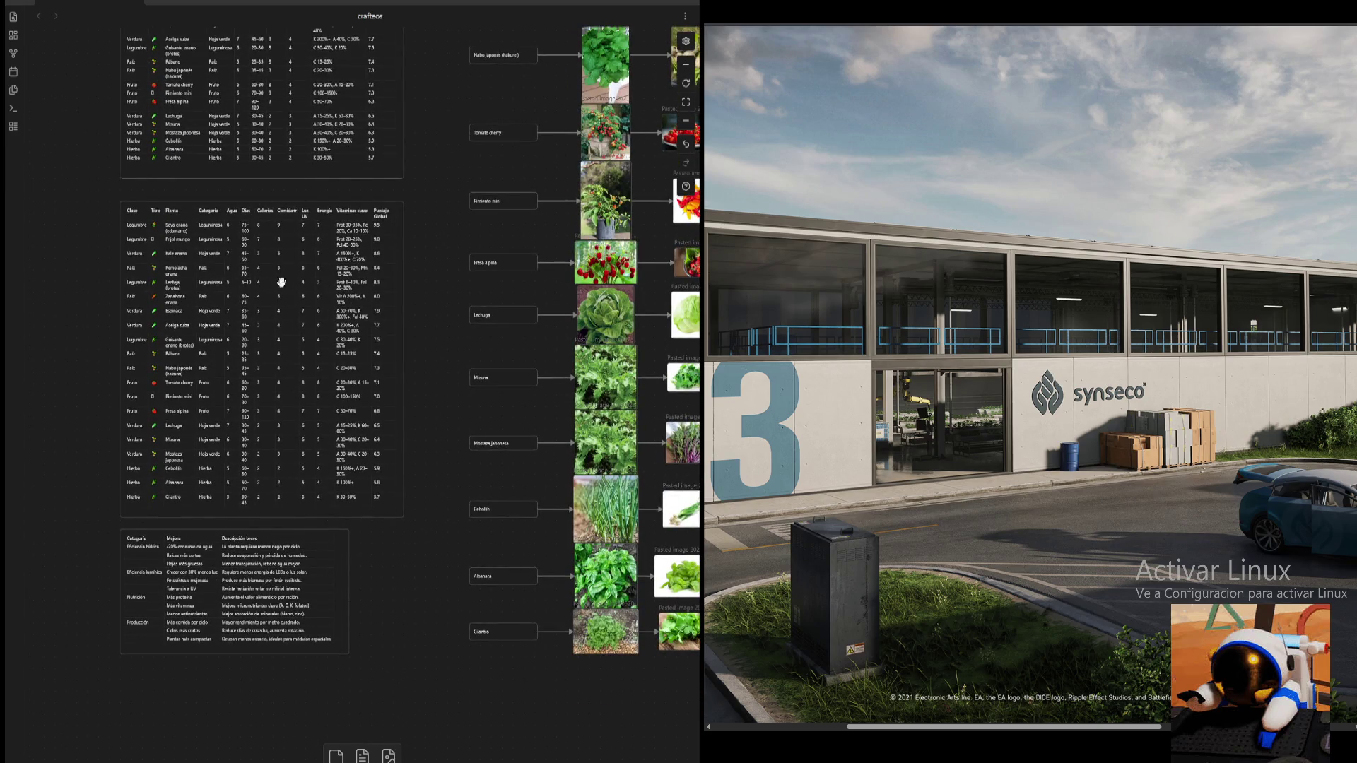
pyautogui.moveTo(441, 324); pyautogui.dragTo(368, 322)
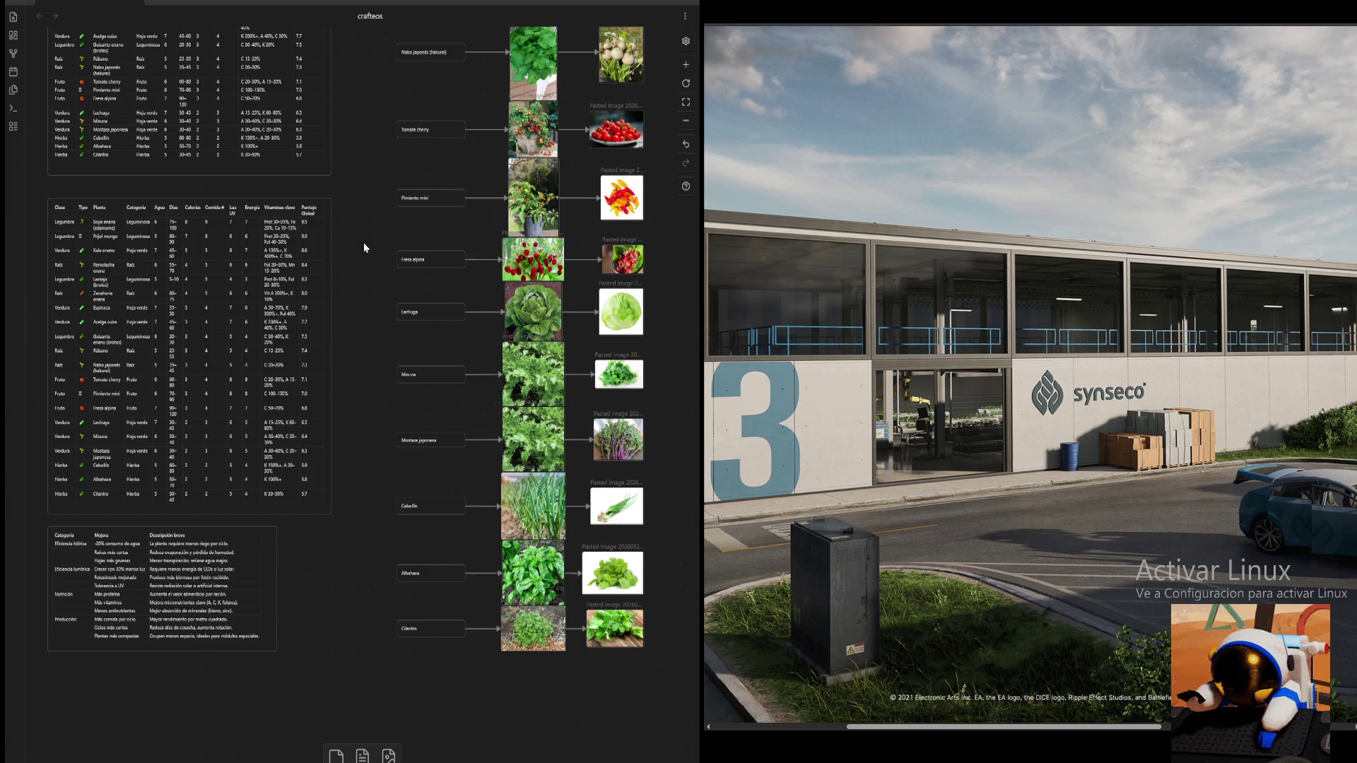
pyautogui.scroll(3, 363, 242)
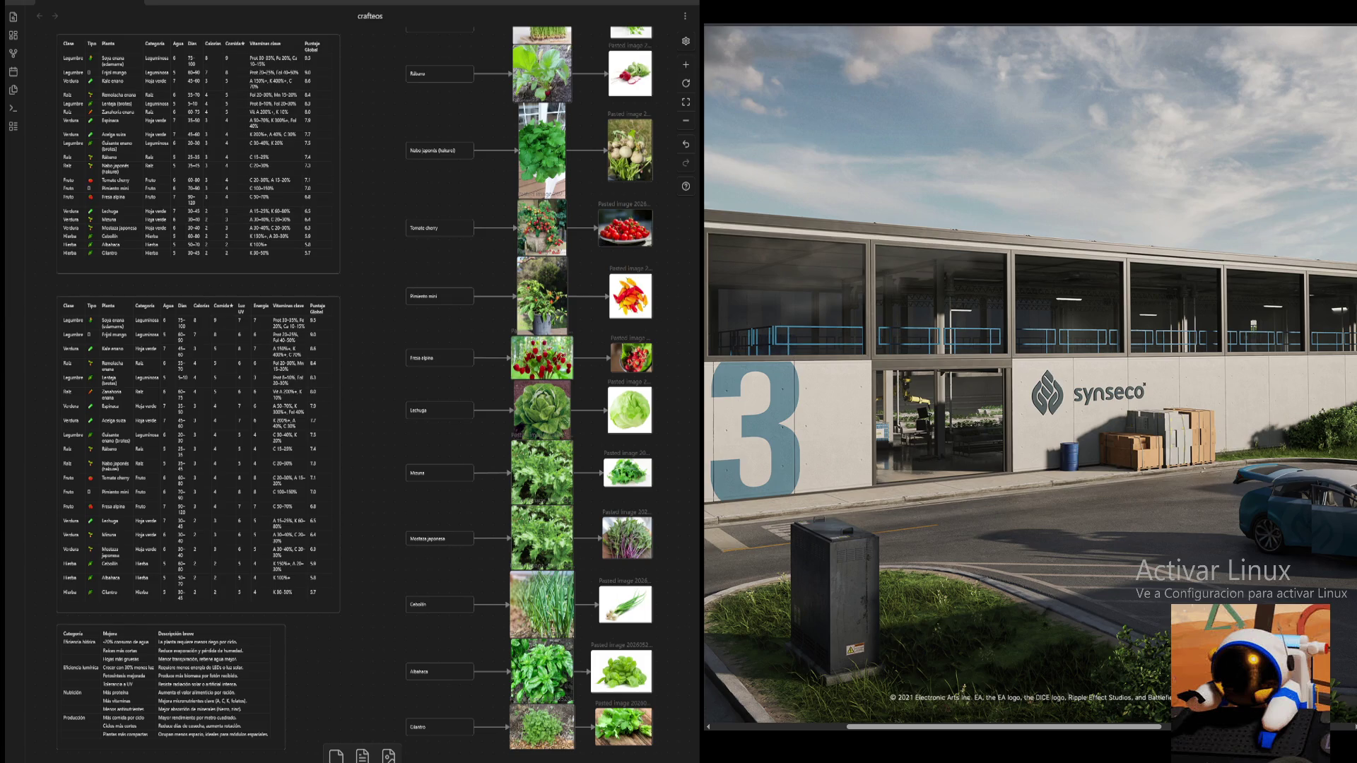
# - Zoom out to the whole canvas, then back in on the rabbit-with-cart image above the stacked crop tables
pyautogui.click(685, 119)
pyautogui.click(685, 120)
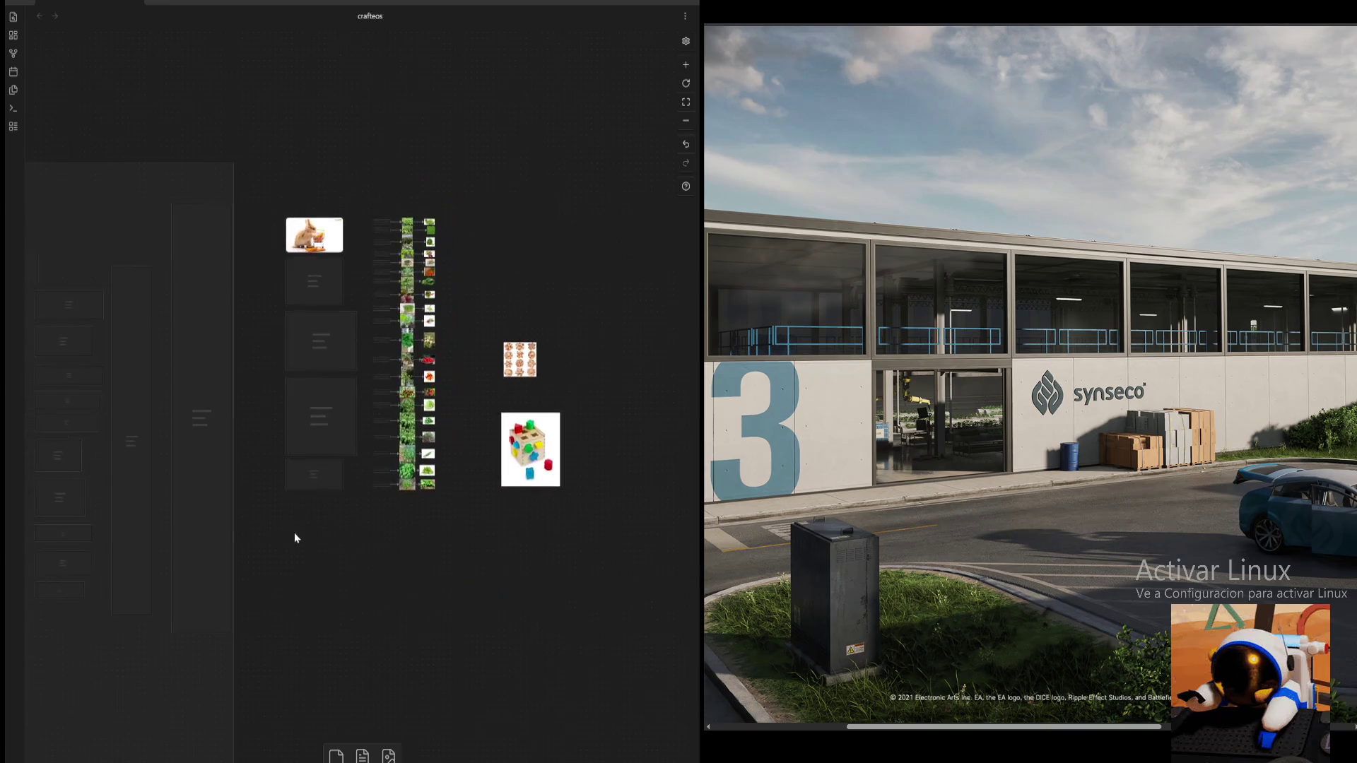
pyautogui.scroll(-5, 294, 538)
pyautogui.scroll(-3, 167, 470)
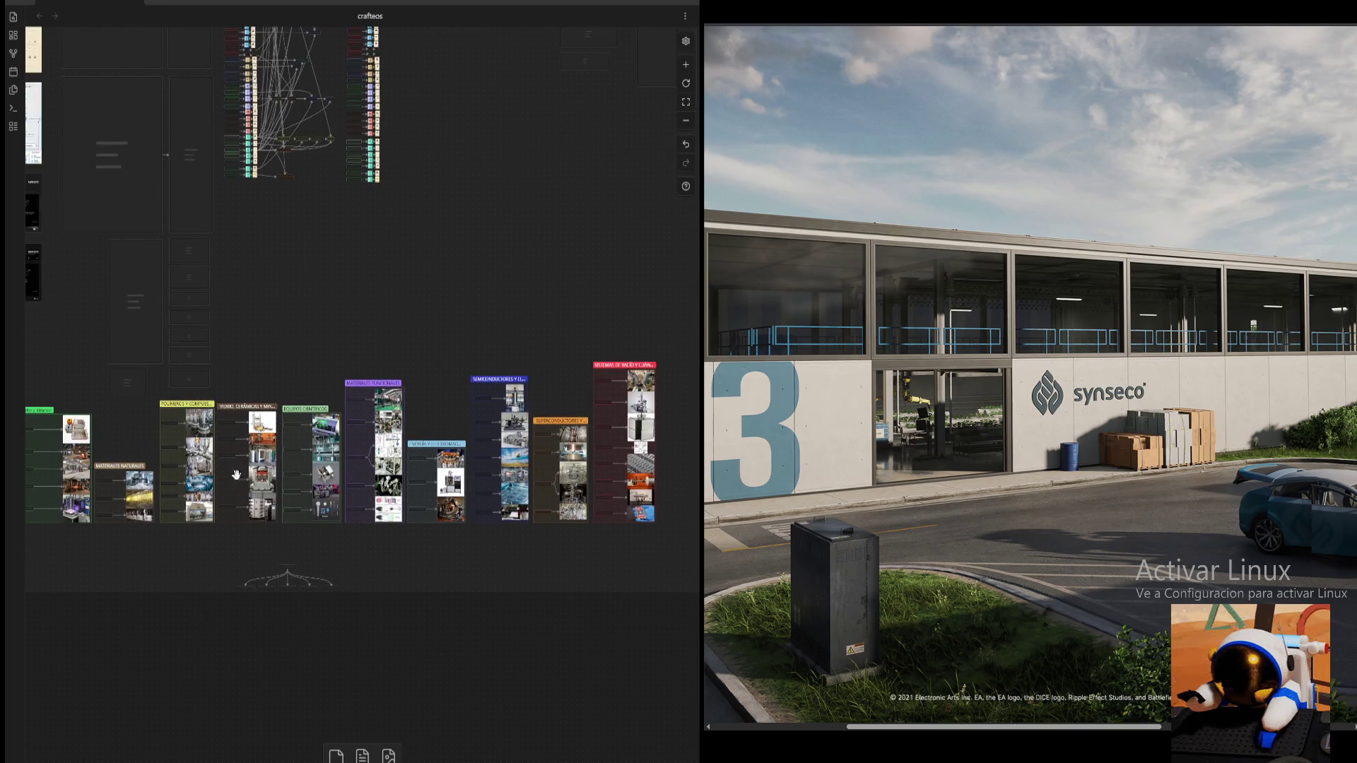
pyautogui.scroll(2, 615, 212)
pyautogui.scroll(5, 646, 254)
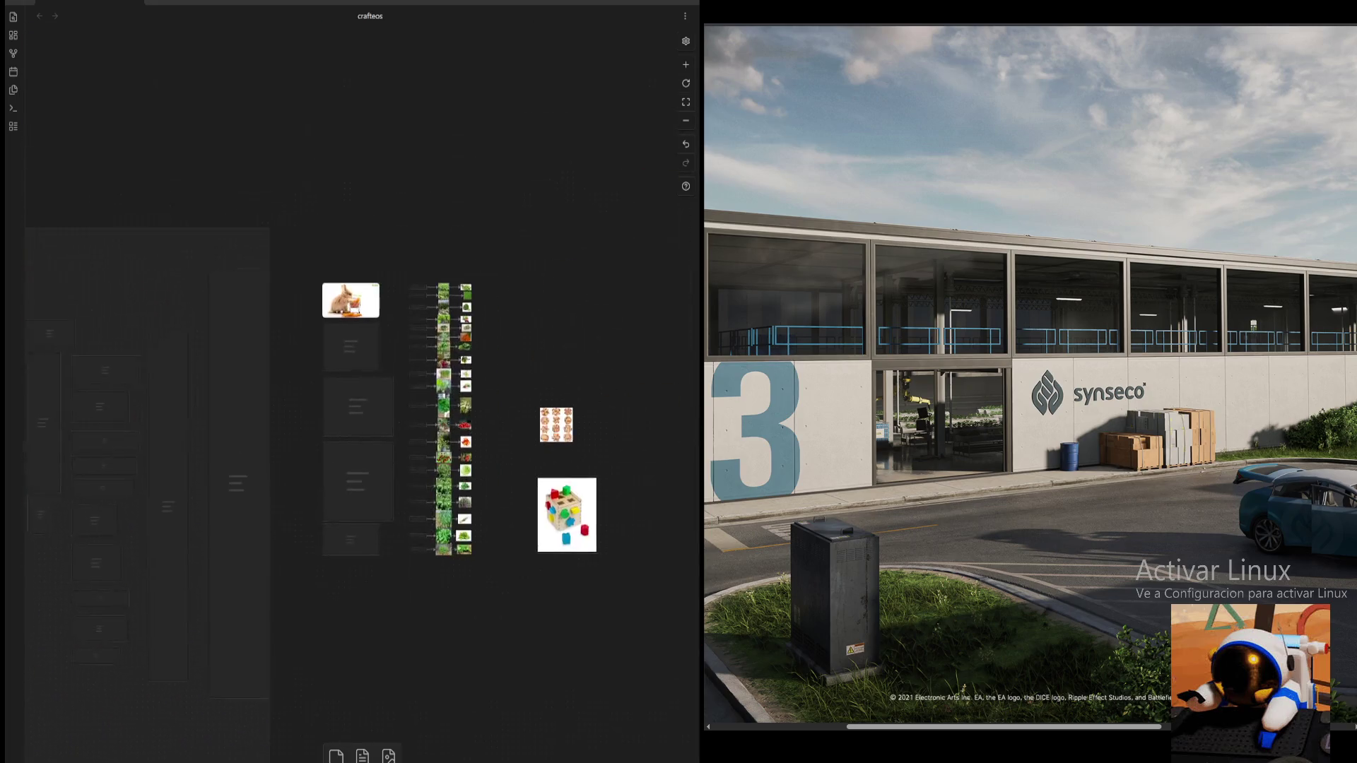
pyautogui.hscroll(-2, 485, 596)
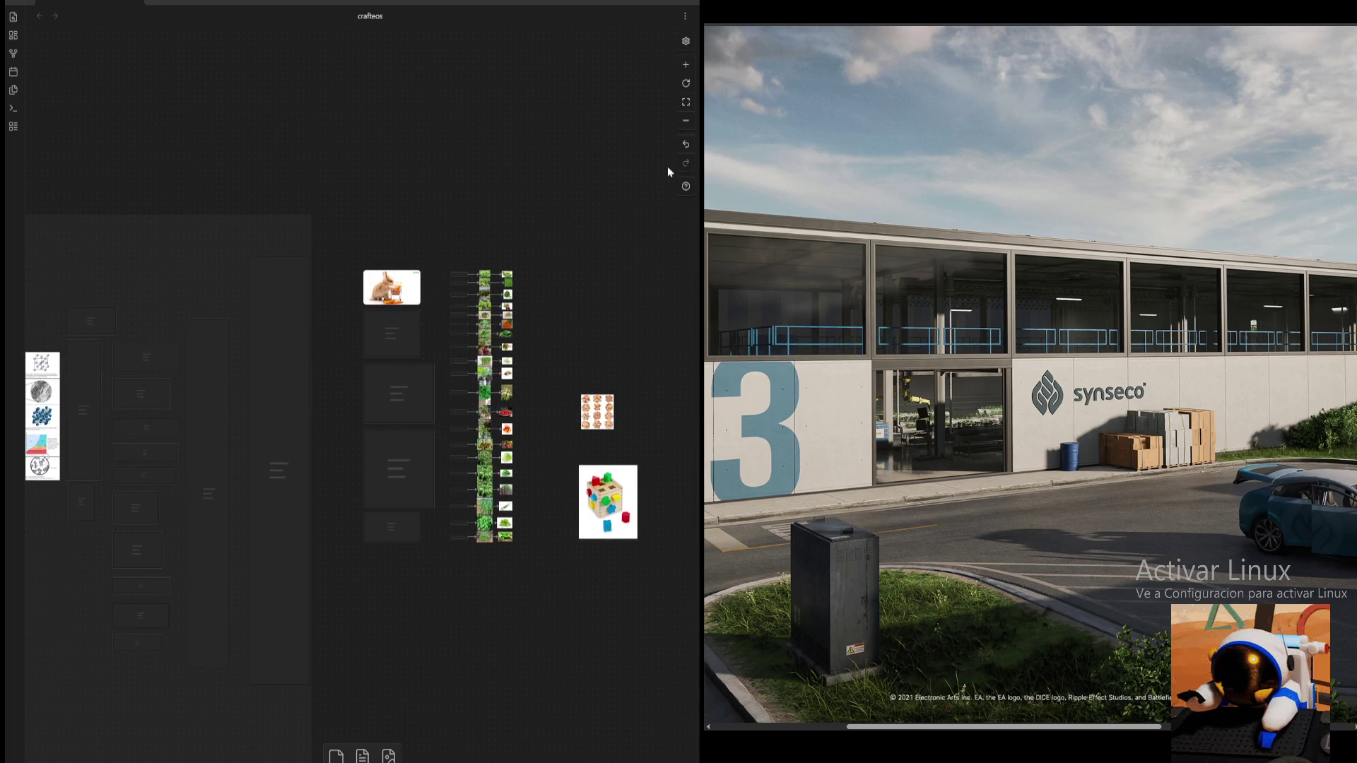
pyautogui.click(690, 64)
pyautogui.click(689, 64)
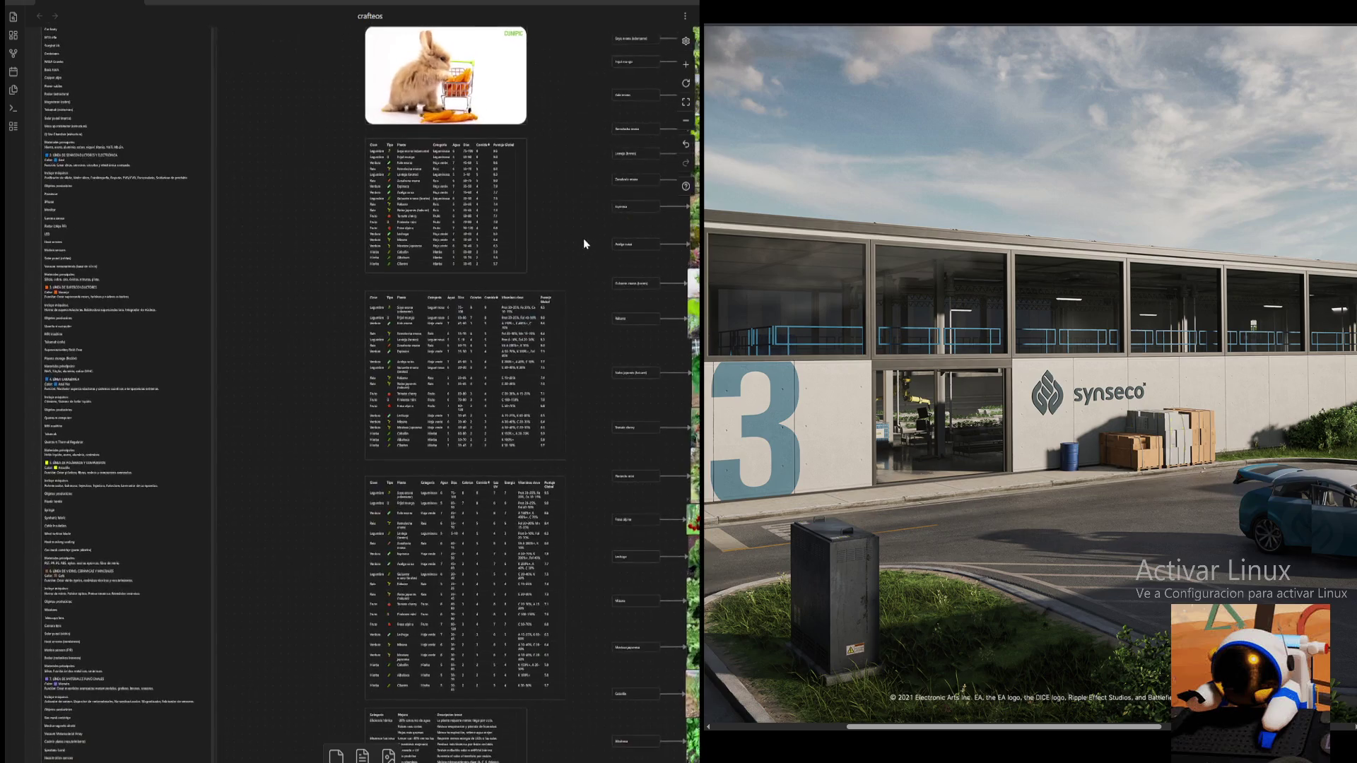
# - Pan past the plant-node column down to the last plant photos beside the wooden puzzle and shape-sorter images
pyautogui.moveTo(588, 242); pyautogui.dragTo(389, 211)
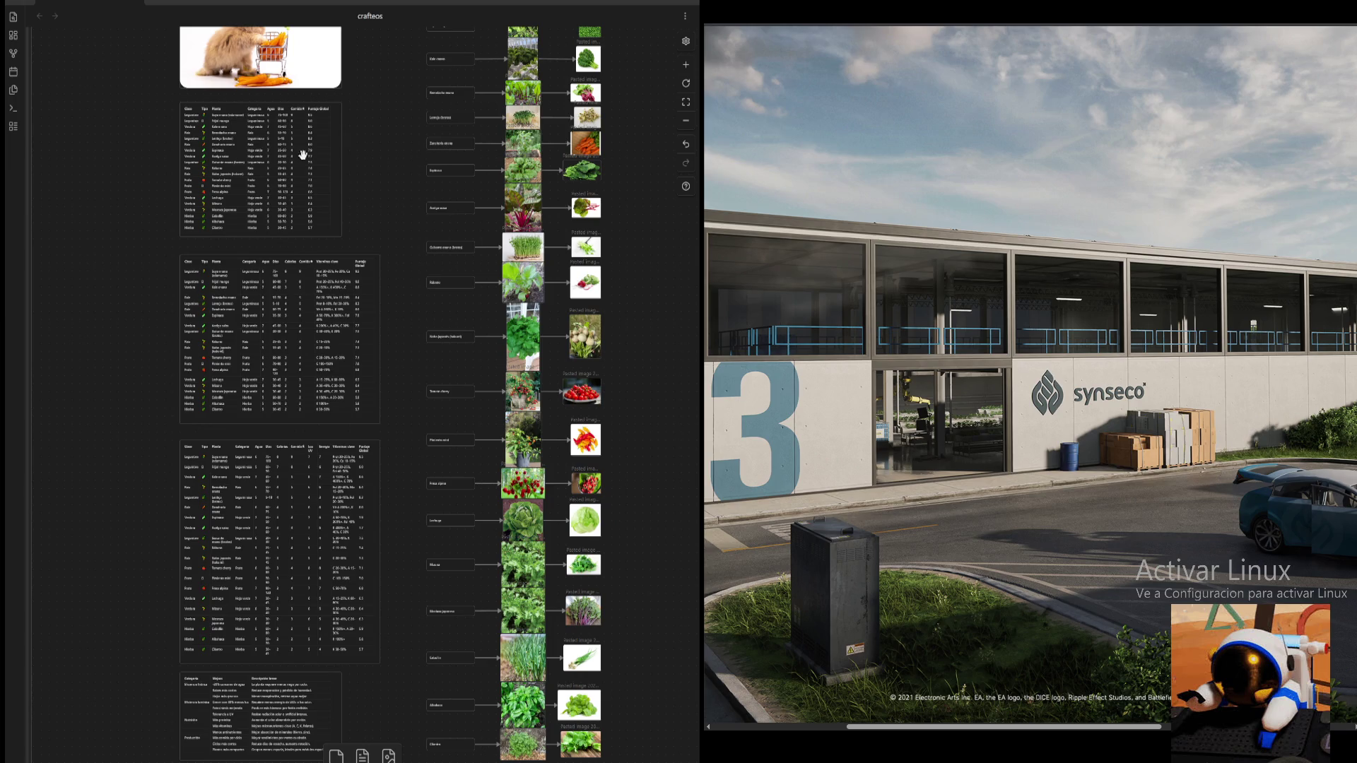
pyautogui.scroll(-1, 373, 454)
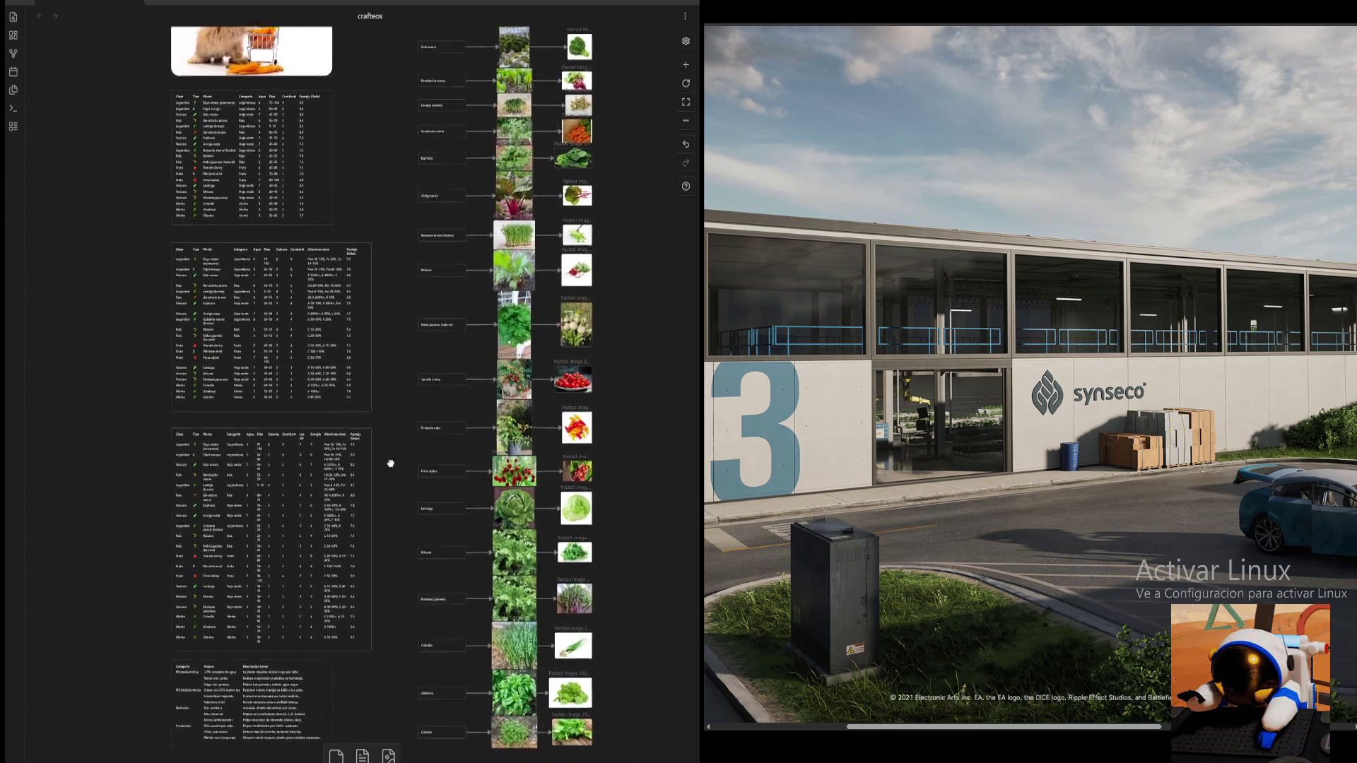
pyautogui.hscroll(-4, 385, 464)
pyautogui.scroll(-3, 385, 463)
pyautogui.moveTo(251, 580); pyautogui.dragTo(78, 686)
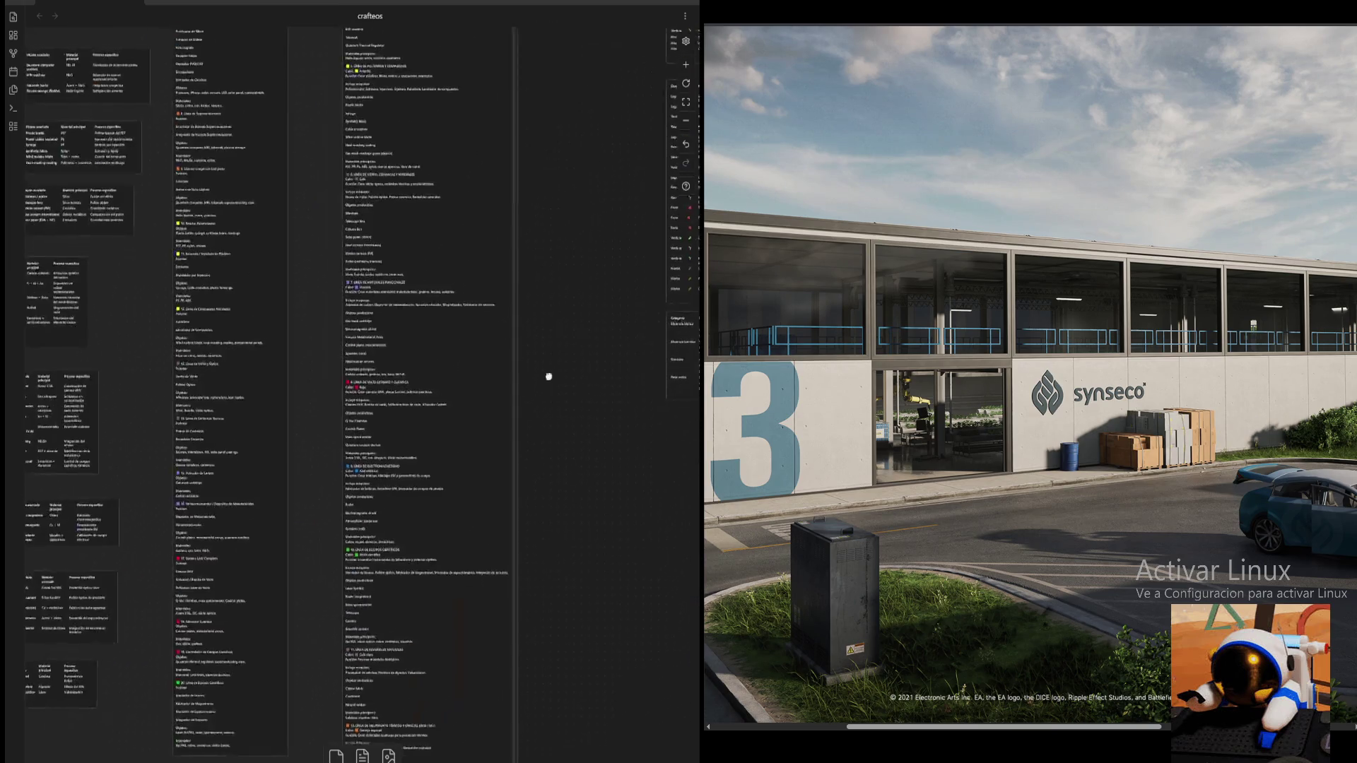
pyautogui.moveTo(7, 698)
pyautogui.mouseDown()
pyautogui.moveTo(42, 690)
pyautogui.moveTo(23, 732)
pyautogui.moveTo(58, 727)
pyautogui.mouseUp()
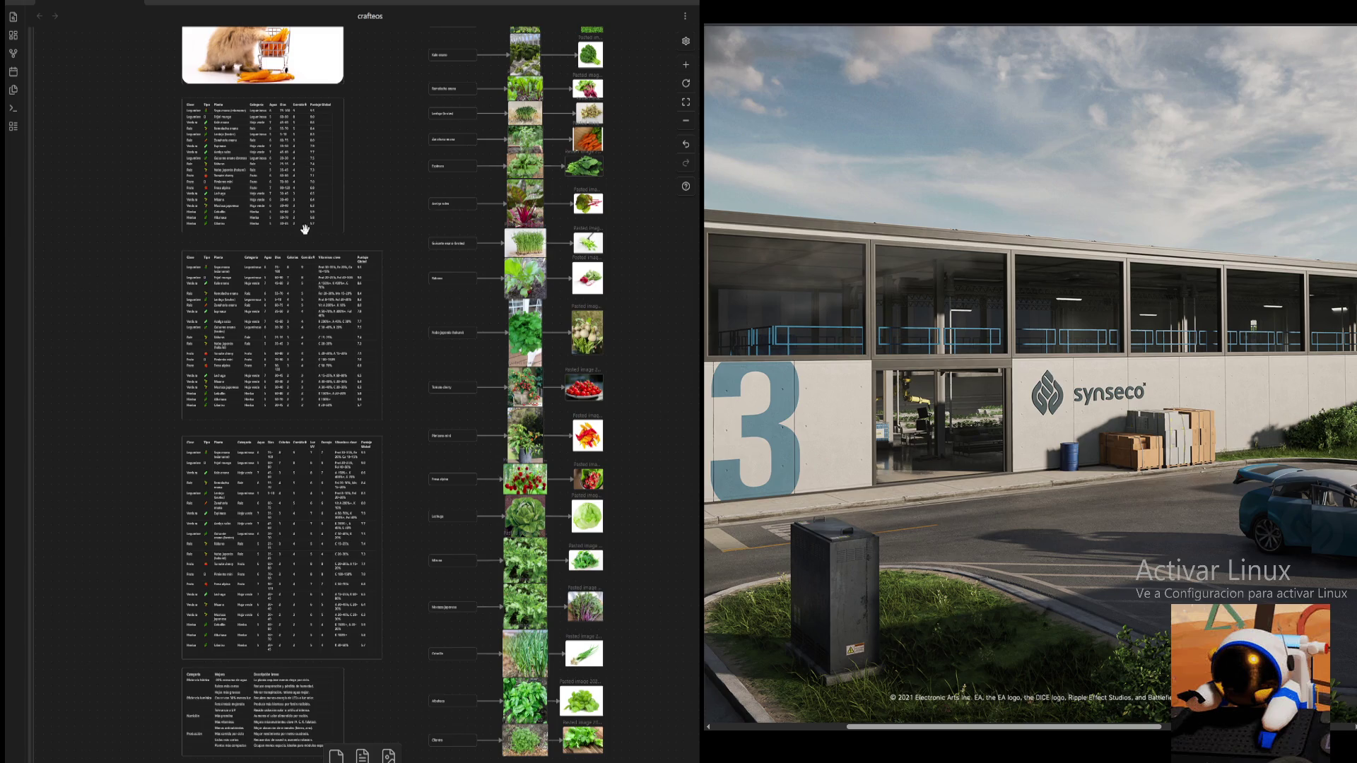
pyautogui.scroll(1, 272, 322)
pyautogui.hscroll(2, 272, 322)
pyautogui.hscroll(2, 412, 234)
pyautogui.scroll(-5, 608, 82)
pyautogui.hscroll(3, 607, 82)
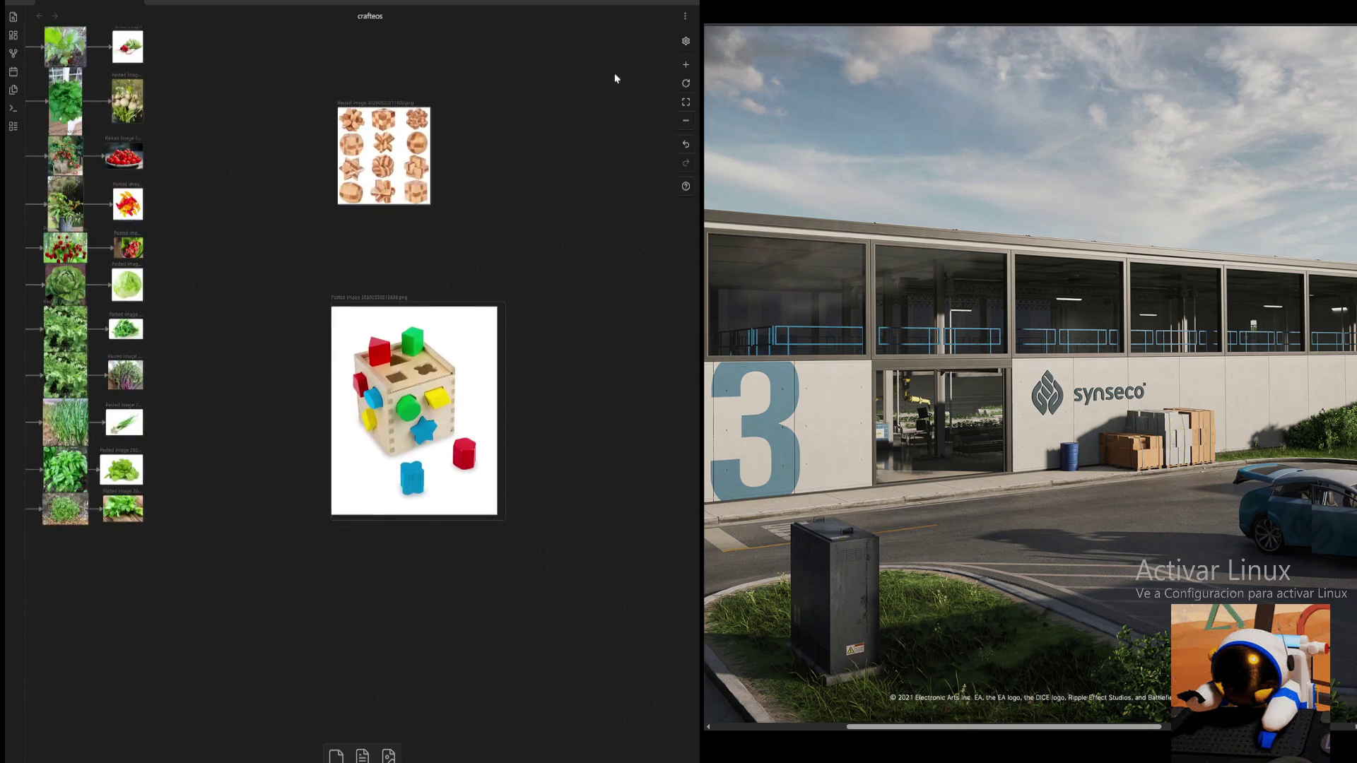
# - Zoom in for a close view of the shape-sorter cube picture
pyautogui.click(687, 67)
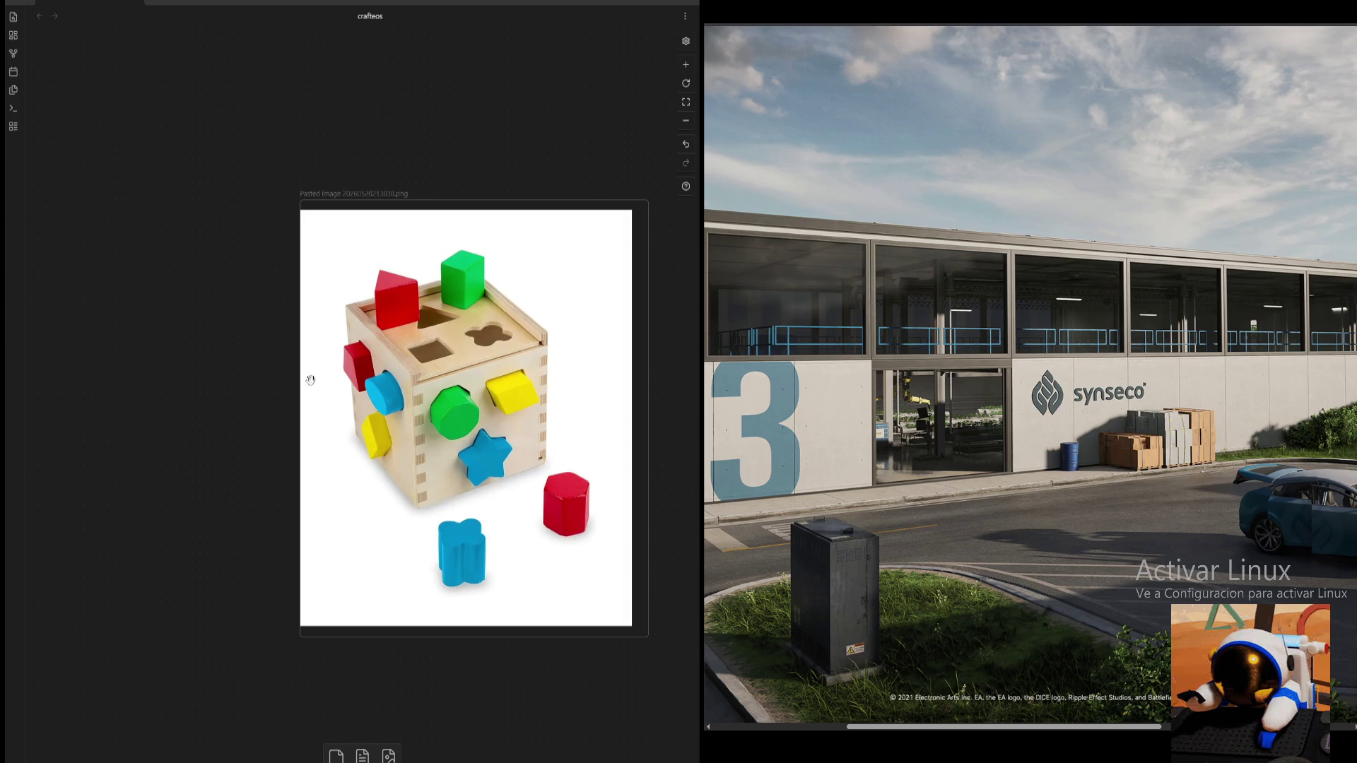
pyautogui.hscroll(1, 350, 382)
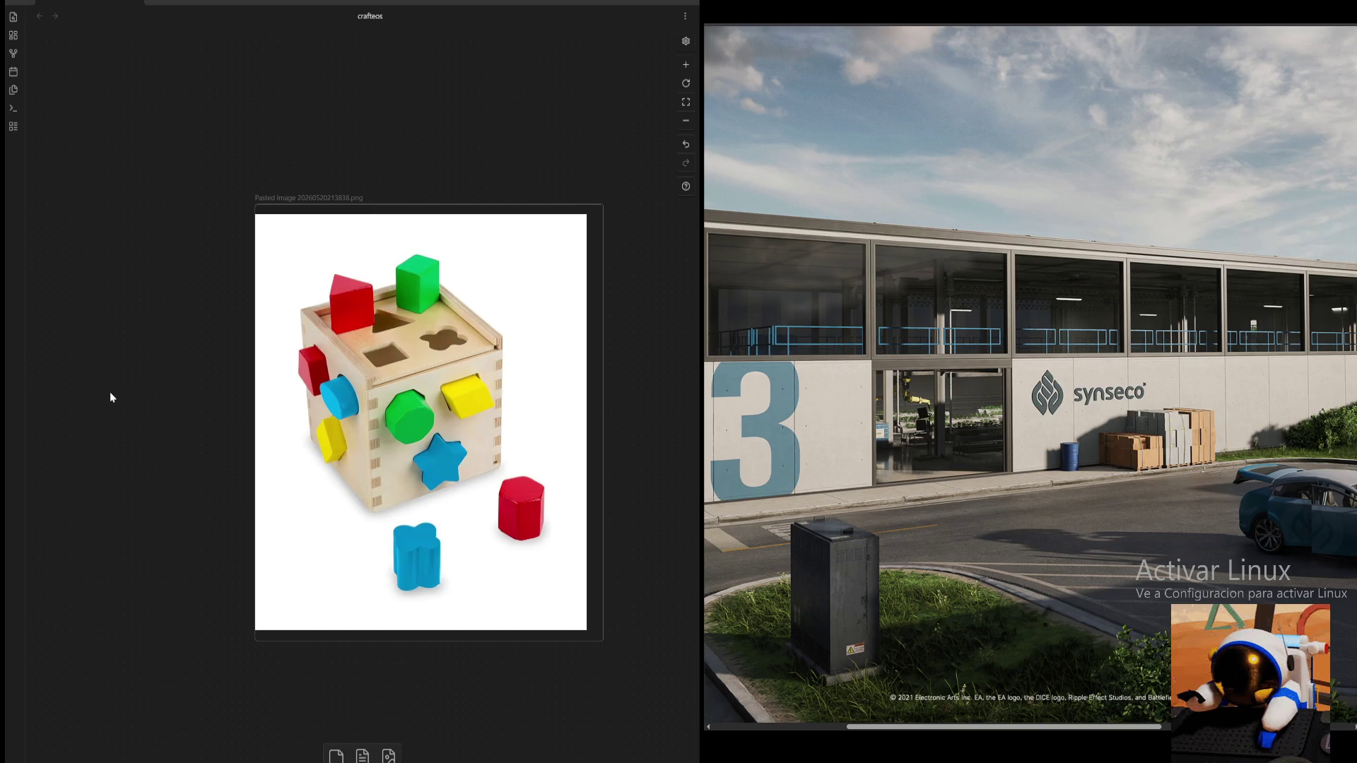
pyautogui.scroll(5, 258, 388)
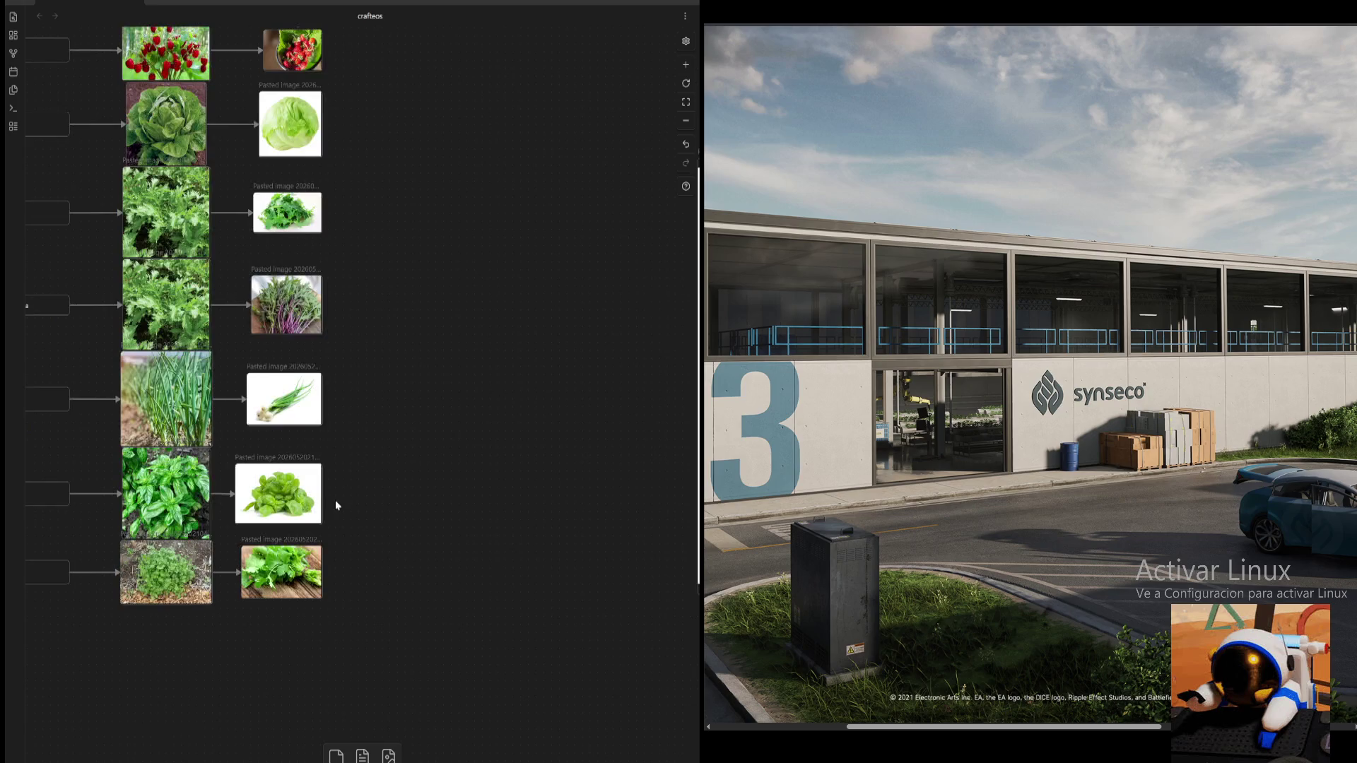
pyautogui.moveTo(339, 499); pyautogui.dragTo(670, 440)
pyautogui.scroll(3, 400, 596)
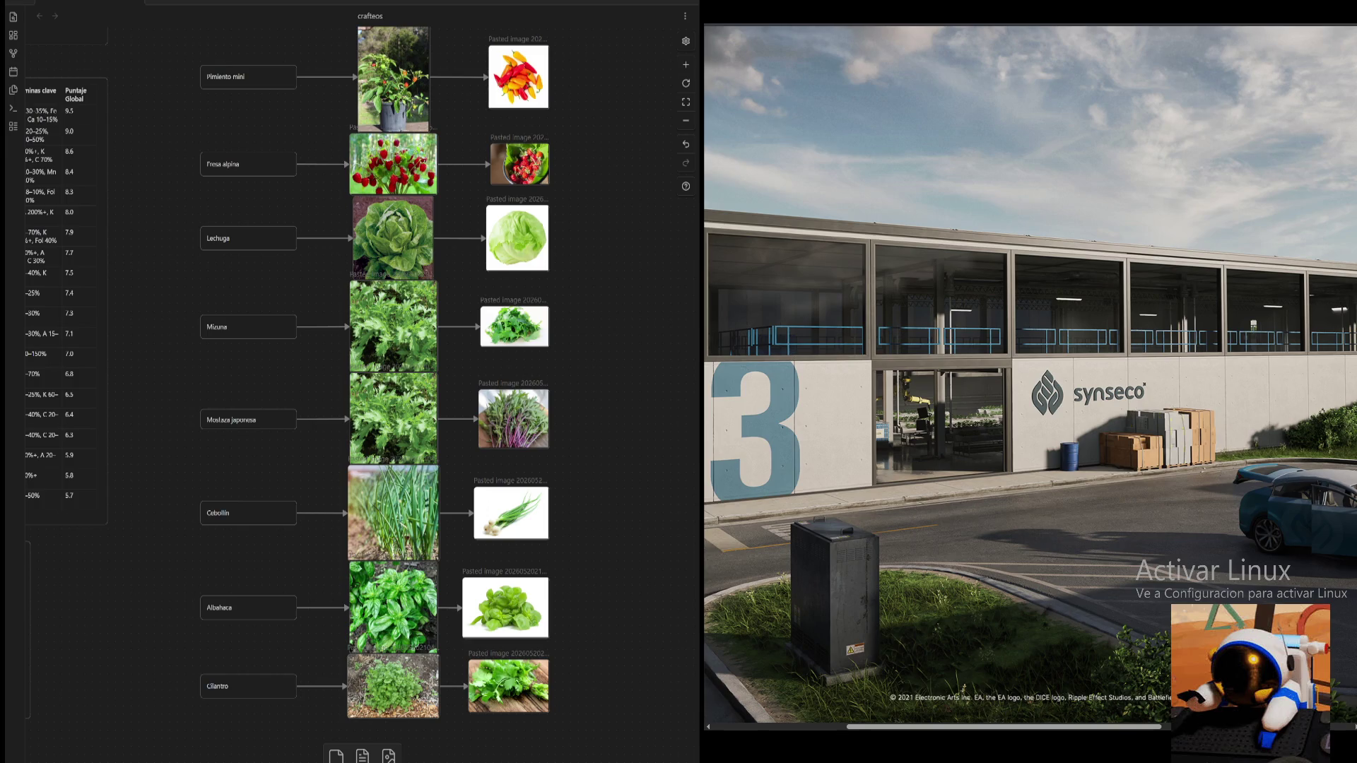
pyautogui.moveTo(611, 554); pyautogui.dragTo(340, 486)
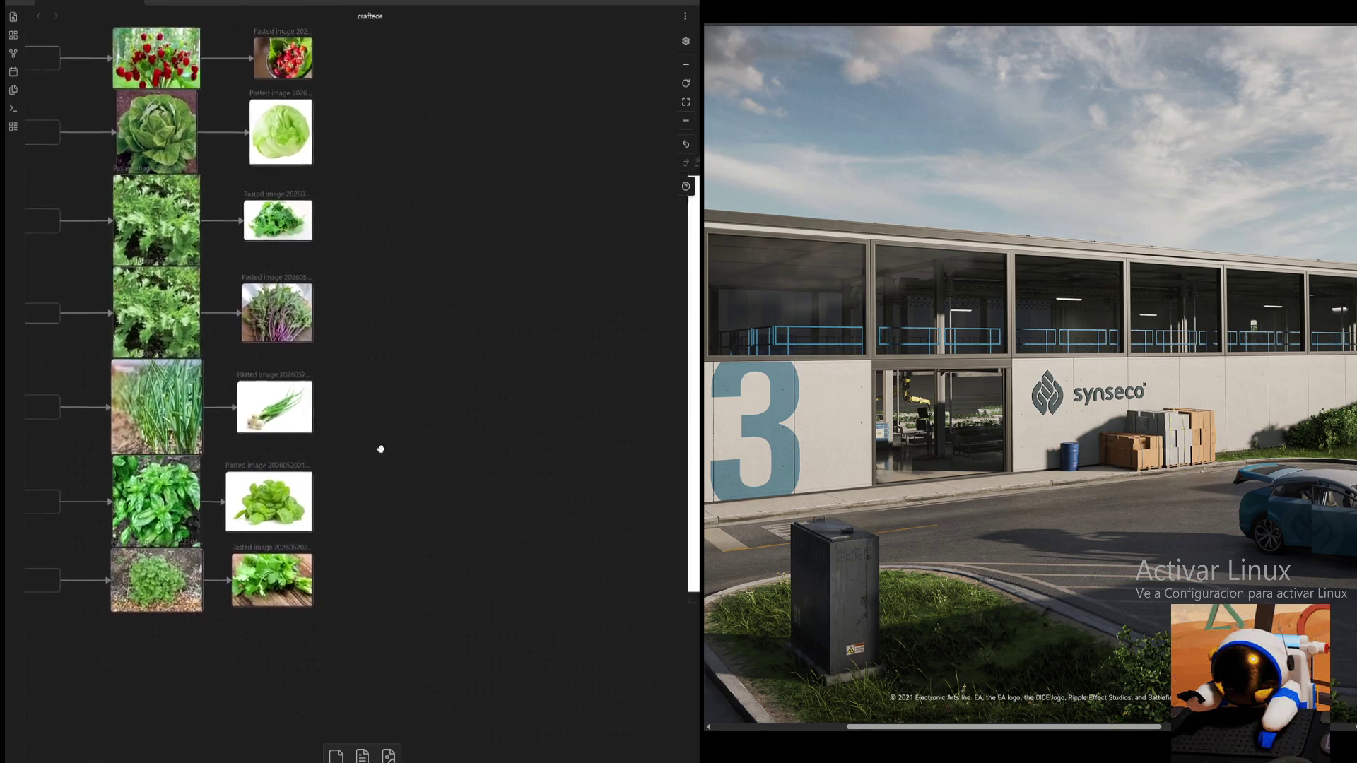
pyautogui.hscroll(-5, 439, 583)
pyautogui.scroll(-5, 415, 424)
pyautogui.hscroll(-5, 414, 425)
pyautogui.moveTo(488, 477); pyautogui.dragTo(465, 686)
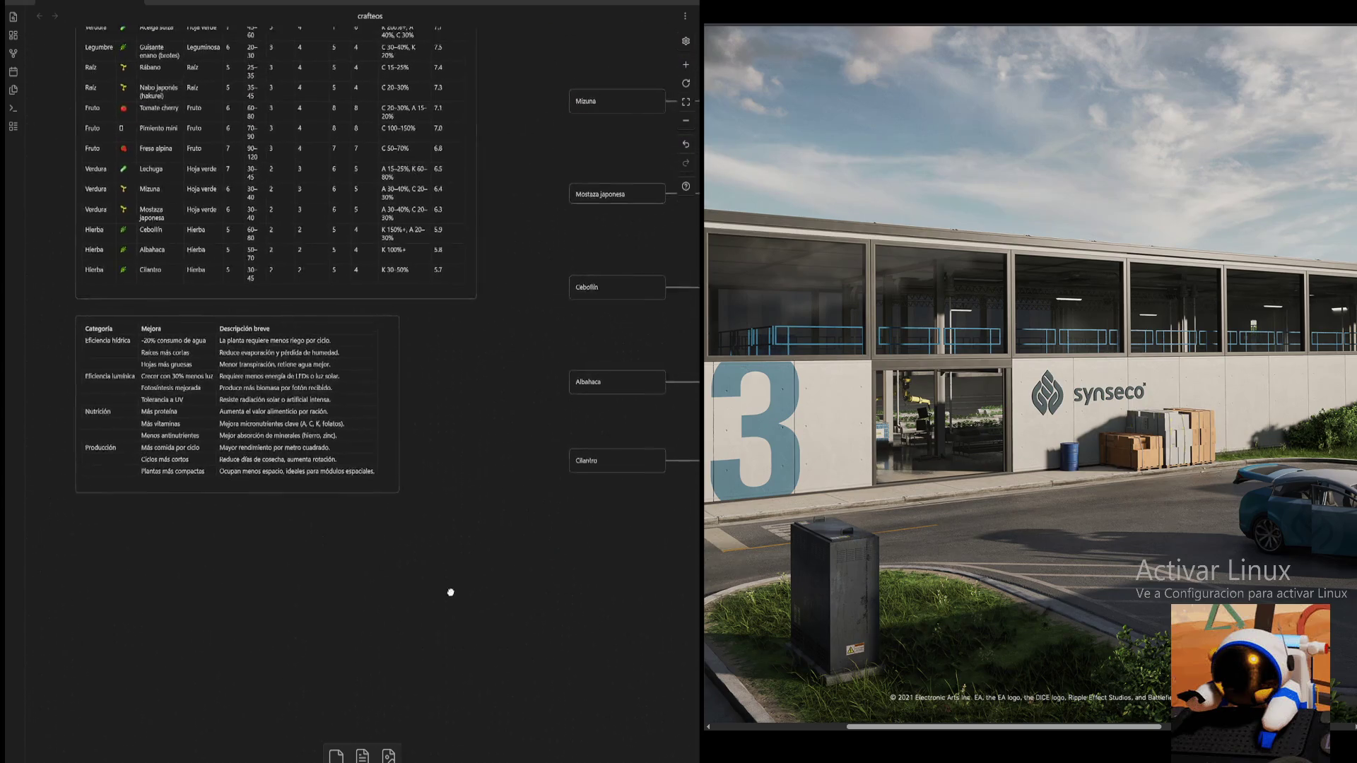
pyautogui.scroll(3, 509, 554)
pyautogui.scroll(2, 521, 515)
pyautogui.scroll(2, 518, 512)
pyautogui.hscroll(2, 485, 531)
pyautogui.scroll(2, 486, 531)
pyautogui.scroll(2, 464, 593)
pyautogui.scroll(1, 476, 579)
pyautogui.hscroll(-2, 476, 579)
pyautogui.scroll(2, 540, 433)
pyautogui.moveTo(566, 467); pyautogui.dragTo(567, 473)
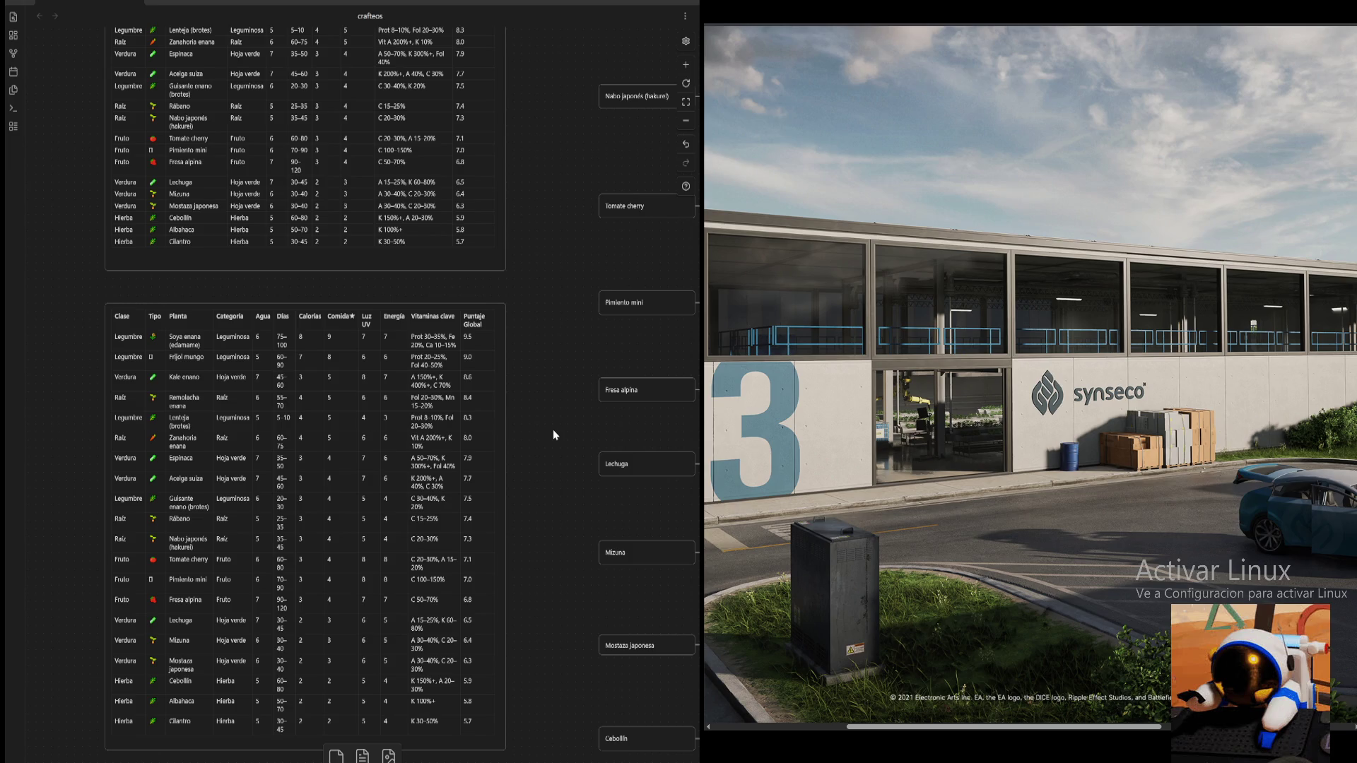
pyautogui.moveTo(590, 434); pyautogui.dragTo(310, 709)
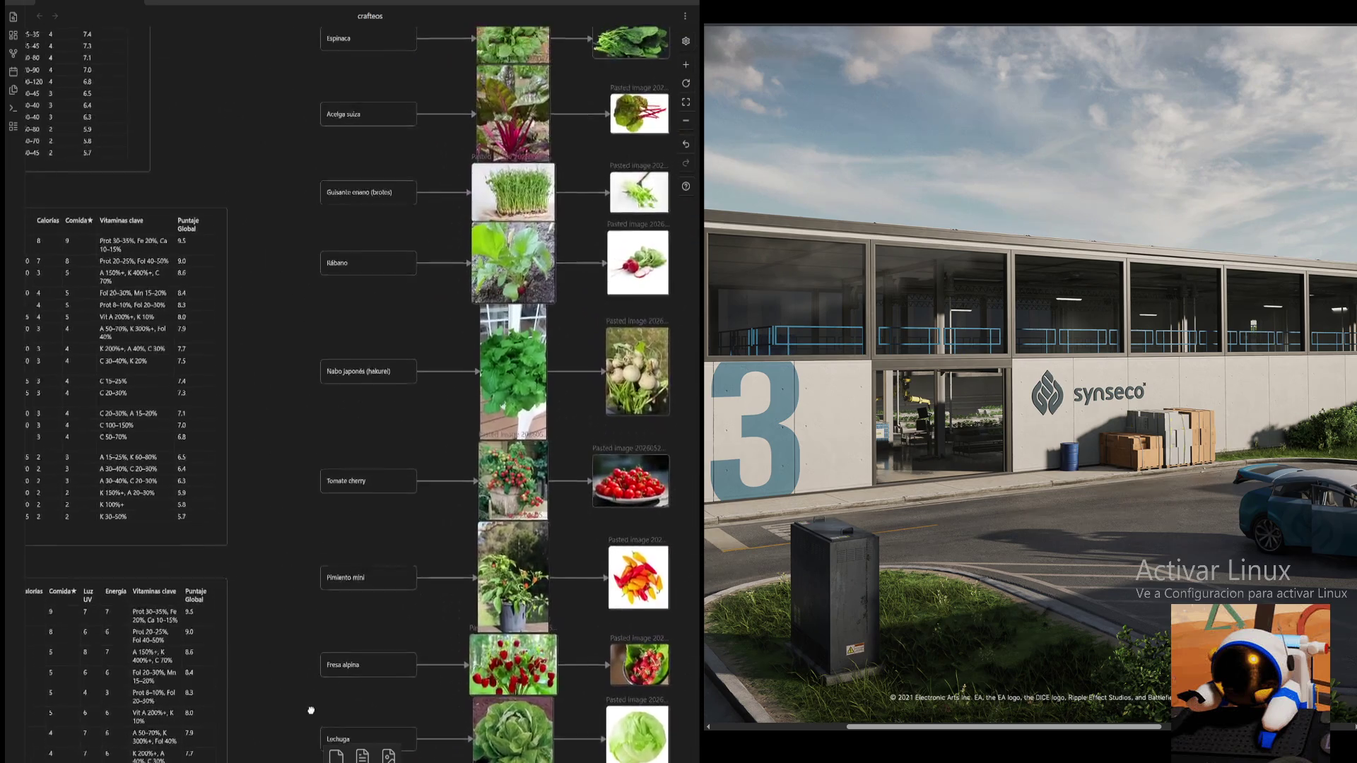
pyautogui.moveTo(288, 300)
pyautogui.mouseDown()
pyautogui.moveTo(278, 600)
pyautogui.moveTo(254, 669)
pyautogui.moveTo(529, 743)
pyautogui.moveTo(236, 539)
pyautogui.mouseUp()
pyautogui.moveTo(667, 596)
pyautogui.mouseDown()
pyautogui.moveTo(383, 282)
pyautogui.moveTo(142, 126)
pyautogui.mouseUp()
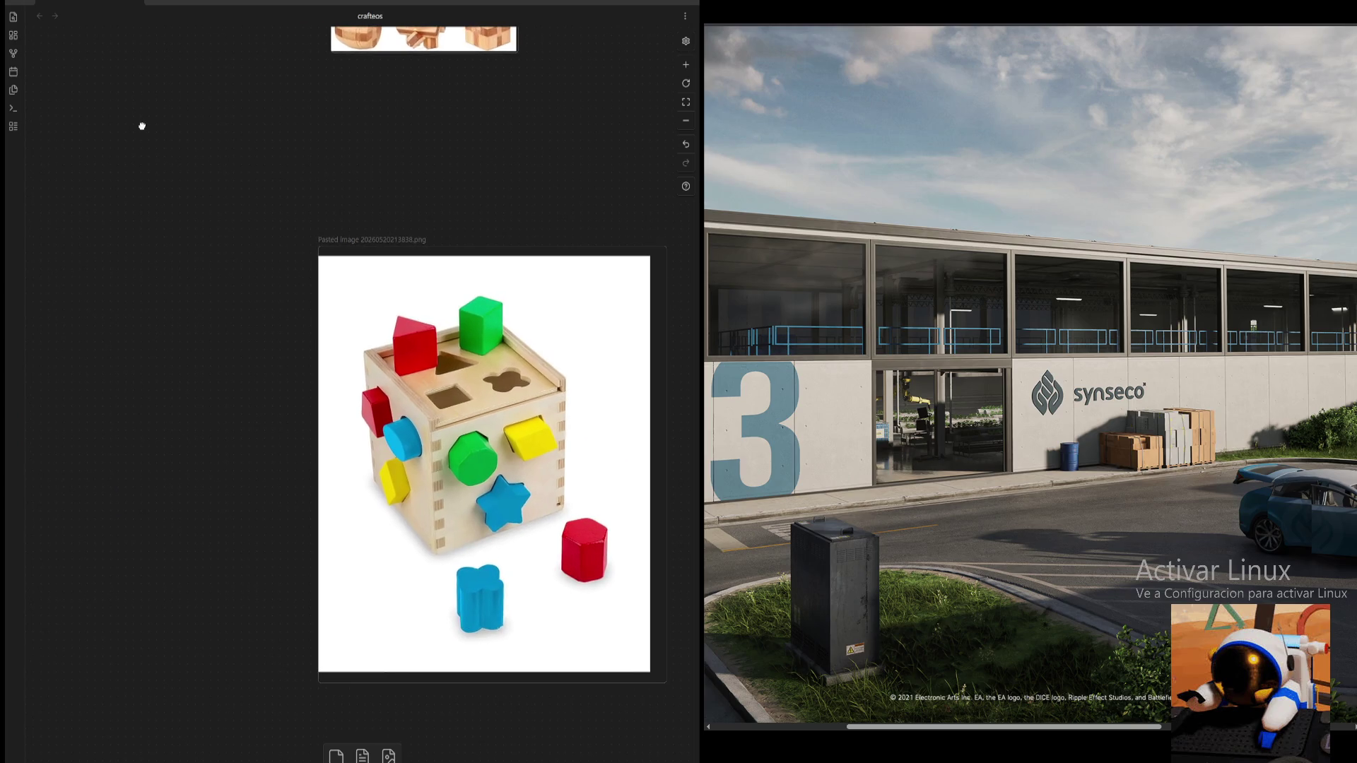
pyautogui.moveTo(142, 130); pyautogui.dragTo(637, 115)
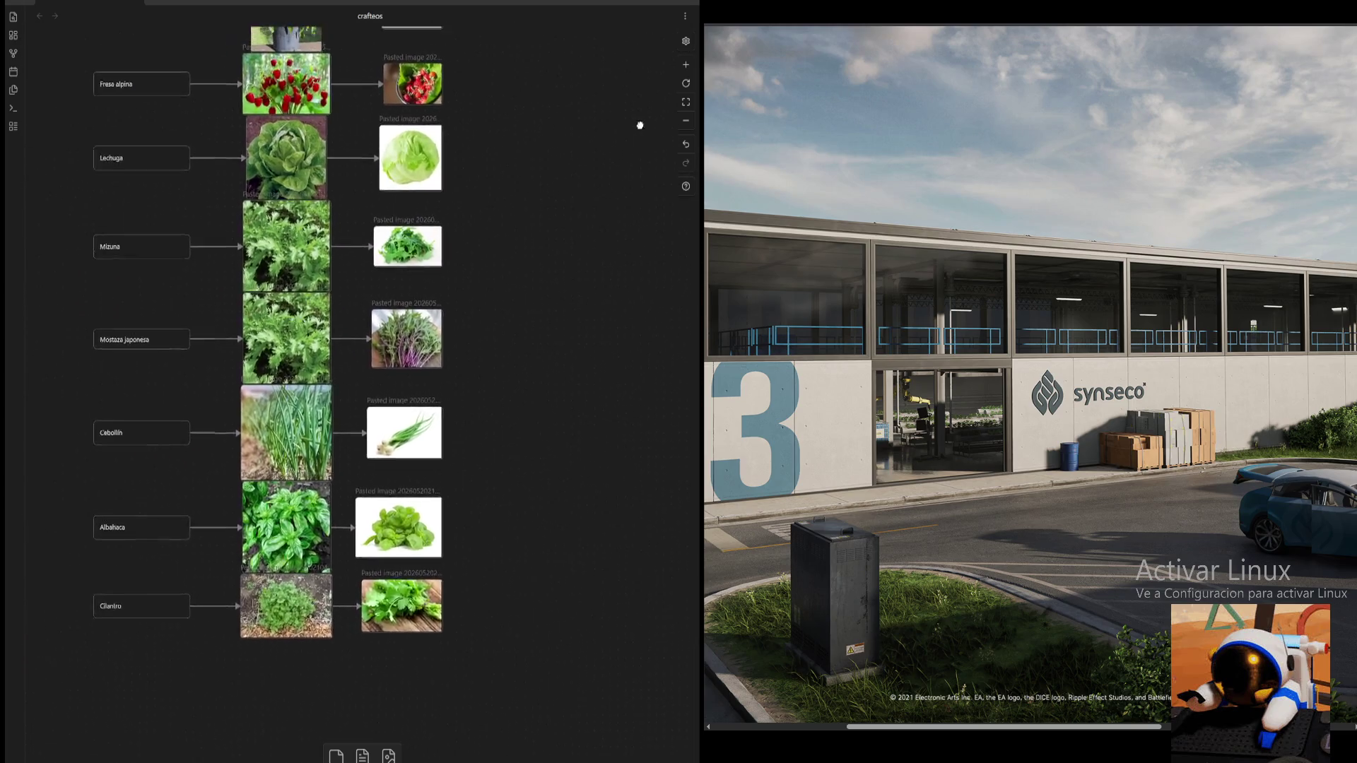
pyautogui.moveTo(448, 333); pyautogui.dragTo(712, 286)
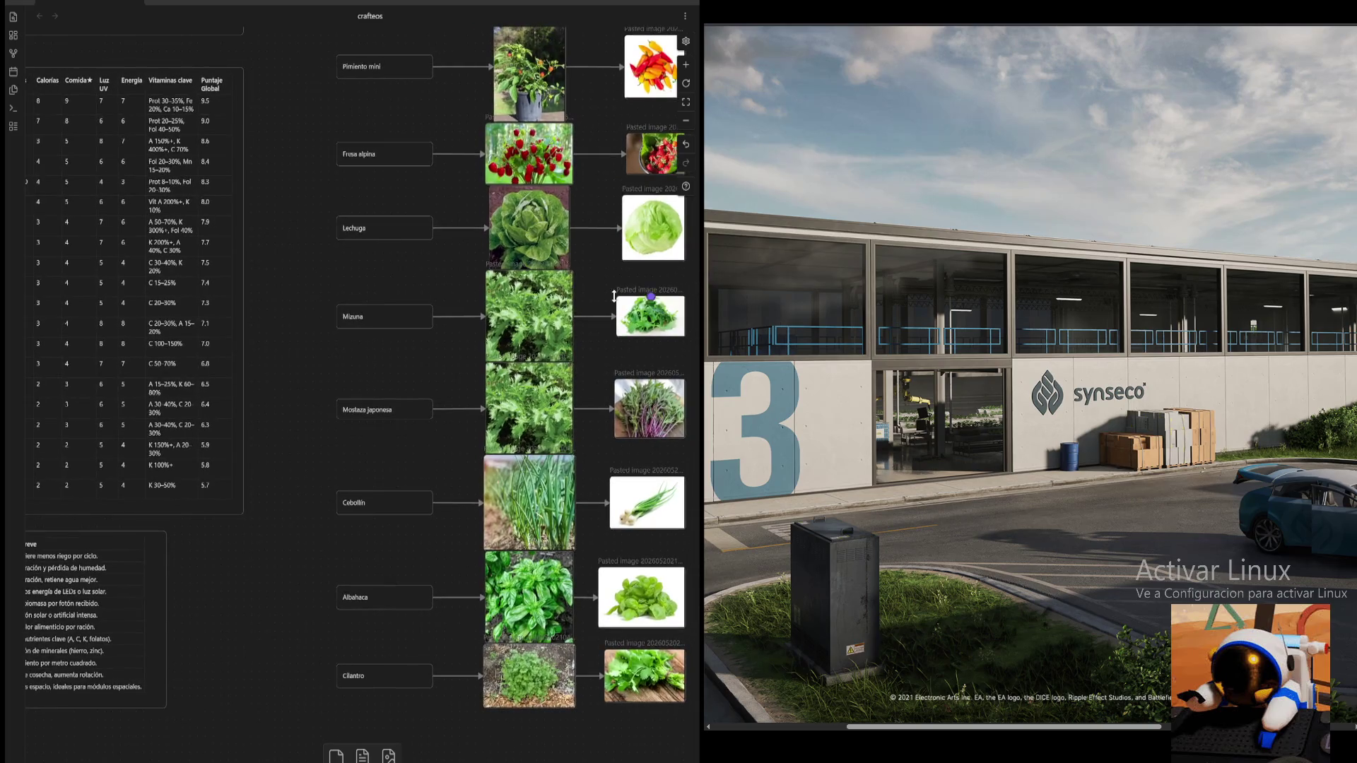
pyautogui.moveTo(420, 285)
pyautogui.mouseDown()
pyautogui.moveTo(636, 300)
pyautogui.moveTo(583, 333)
pyautogui.moveTo(591, 272)
pyautogui.moveTo(370, 283)
pyautogui.moveTo(372, 295)
pyautogui.moveTo(478, 313)
pyautogui.moveTo(524, 342)
pyautogui.moveTo(478, 312)
pyautogui.moveTo(470, 282)
pyautogui.mouseUp()
# - Search 'receta minecraft' from the address bar and switch to the Imágenes results
pyautogui.moveTo(633, 349); pyautogui.dragTo(481, 343)
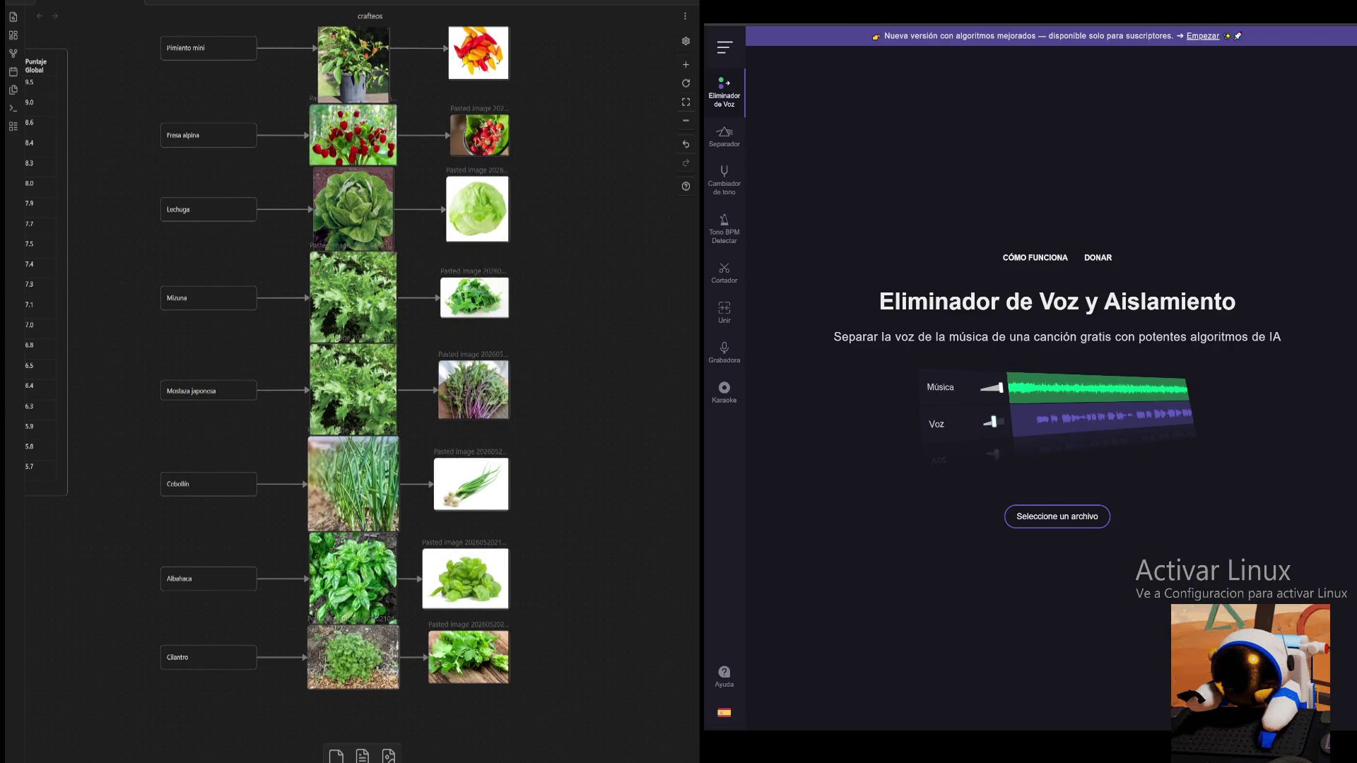
pyautogui.hotkey('ctrl', 'l')
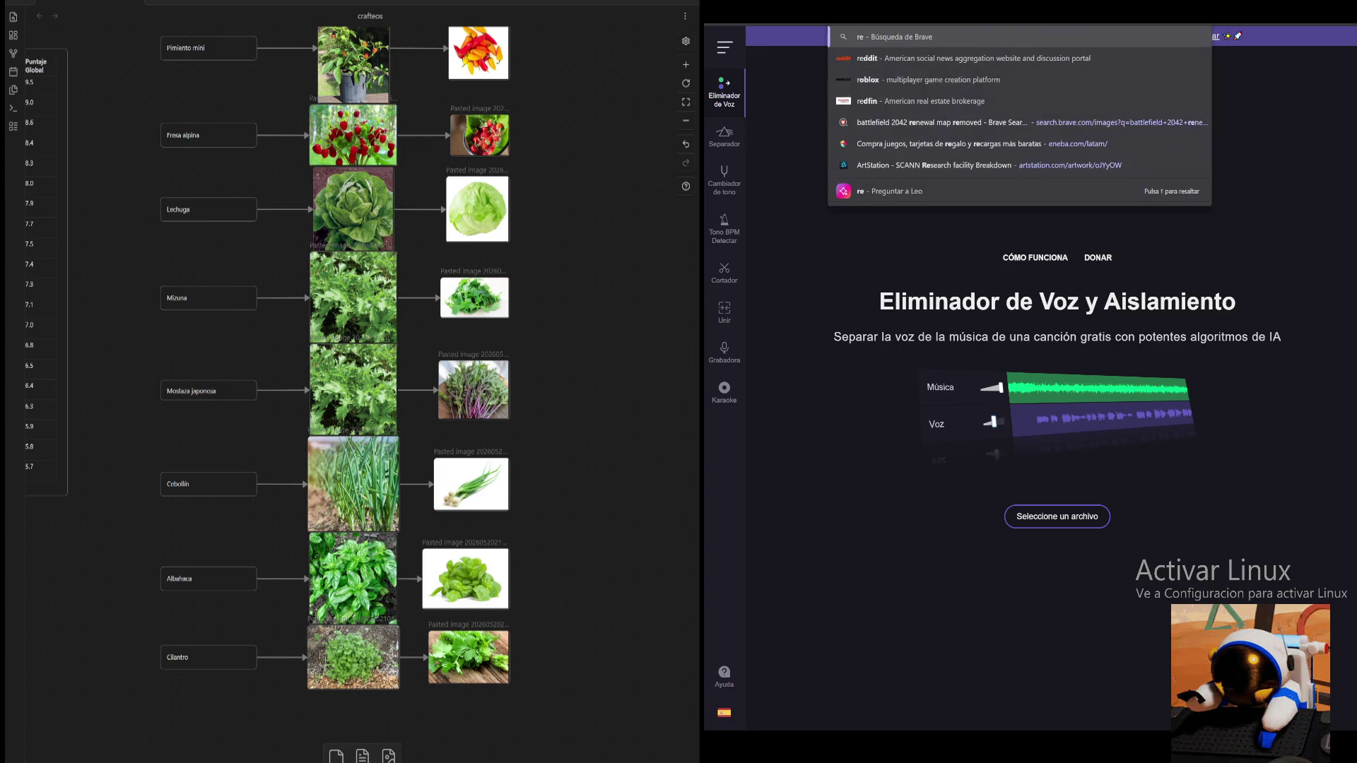
pyautogui.write('receta minecraft')
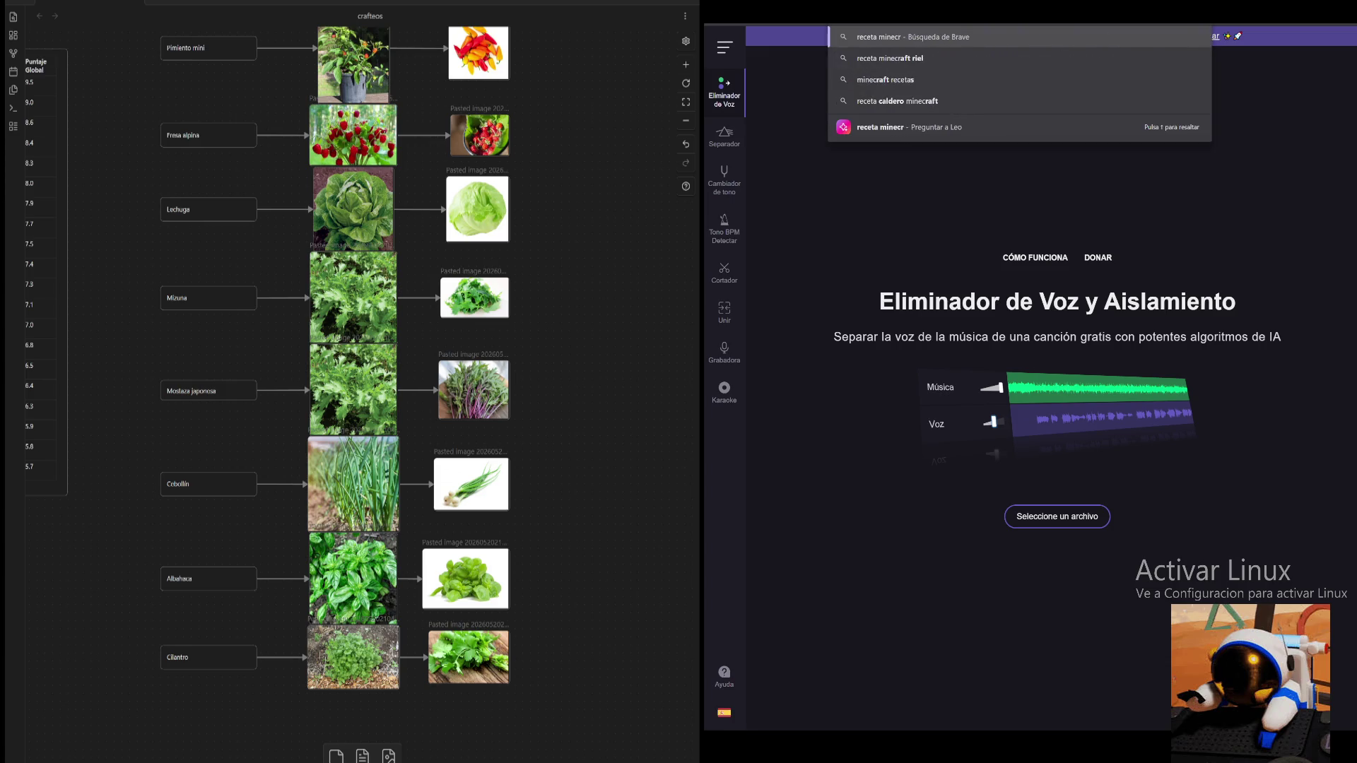
pyautogui.press('Return')
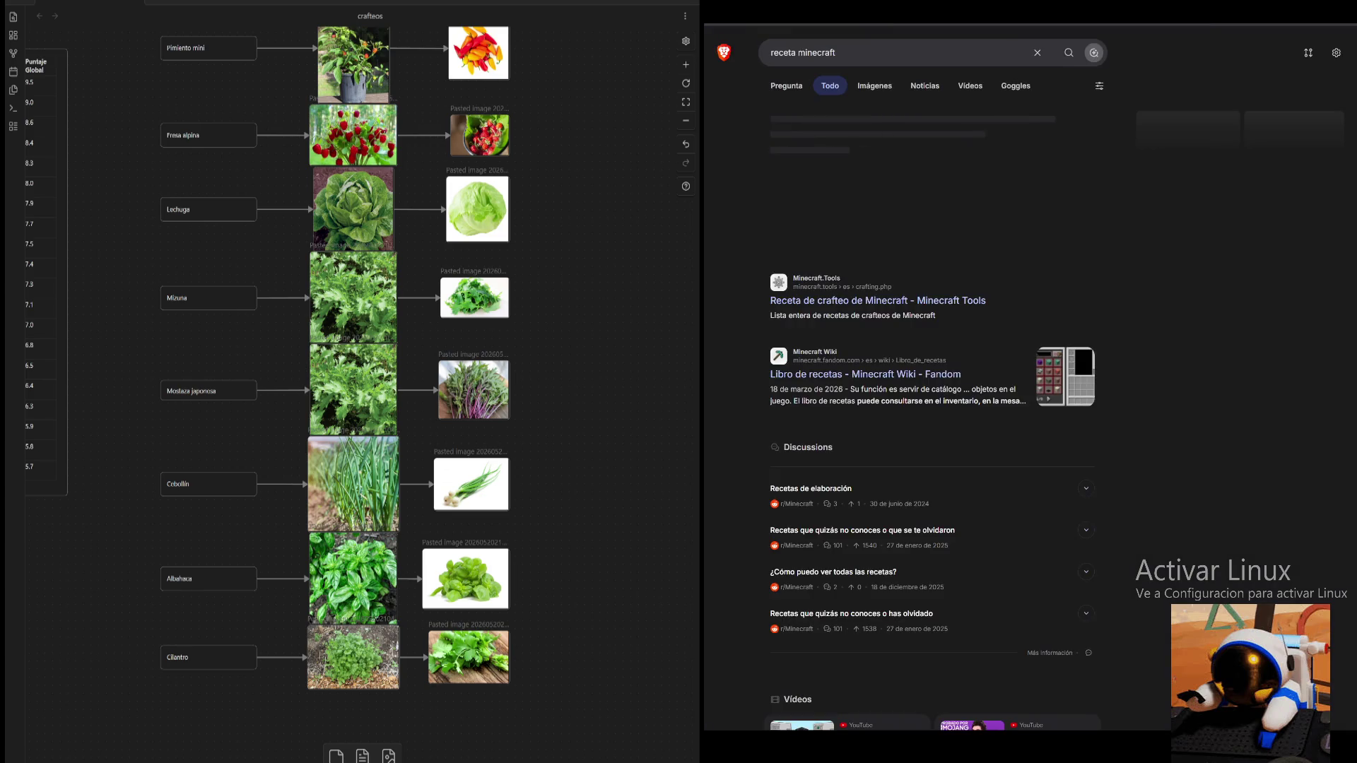
pyautogui.click(874, 85)
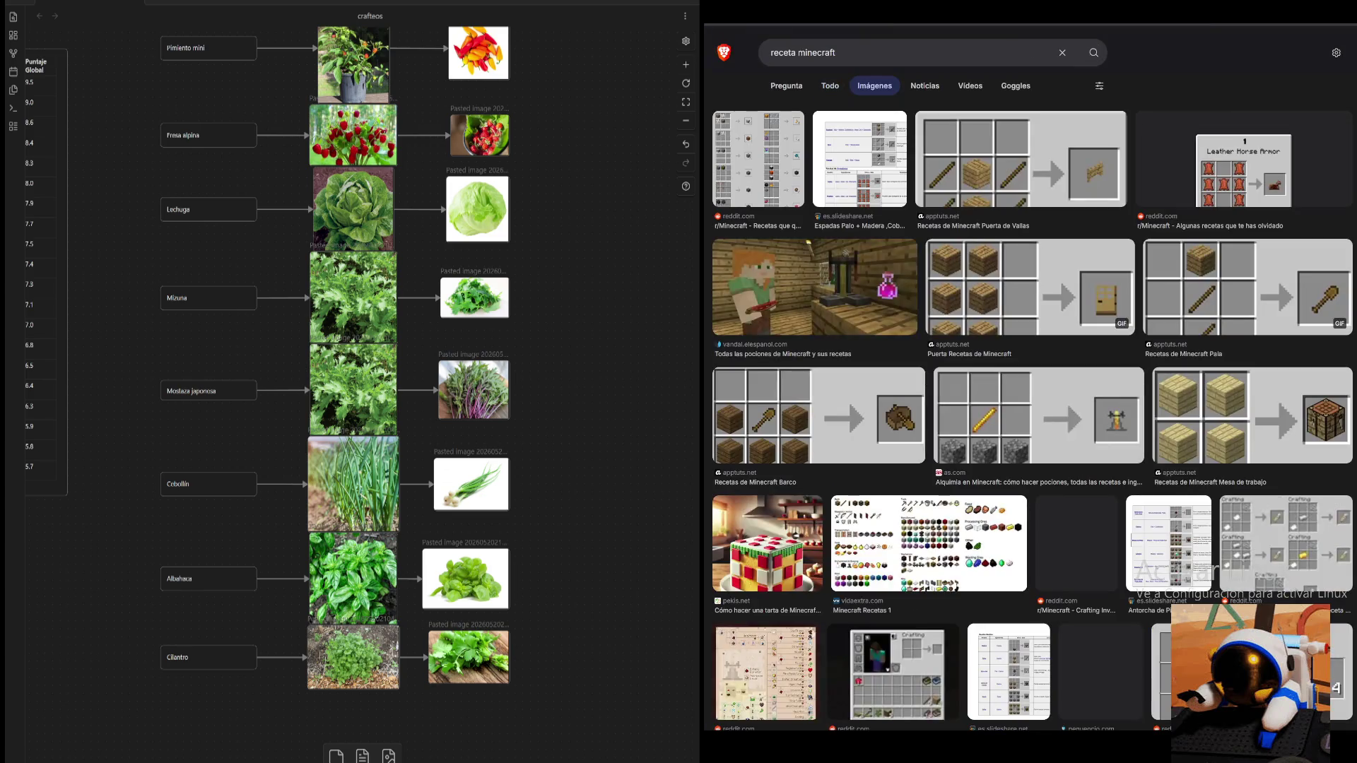
# - Preview the apptuts.net 'Puerta Recetas de Minecraft' door recipe image
pyautogui.click(813, 415)
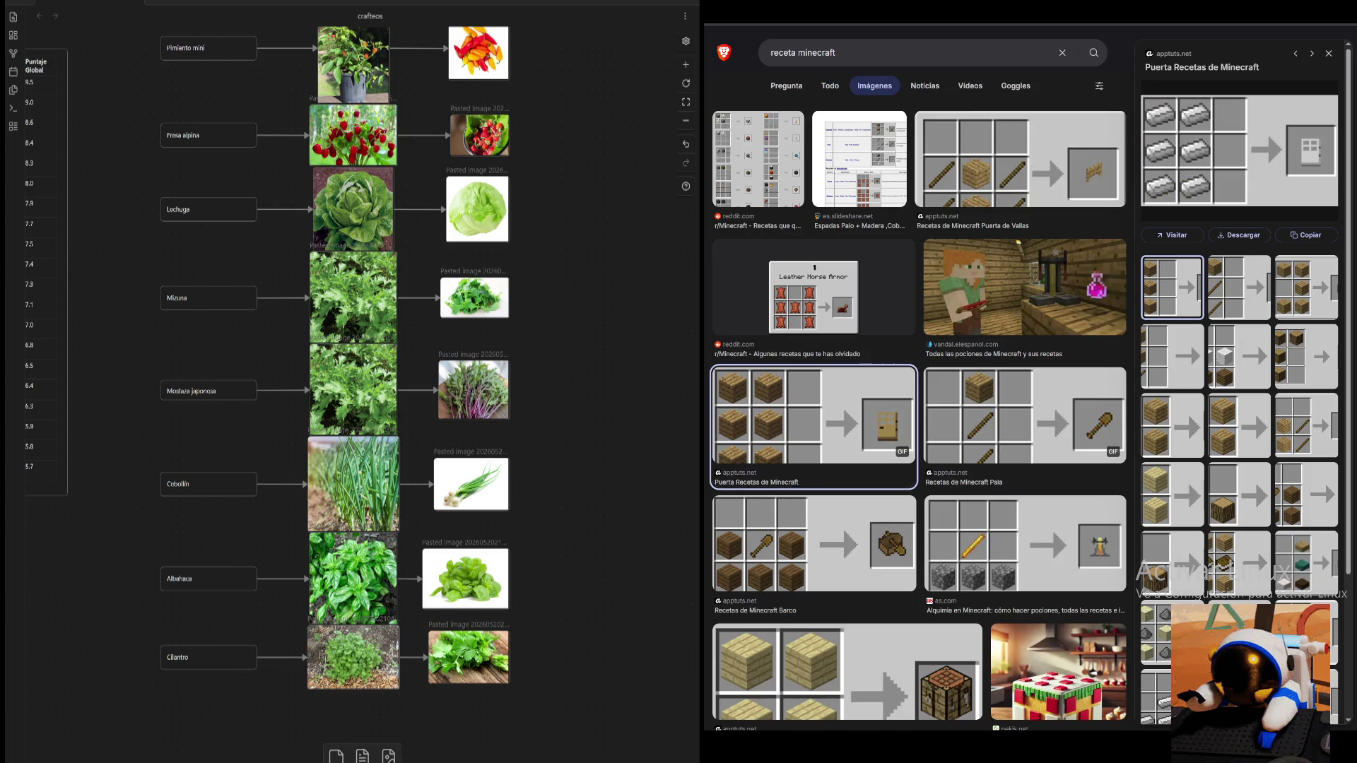
pyautogui.scroll(-1, 918, 378)
pyautogui.scroll(-1, 918, 377)
pyautogui.scroll(-1, 918, 378)
pyautogui.scroll(-1, 918, 378)
pyautogui.scroll(-1, 918, 378)
pyautogui.scroll(-1, 919, 377)
pyautogui.scroll(-1, 918, 377)
pyautogui.scroll(-1, 918, 377)
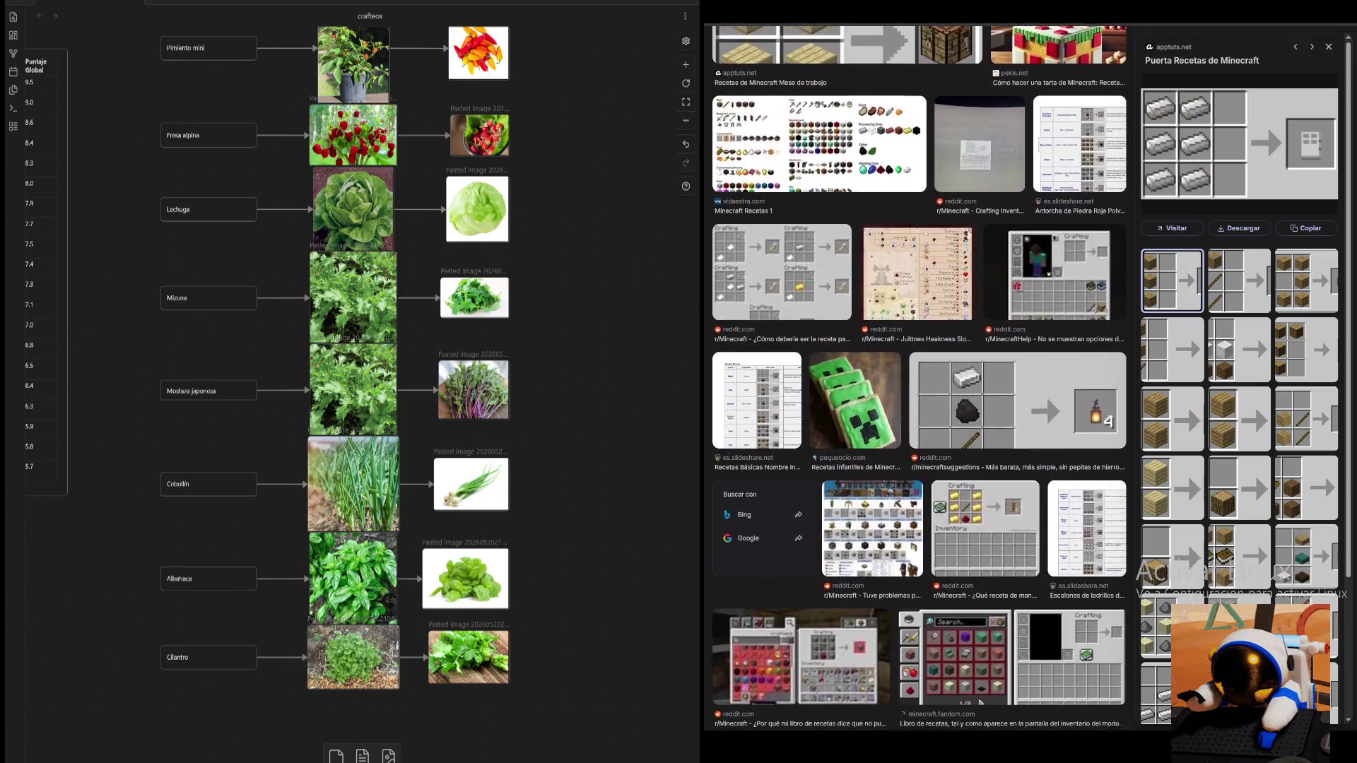
pyautogui.scroll(-1, 918, 377)
pyautogui.scroll(-1, 918, 377)
pyautogui.scroll(-1, 918, 377)
pyautogui.scroll(-1, 919, 378)
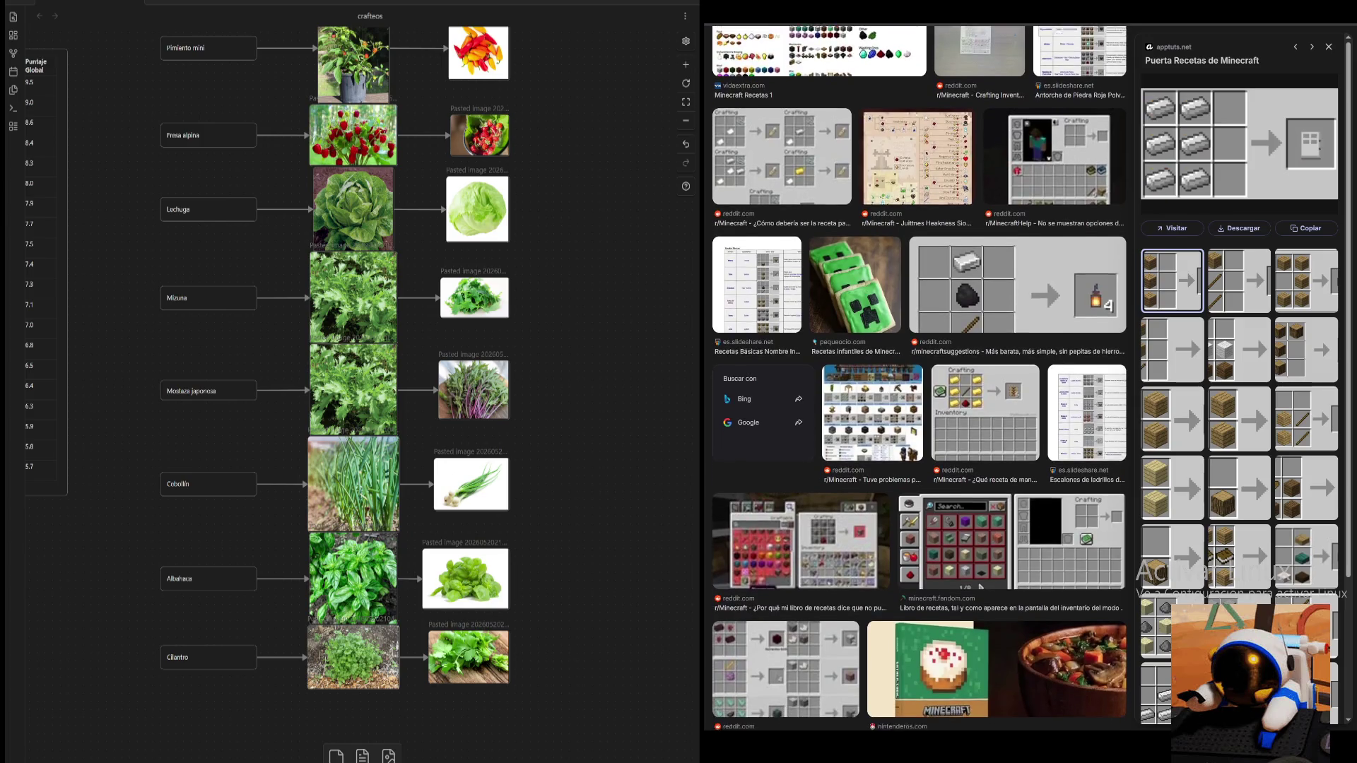
pyautogui.scroll(-1, 917, 377)
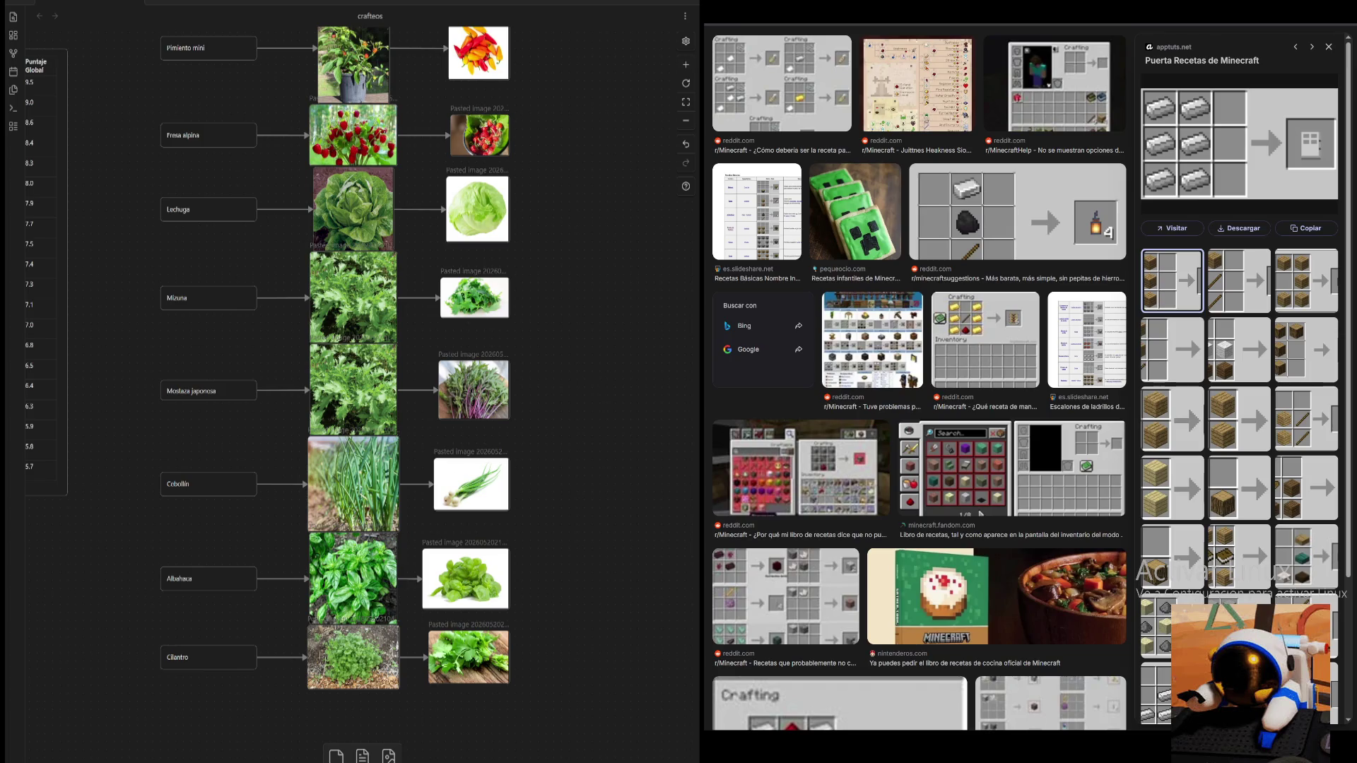
pyautogui.scroll(10, 920, 378)
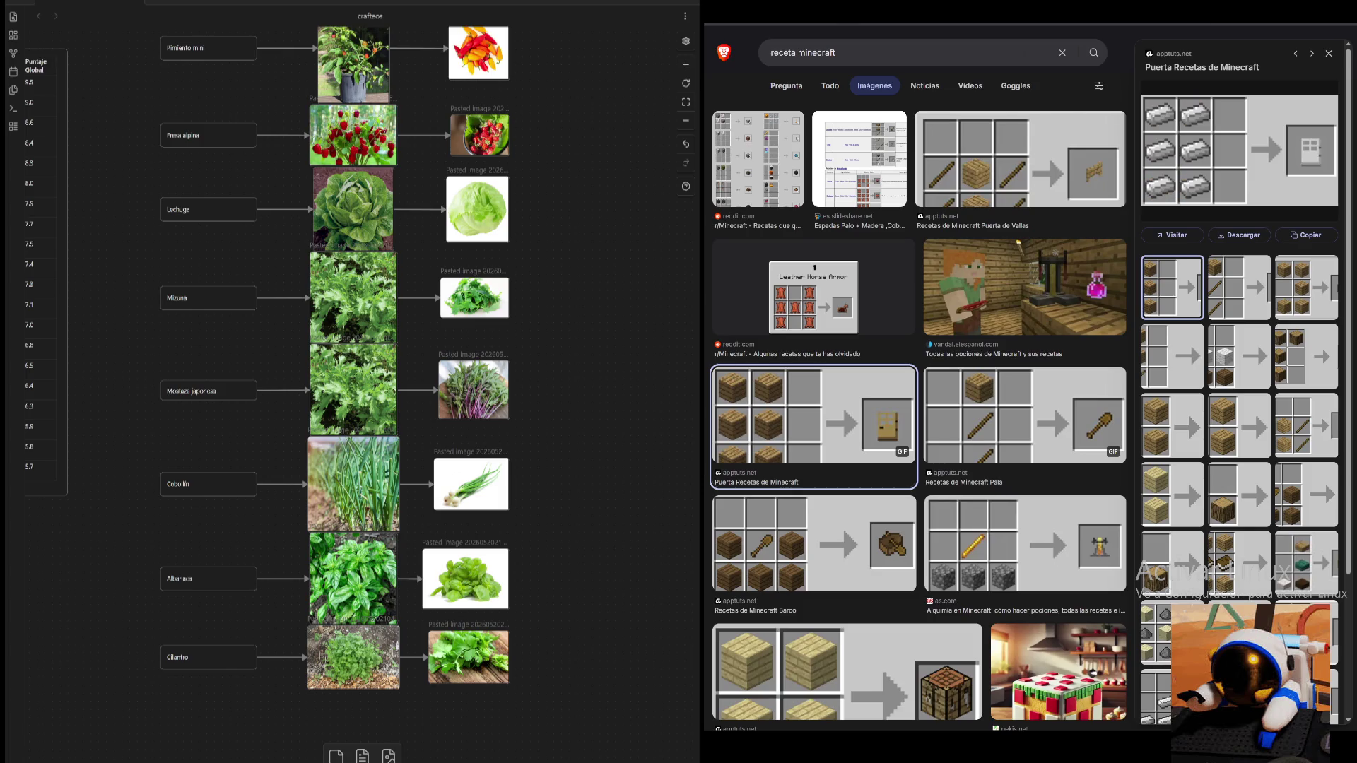
# - Step through the Pala, alchemy and recipe-book previews to the slideshare Jack-O-Lantern recipe table
pyautogui.press('Right')
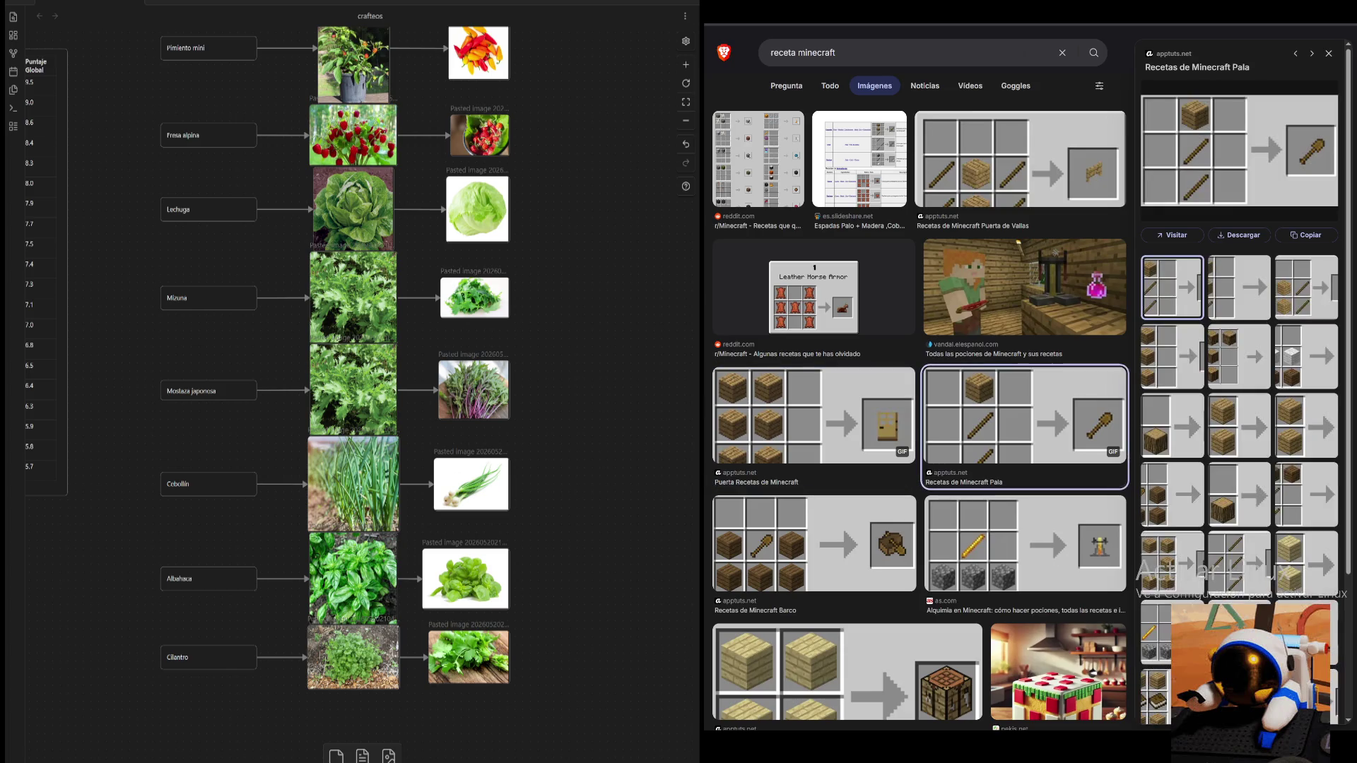
pyautogui.press('Down')
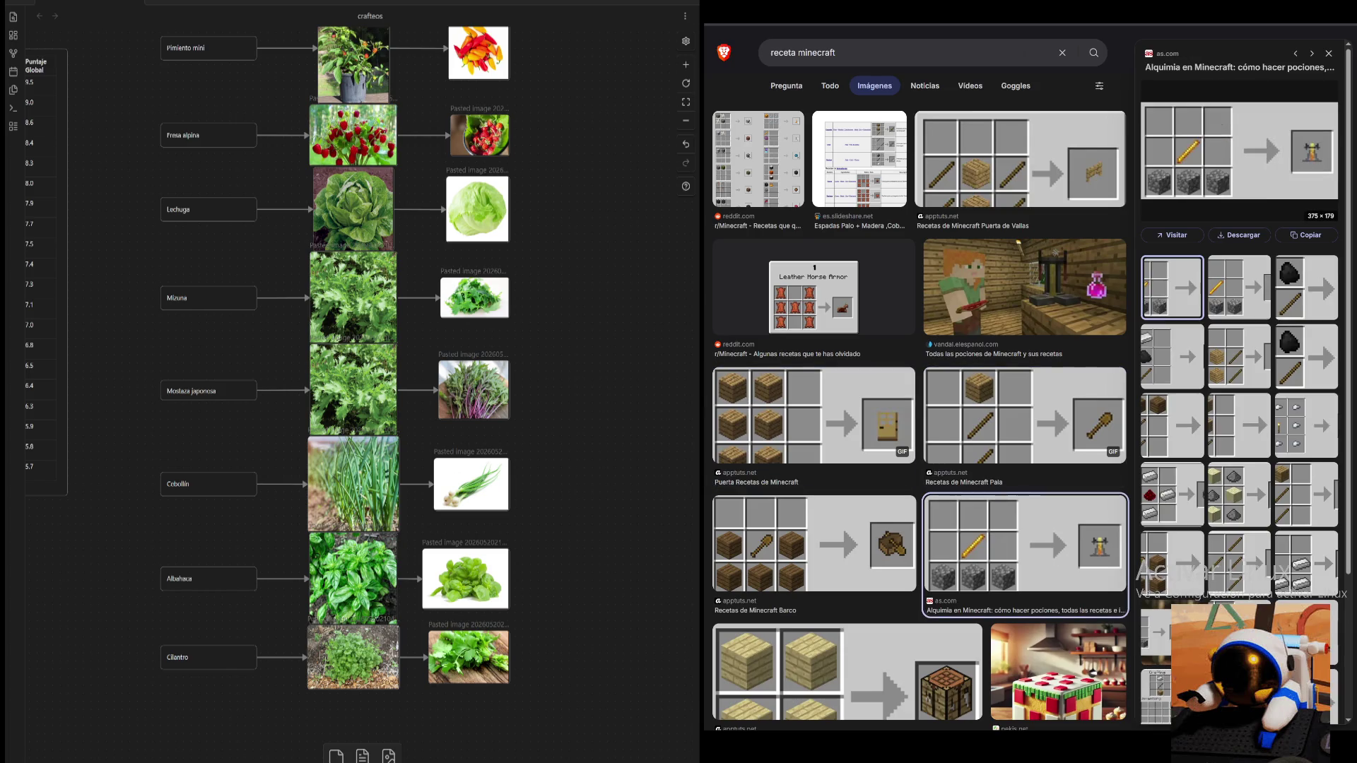
pyautogui.scroll(-1, 920, 378)
pyautogui.scroll(-2, 920, 378)
pyautogui.scroll(-2, 921, 379)
pyautogui.scroll(-2, 920, 379)
pyautogui.scroll(-1, 920, 378)
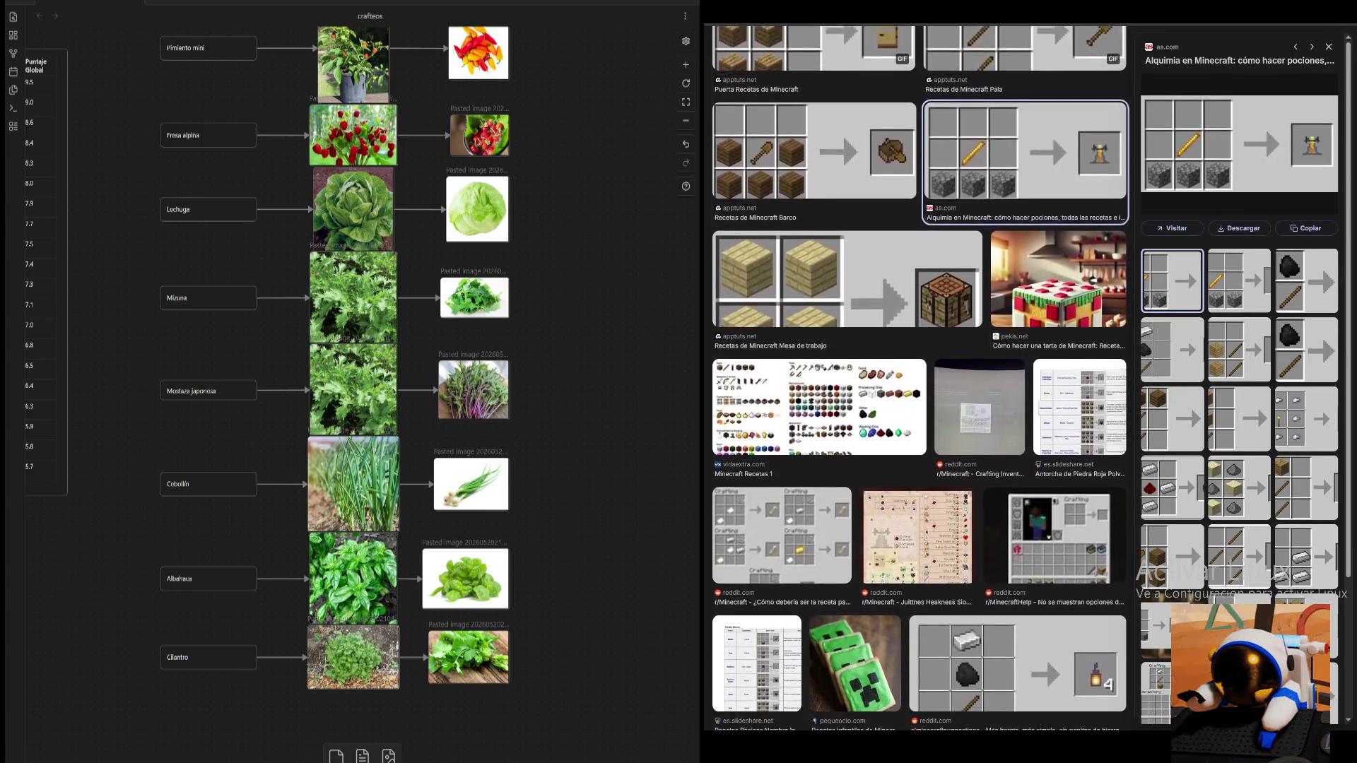
pyautogui.scroll(-1, 920, 379)
pyautogui.scroll(-1, 920, 379)
pyautogui.scroll(-1, 921, 378)
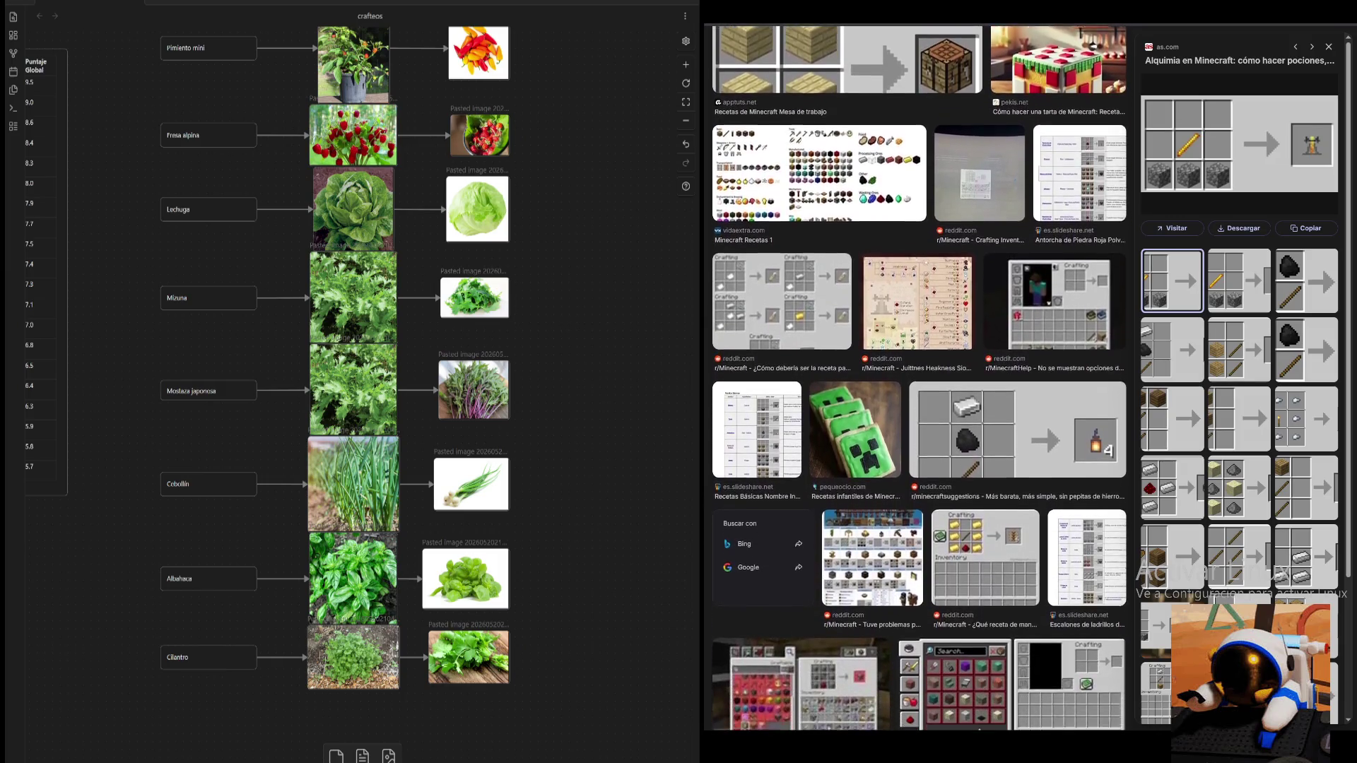
pyautogui.scroll(-1, 920, 378)
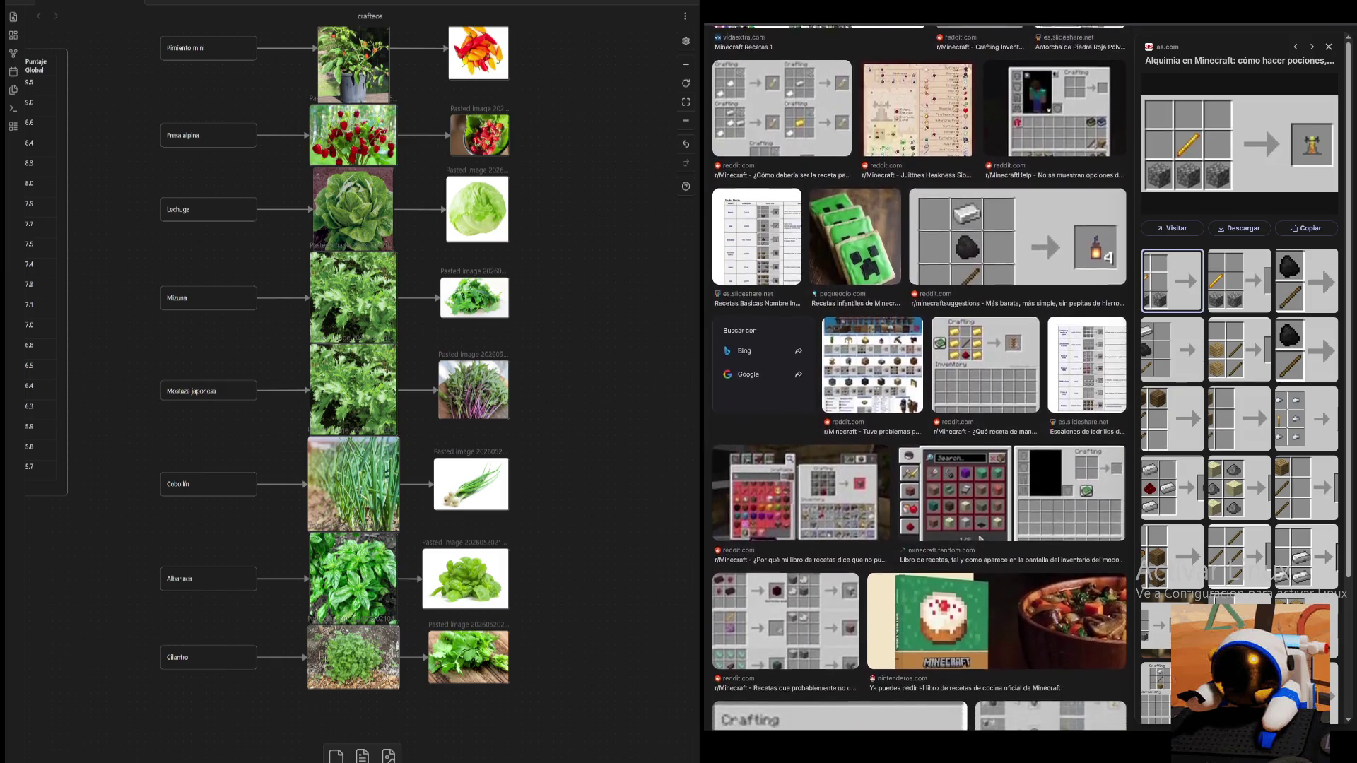
pyautogui.scroll(-1, 920, 379)
pyautogui.scroll(-1, 920, 378)
pyautogui.scroll(-1, 920, 378)
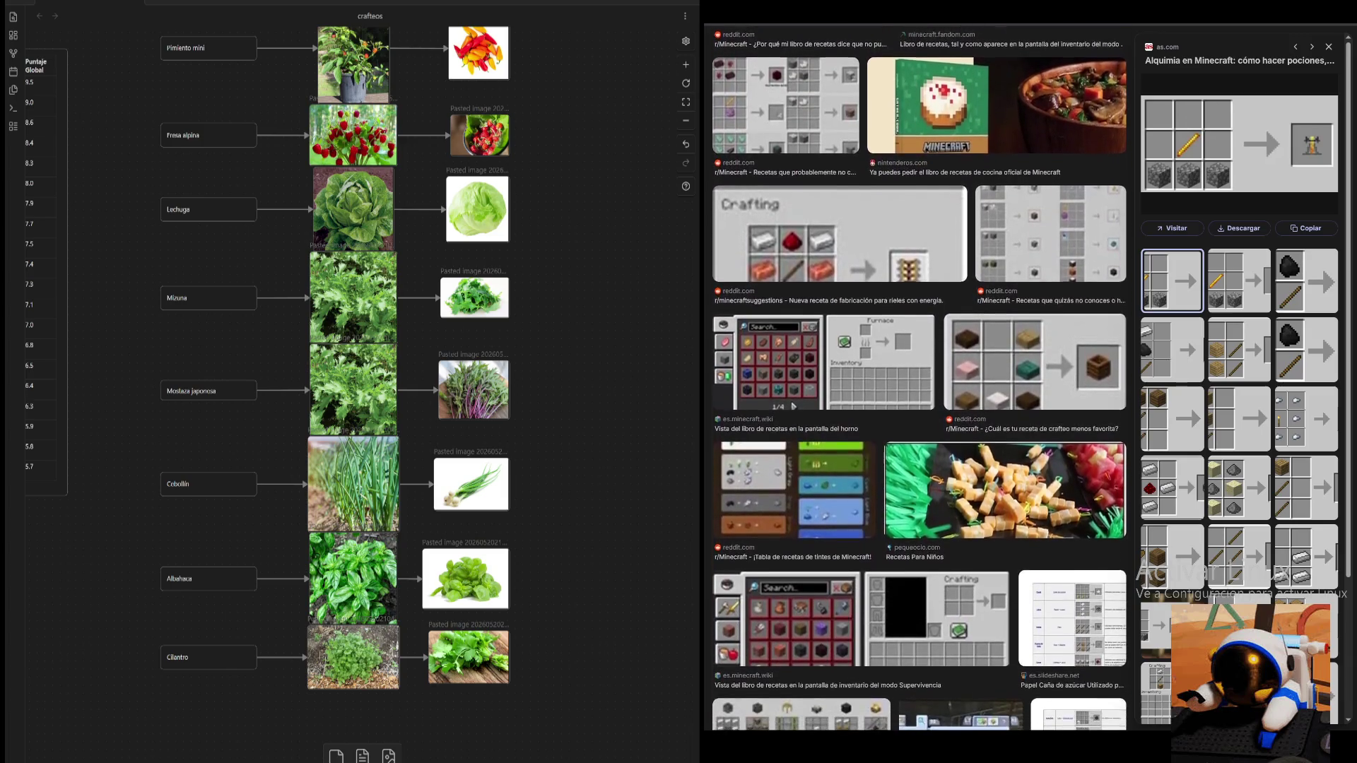
pyautogui.scroll(-1, 920, 379)
pyautogui.click(848, 514)
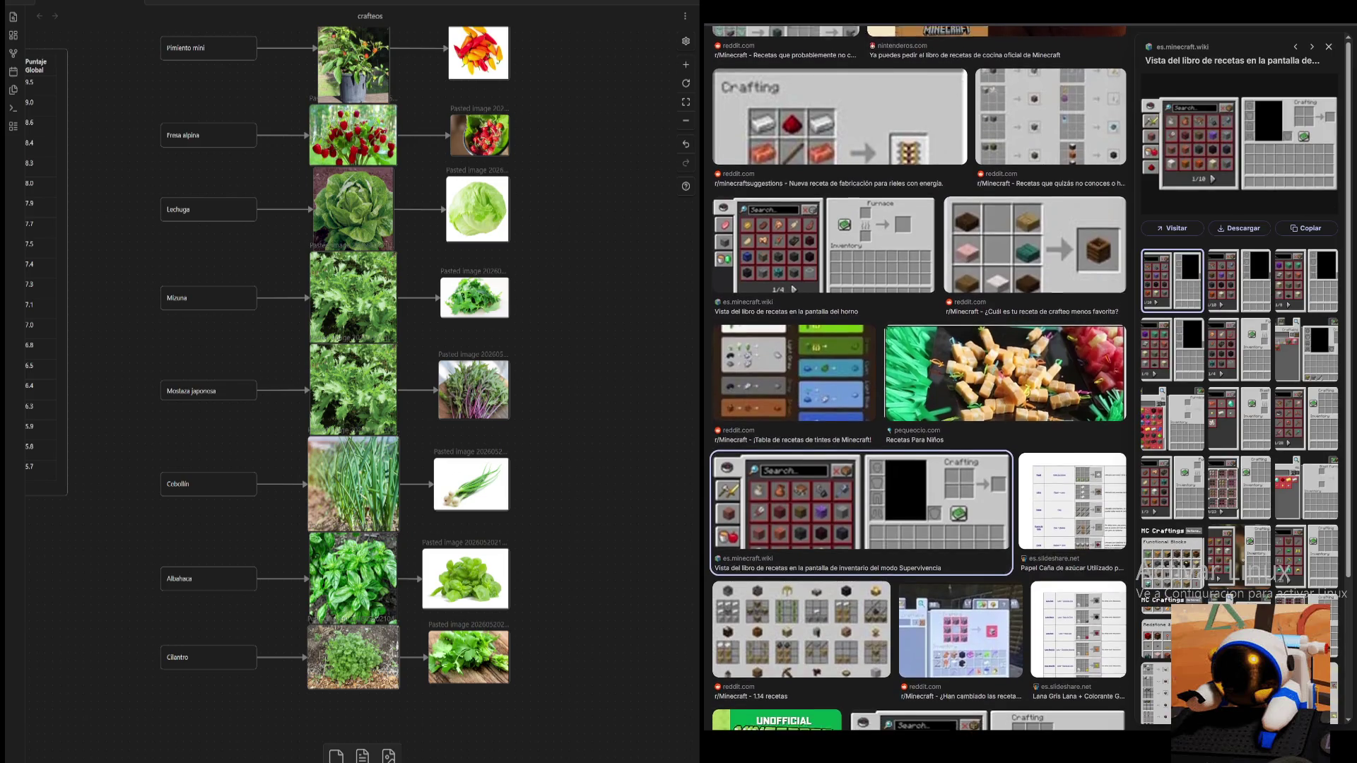
pyautogui.scroll(-1, 920, 378)
pyautogui.scroll(-1, 921, 378)
pyautogui.scroll(-1, 921, 378)
pyautogui.scroll(-1, 920, 378)
pyautogui.scroll(-1, 920, 379)
pyautogui.scroll(-1, 920, 379)
pyautogui.scroll(-1, 920, 379)
pyautogui.scroll(-1, 920, 379)
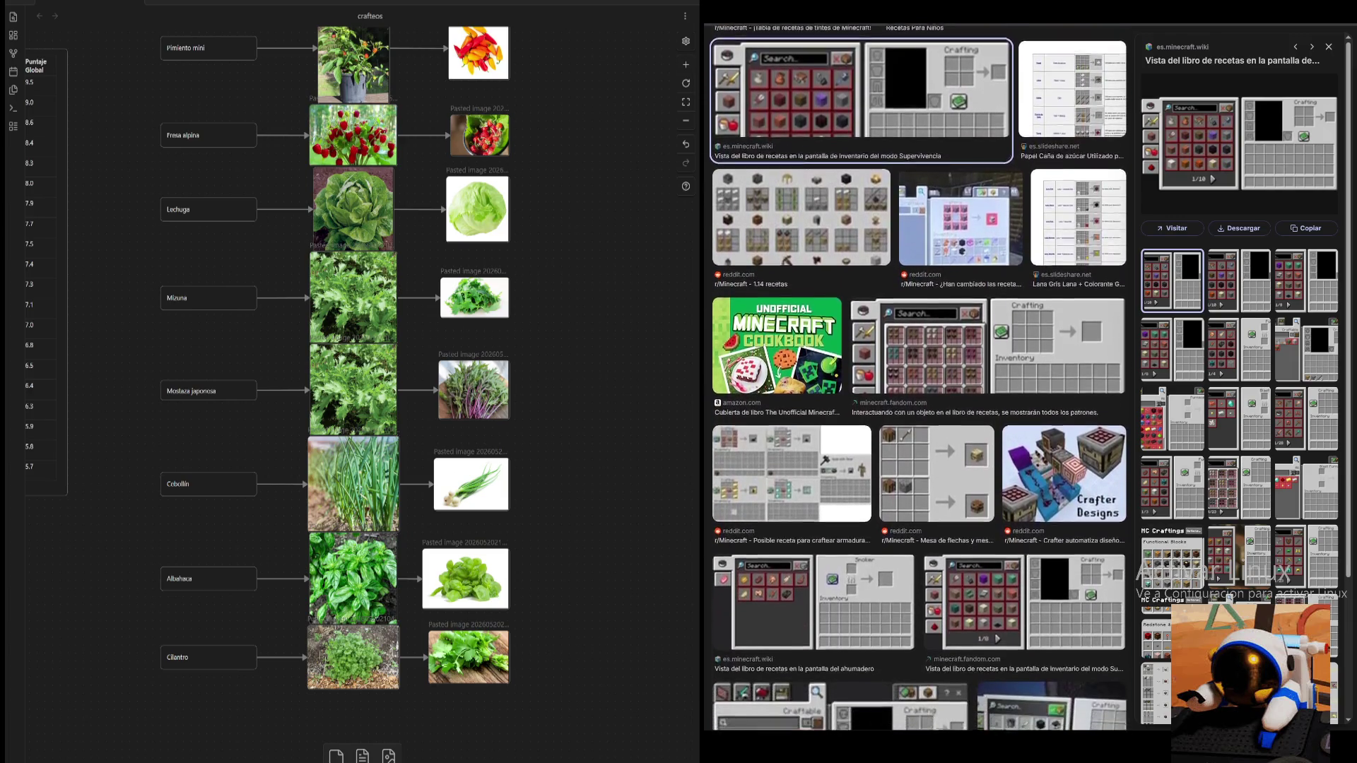
pyautogui.scroll(-1, 920, 378)
pyautogui.scroll(-1, 921, 378)
pyautogui.scroll(-1, 920, 379)
pyautogui.scroll(-1, 921, 379)
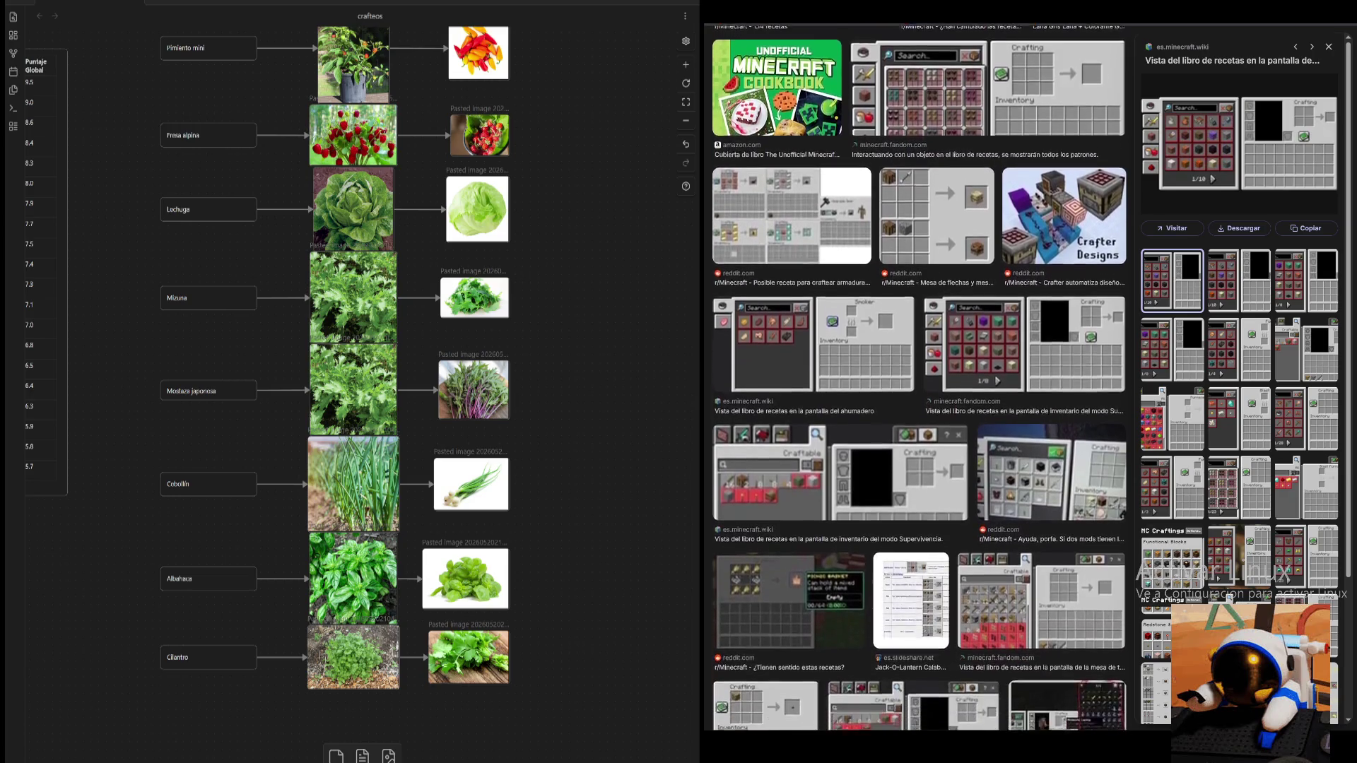
pyautogui.click(911, 466)
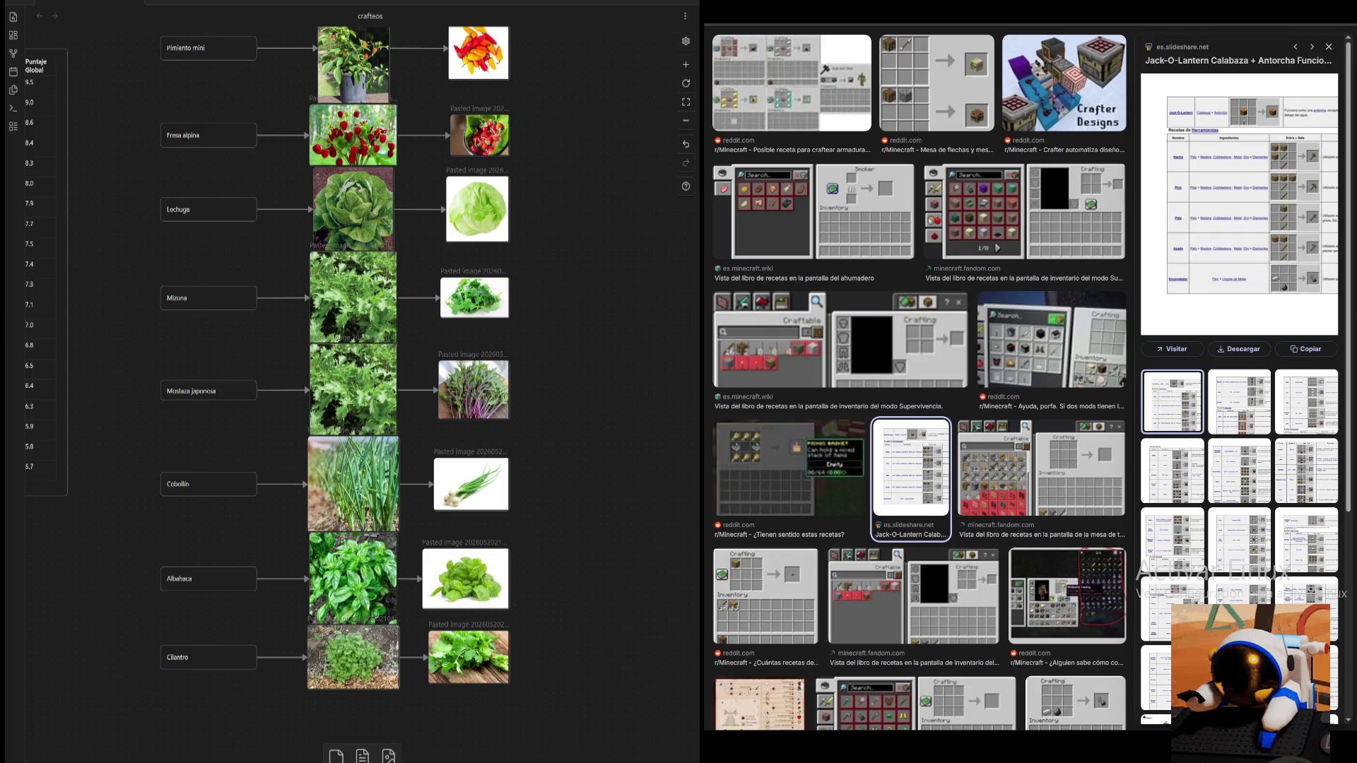
pyautogui.scroll(-5, 920, 379)
pyautogui.scroll(-1, 920, 379)
pyautogui.scroll(-1, 920, 378)
pyautogui.scroll(-1, 920, 378)
pyautogui.scroll(-1, 920, 379)
pyautogui.scroll(-1, 920, 379)
pyautogui.scroll(-1, 920, 378)
pyautogui.scroll(-1, 920, 379)
pyautogui.scroll(-1, 921, 379)
pyautogui.scroll(-1, 920, 378)
pyautogui.scroll(-1, 920, 379)
pyautogui.scroll(-1, 921, 378)
pyautogui.scroll(-1, 920, 378)
pyautogui.scroll(-1, 920, 378)
pyautogui.scroll(-1, 920, 378)
pyautogui.scroll(-1, 920, 379)
pyautogui.scroll(-1, 920, 378)
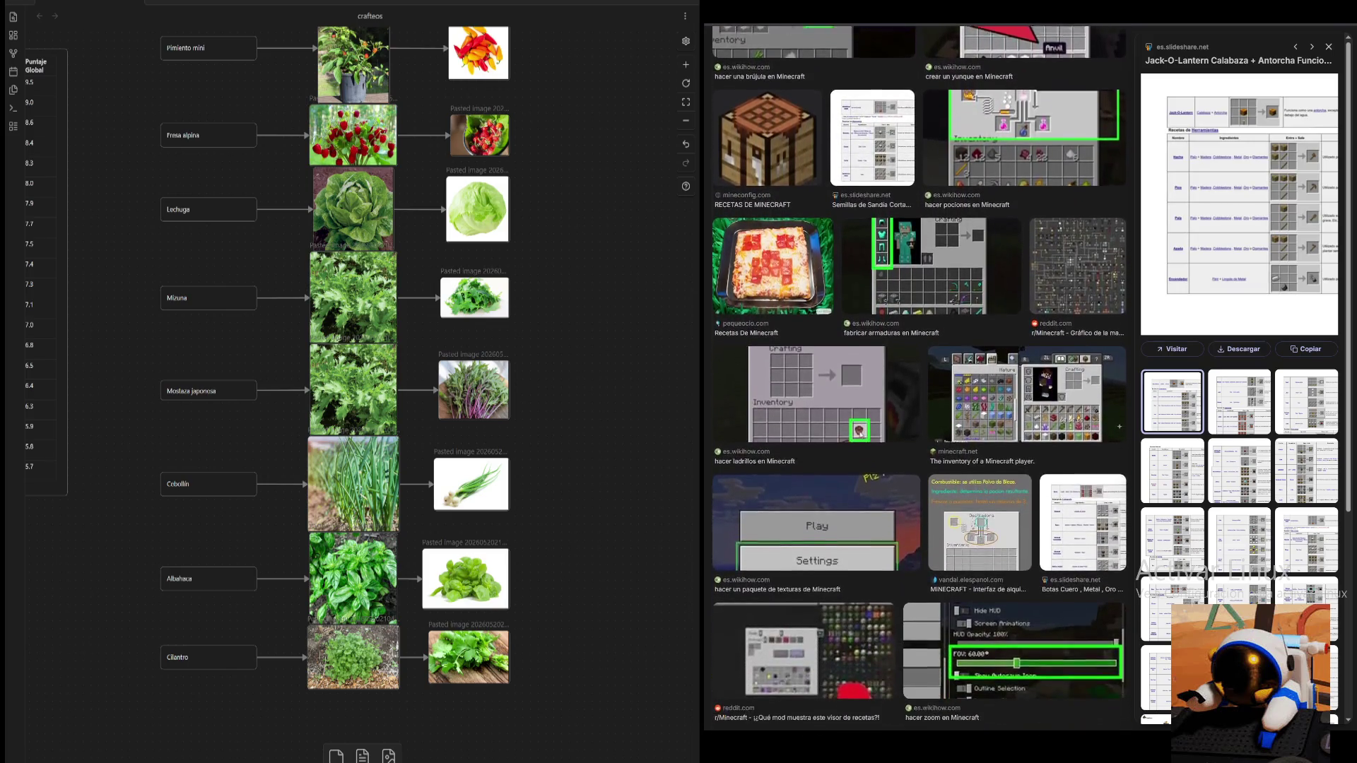
pyautogui.scroll(-2, 920, 378)
pyautogui.hscroll(-1, 652, 393)
pyautogui.scroll(1, 653, 392)
pyautogui.hscroll(-2, 653, 392)
pyautogui.scroll(2, 654, 392)
pyautogui.hscroll(-3, 551, 414)
pyautogui.scroll(3, 551, 415)
pyautogui.scroll(3, 550, 621)
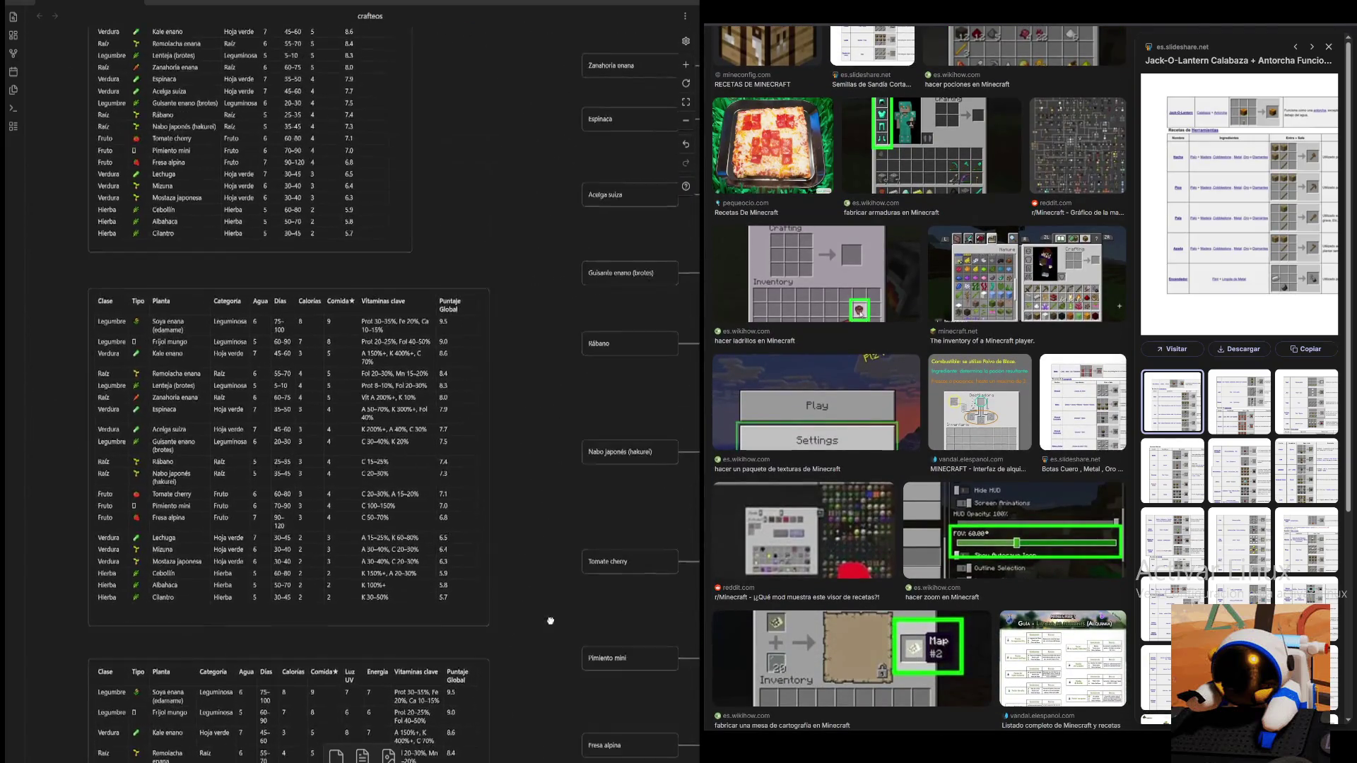
pyautogui.scroll(3, 551, 621)
pyautogui.scroll(2, 551, 621)
pyautogui.hscroll(3, 405, 617)
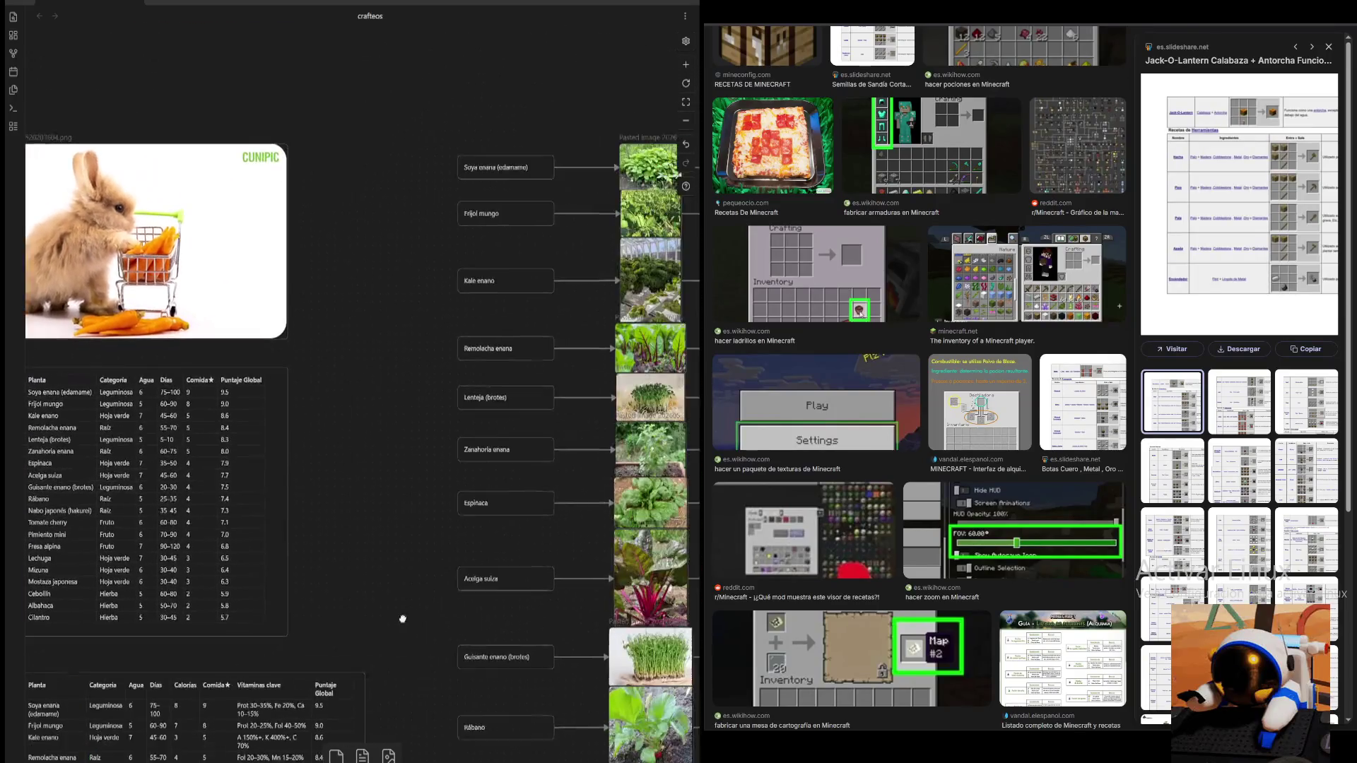
pyautogui.hscroll(3, 405, 617)
pyautogui.scroll(-1, 405, 616)
pyautogui.hscroll(3, 615, 388)
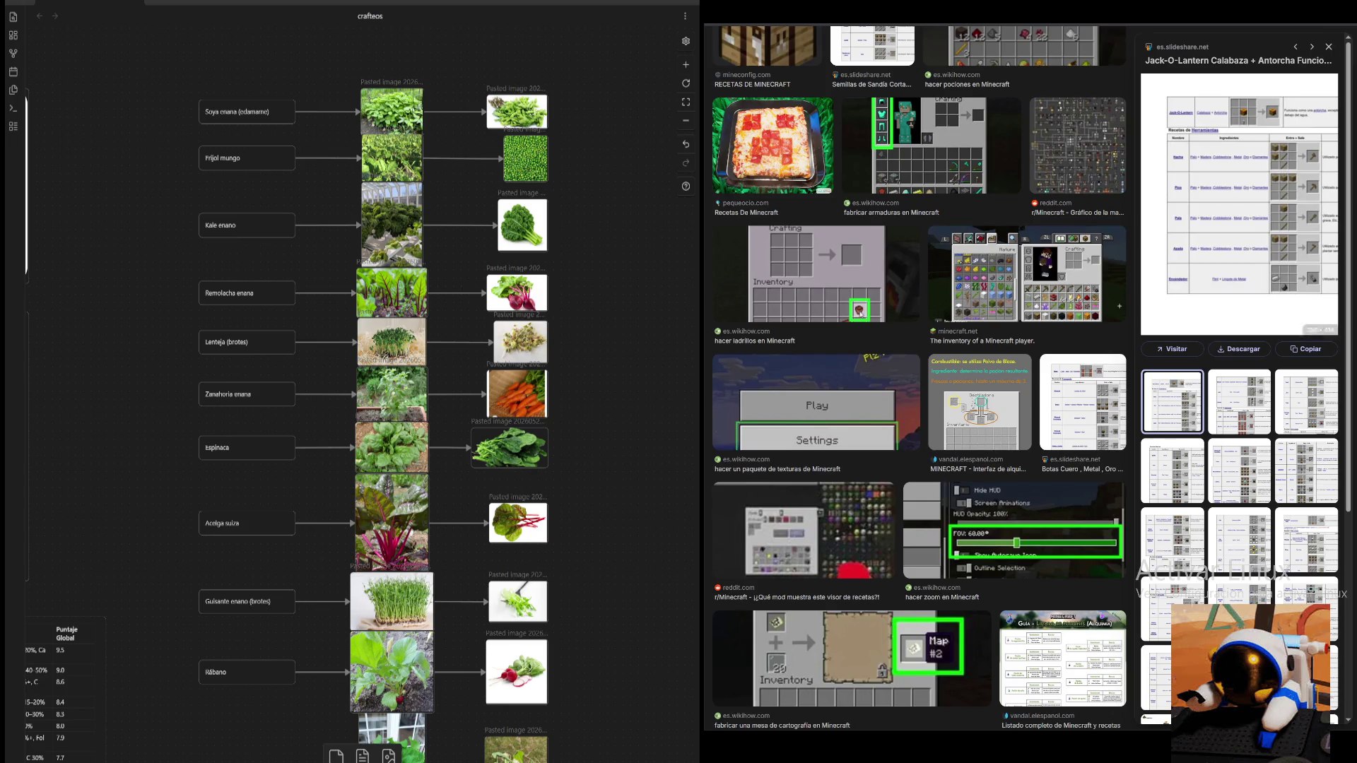
pyautogui.scroll(-5, 1239, 371)
pyautogui.scroll(5, 1238, 371)
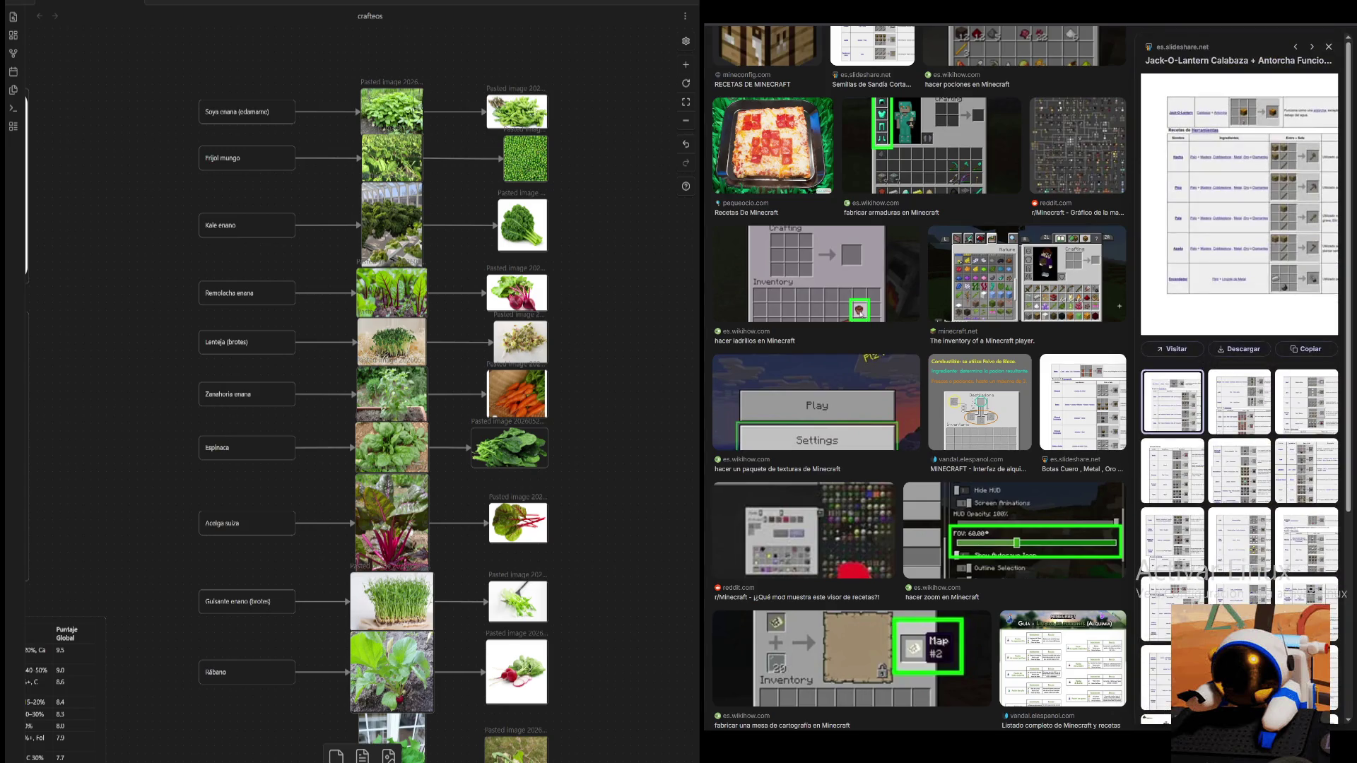
pyautogui.scroll(-3, 920, 424)
pyautogui.scroll(-3, 920, 425)
pyautogui.scroll(-3, 920, 424)
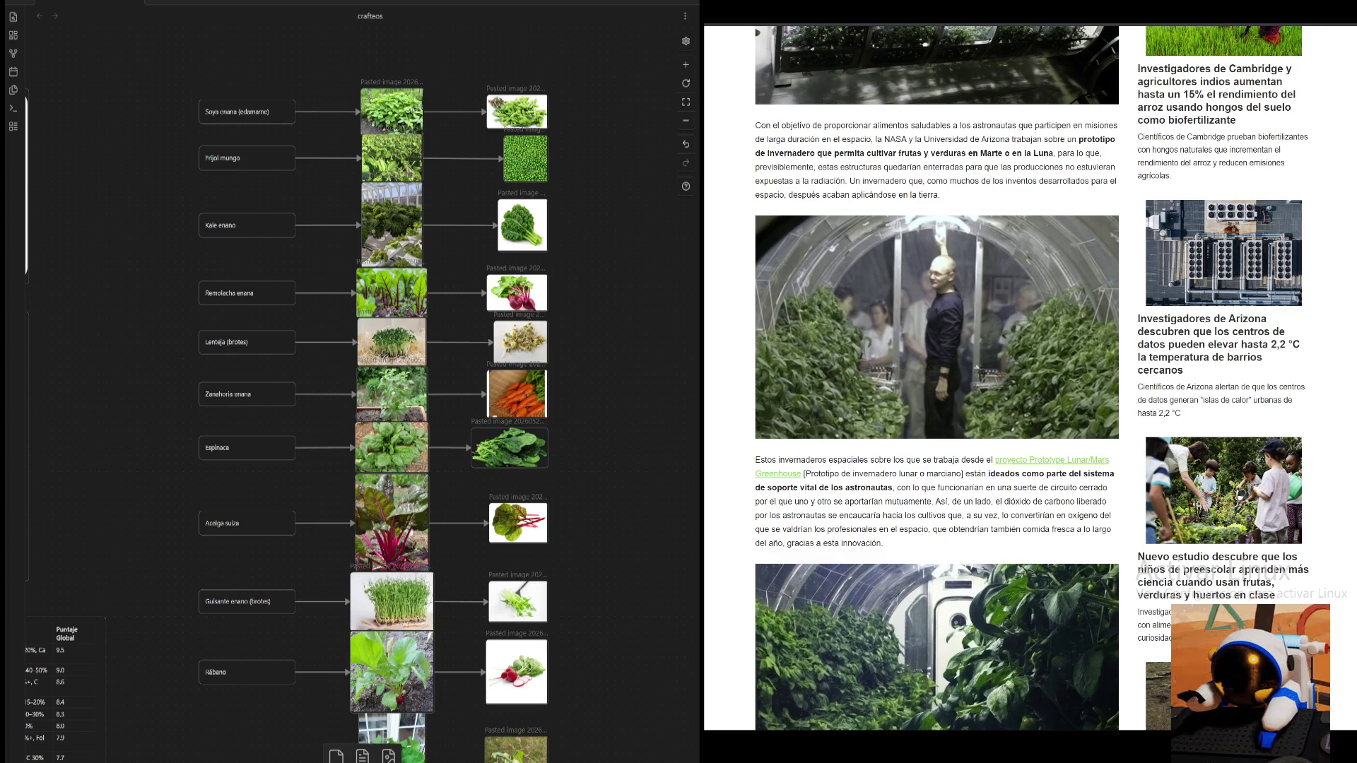
pyautogui.scroll(-5, 453, 313)
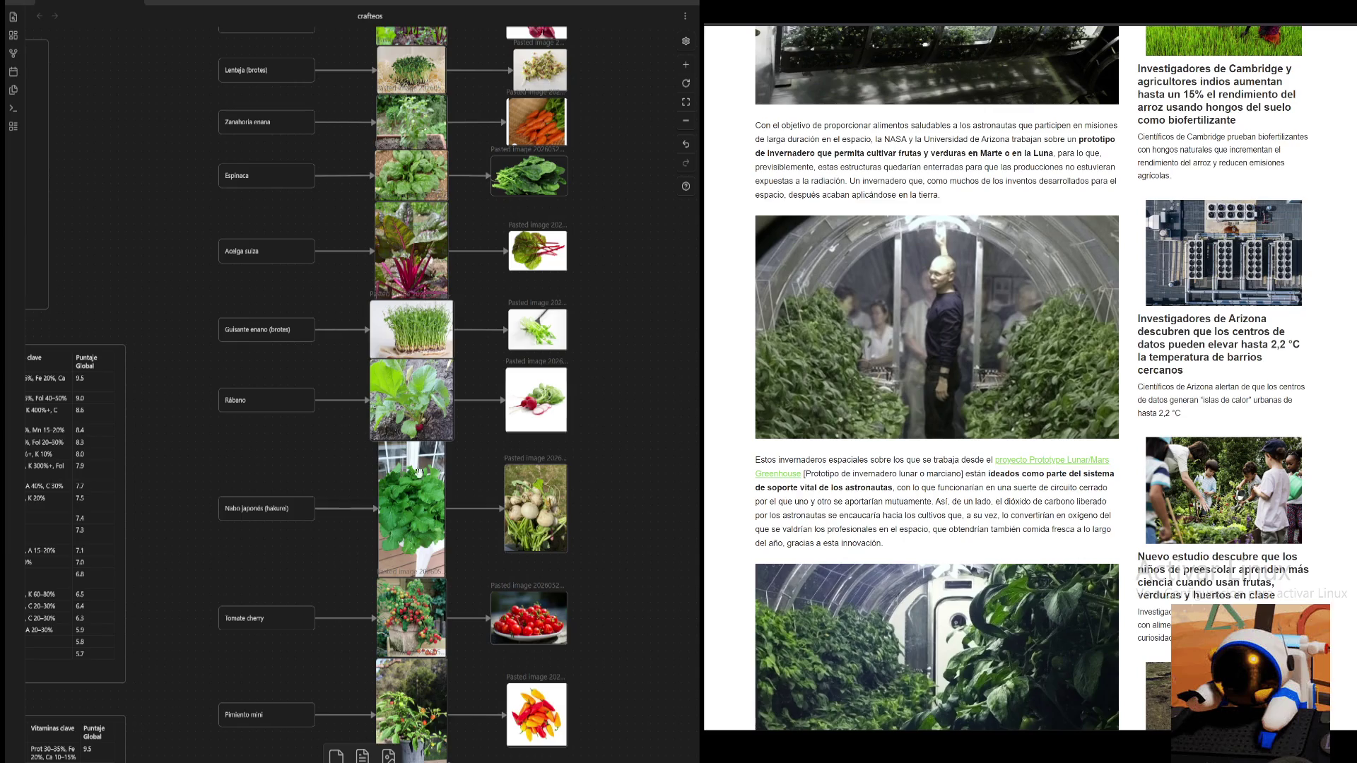
pyautogui.scroll(-8, 525, 634)
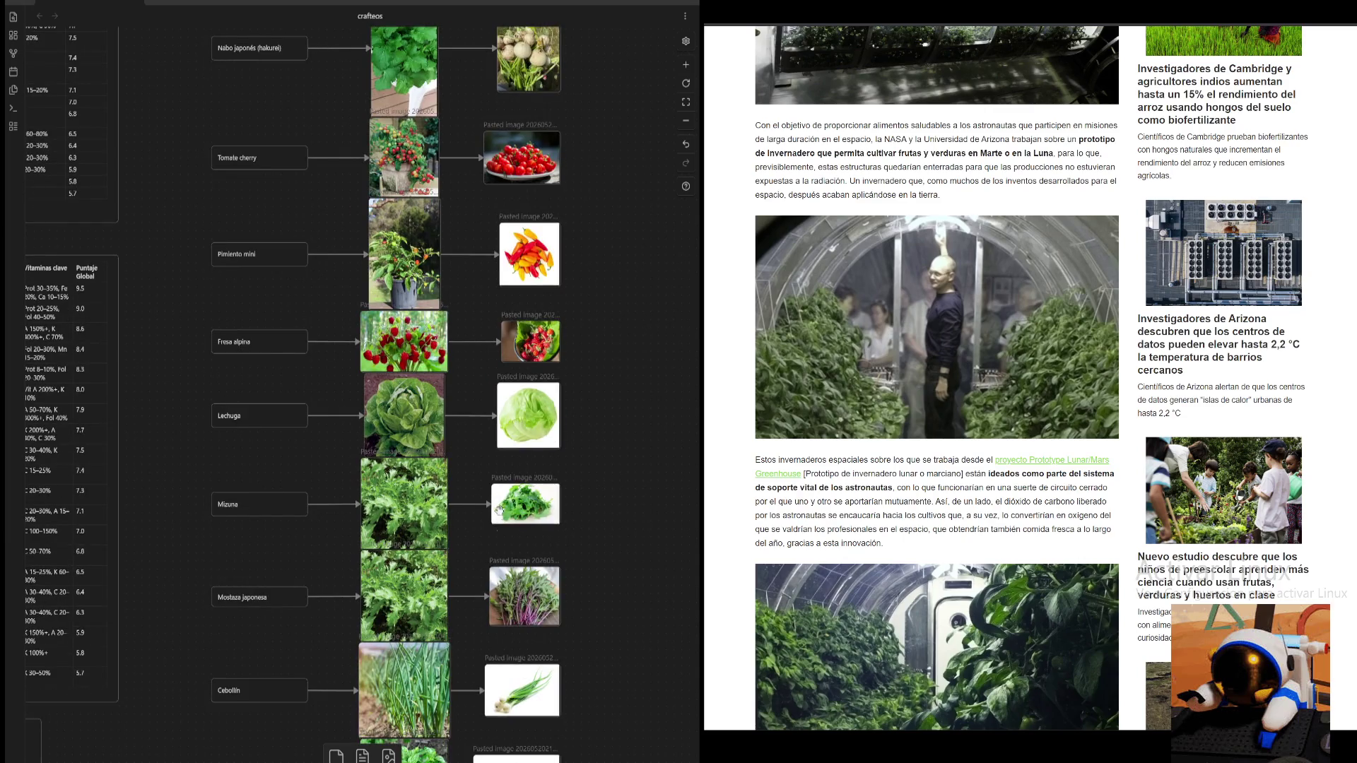
pyautogui.scroll(-2, 462, 549)
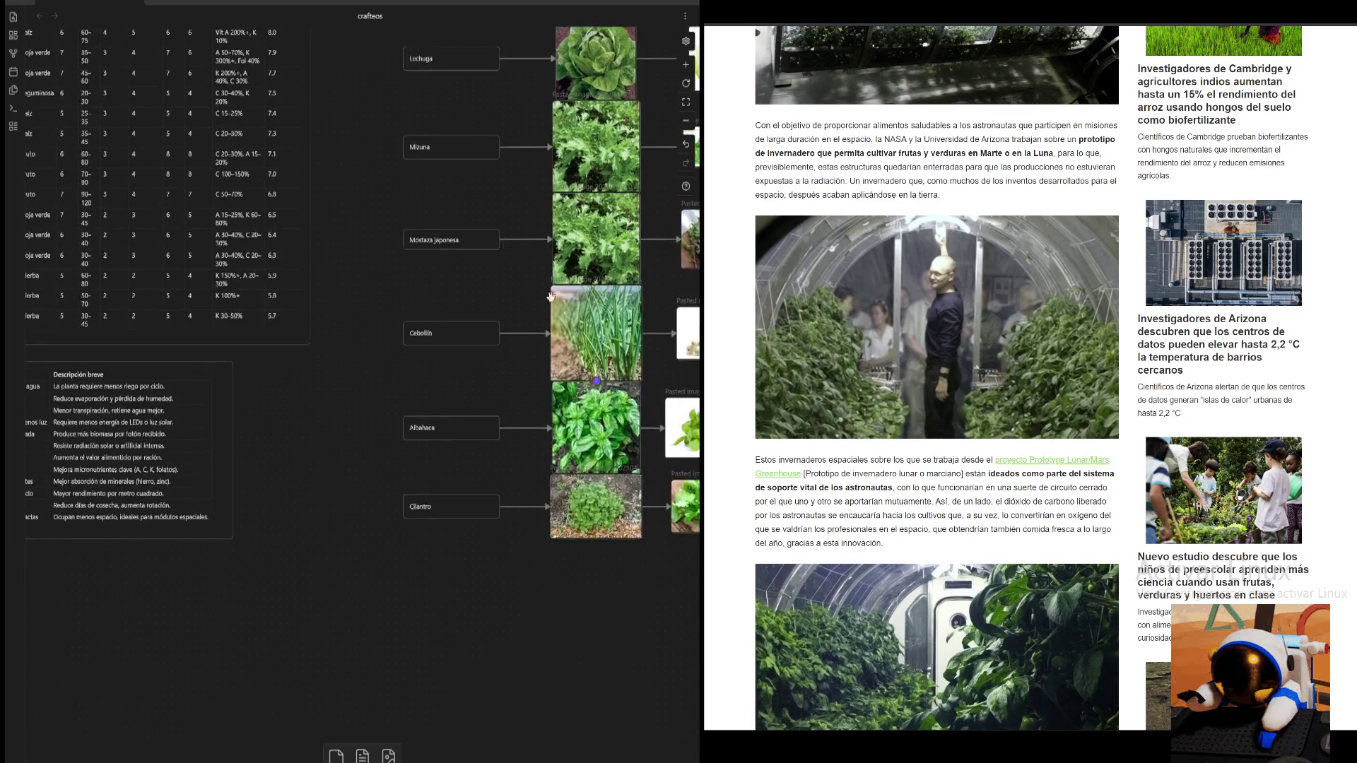
pyautogui.scroll(-2, 359, 215)
pyautogui.scroll(5, 358, 433)
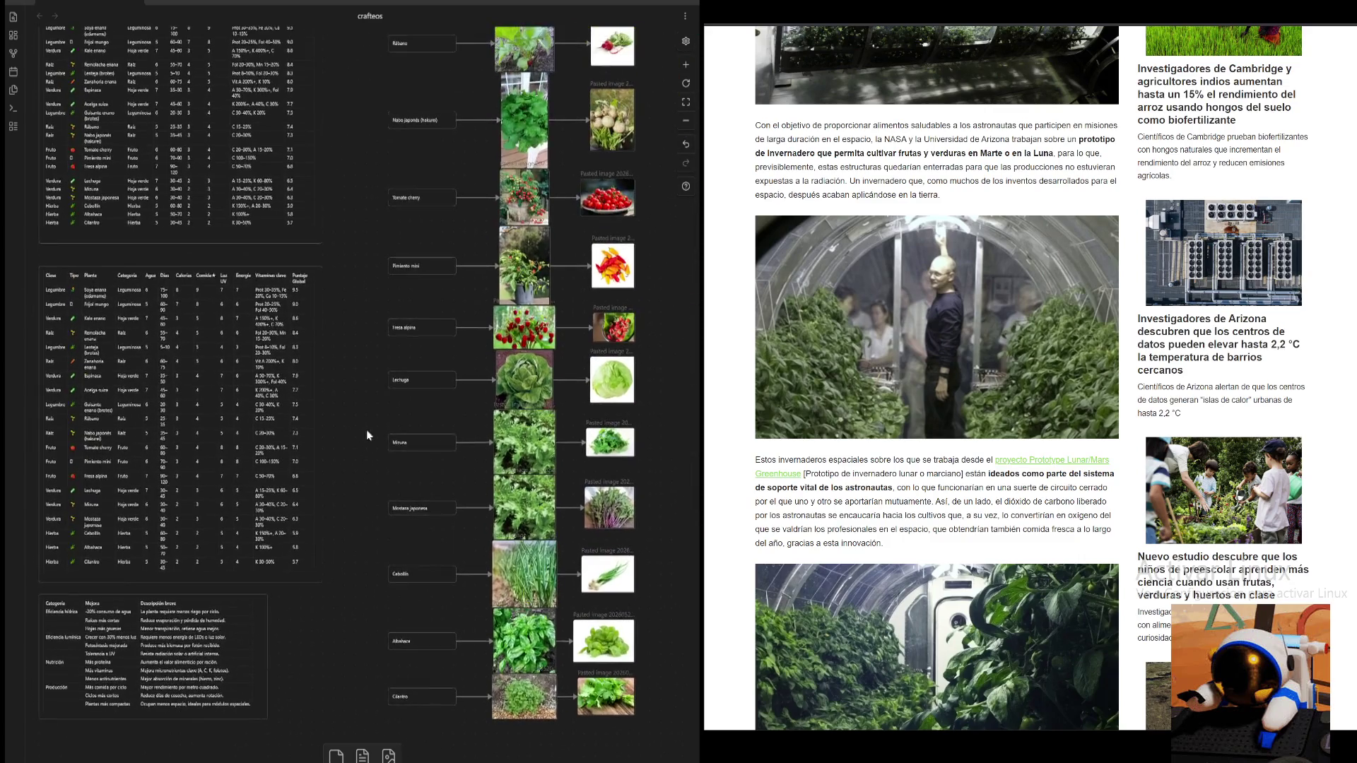
pyautogui.scroll(2, 355, 311)
pyautogui.scroll(3, 311, 599)
pyautogui.scroll(2, 315, 424)
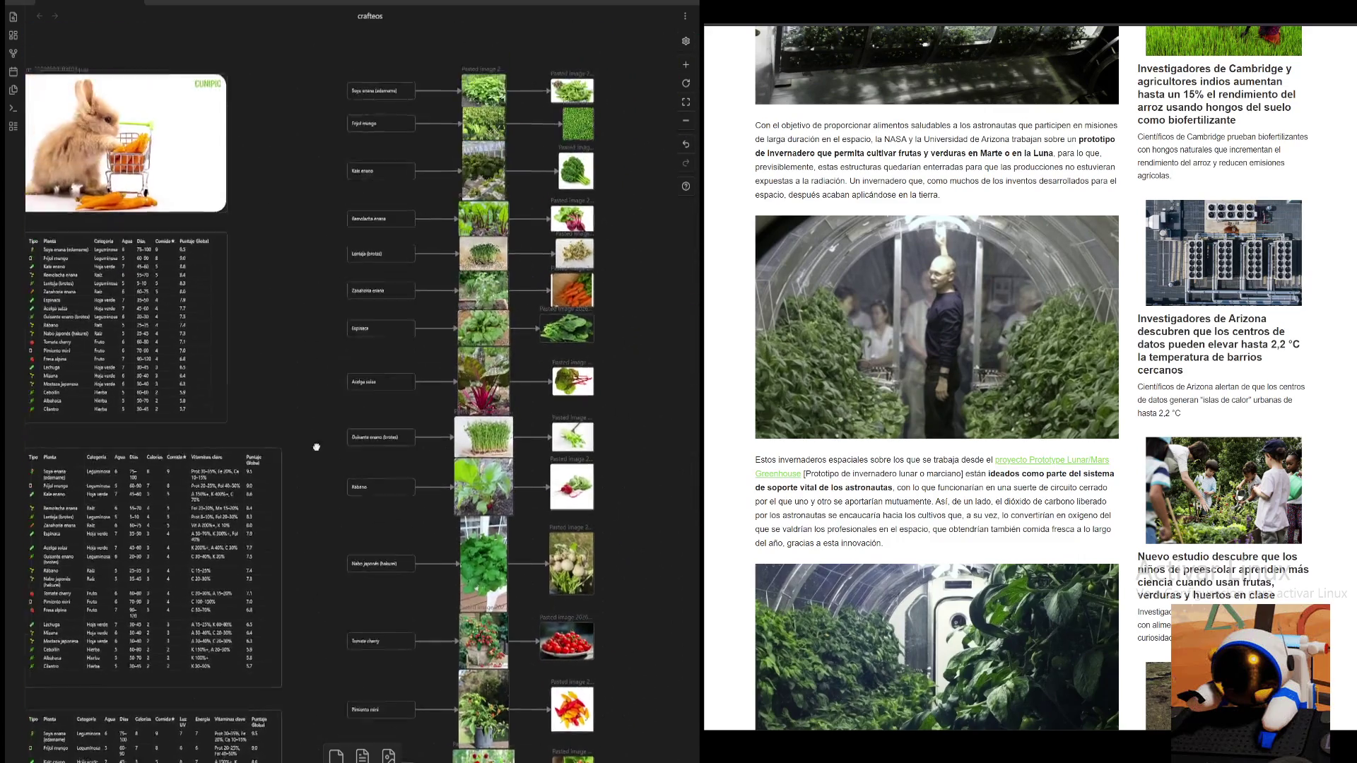
pyautogui.scroll(1, 403, 455)
# - Pan up and left to the last plant rows beside the wooden puzzle and cube images
pyautogui.moveTo(380, 407); pyautogui.dragTo(159, 199)
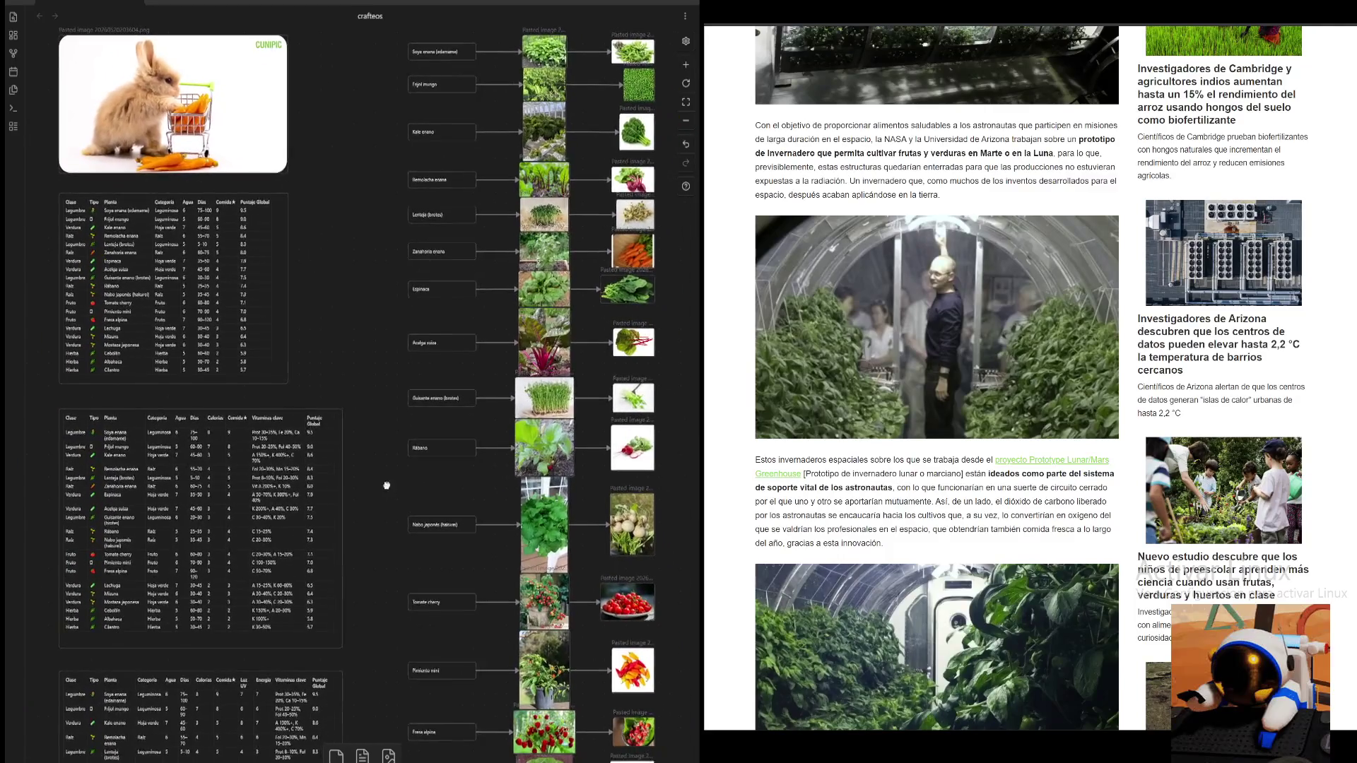
pyautogui.hscroll(5, 364, 350)
pyautogui.scroll(-2, 363, 351)
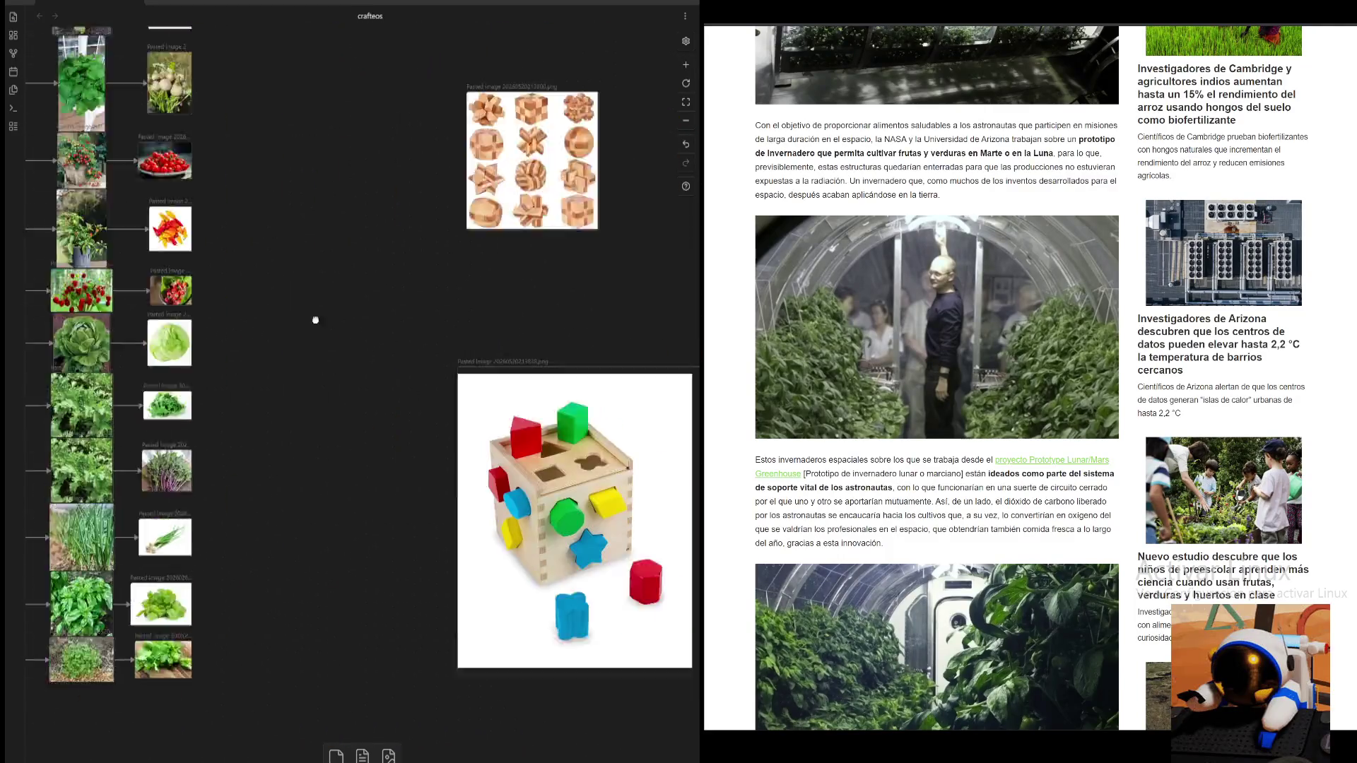
pyautogui.moveTo(344, 400); pyautogui.dragTo(376, 421)
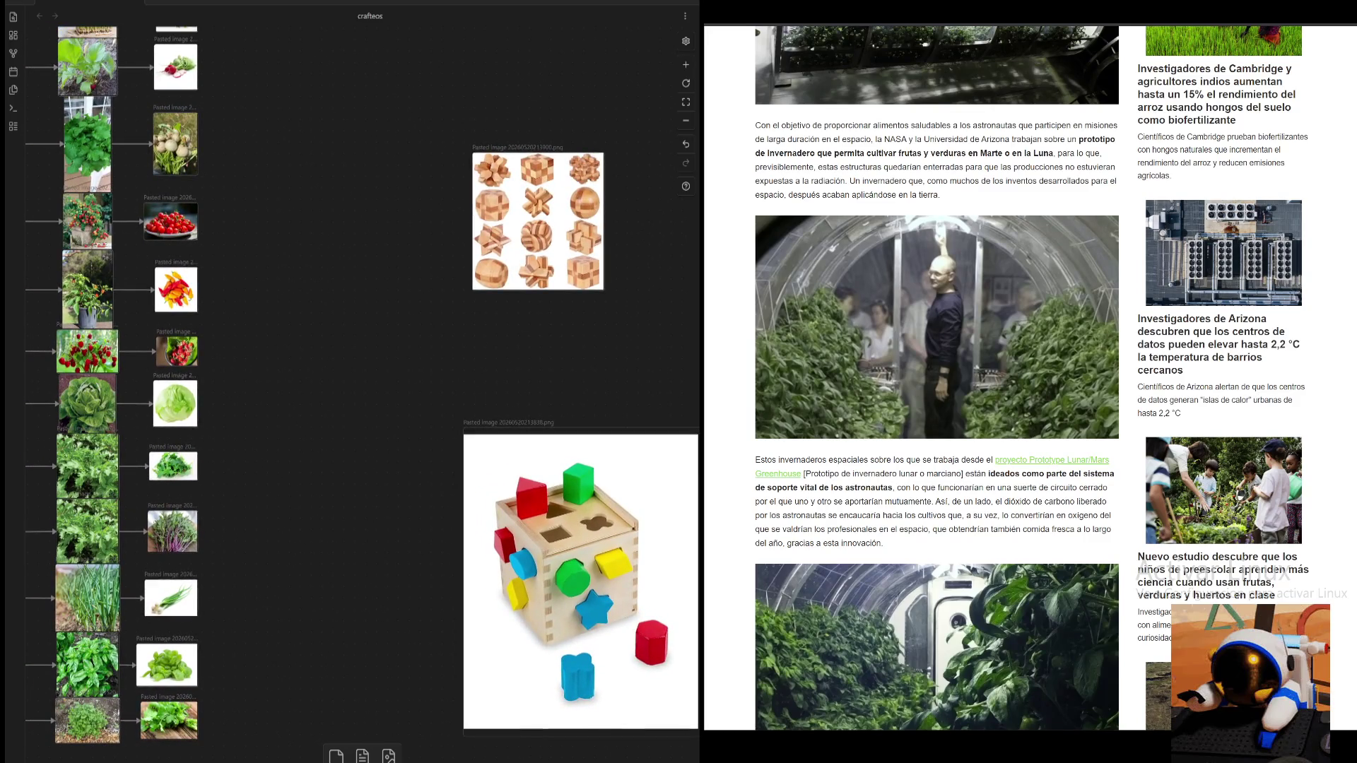
pyautogui.scroll(2, 936, 424)
pyautogui.scroll(2, 937, 425)
pyautogui.scroll(2, 938, 425)
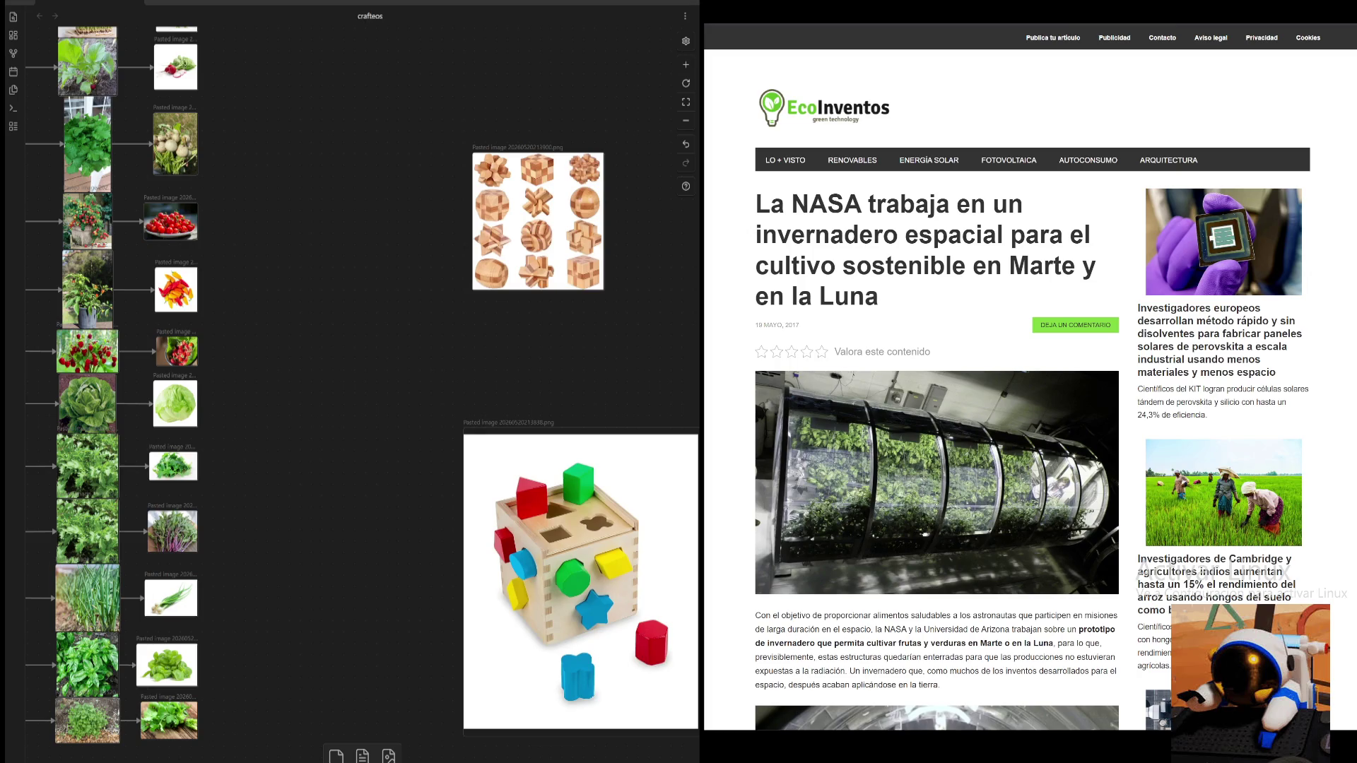
pyautogui.scroll(-2, 414, 590)
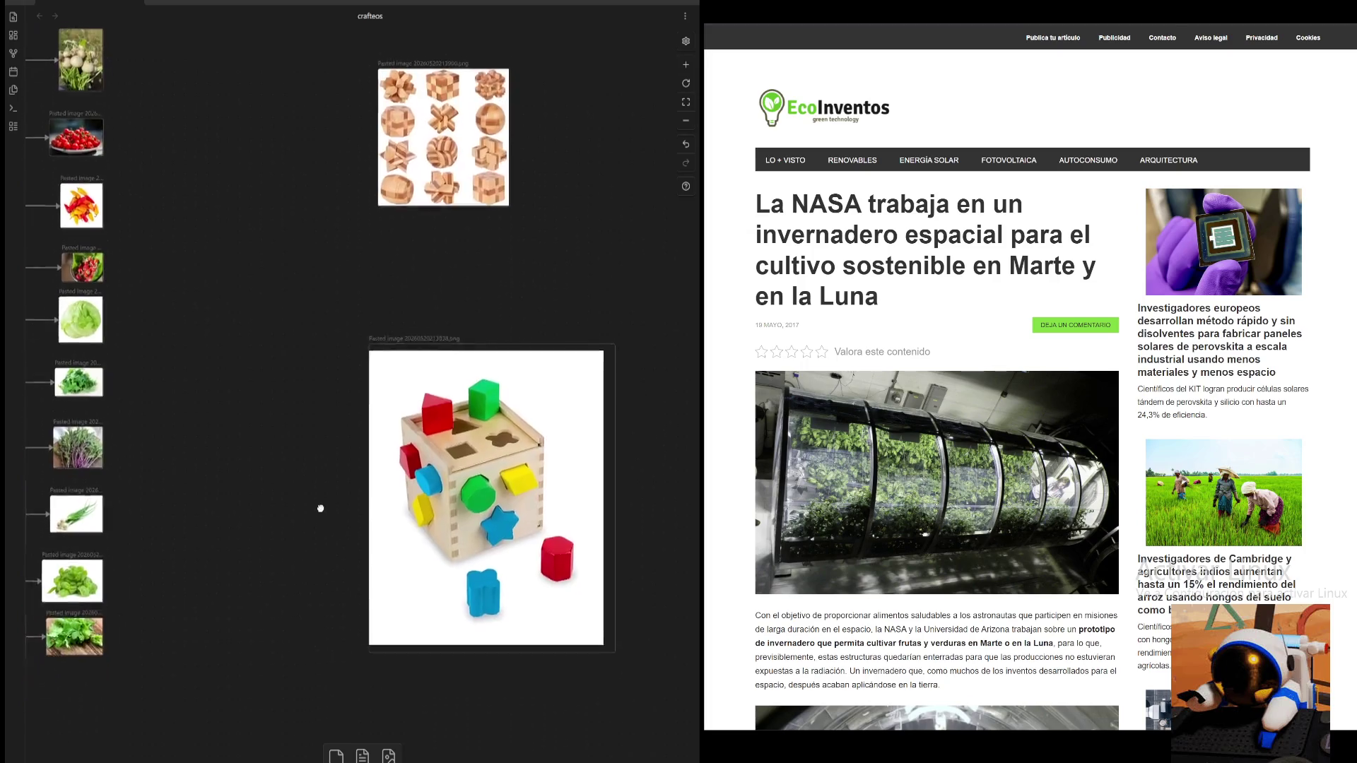
pyautogui.scroll(-2, 322, 509)
pyautogui.scroll(2, 357, 421)
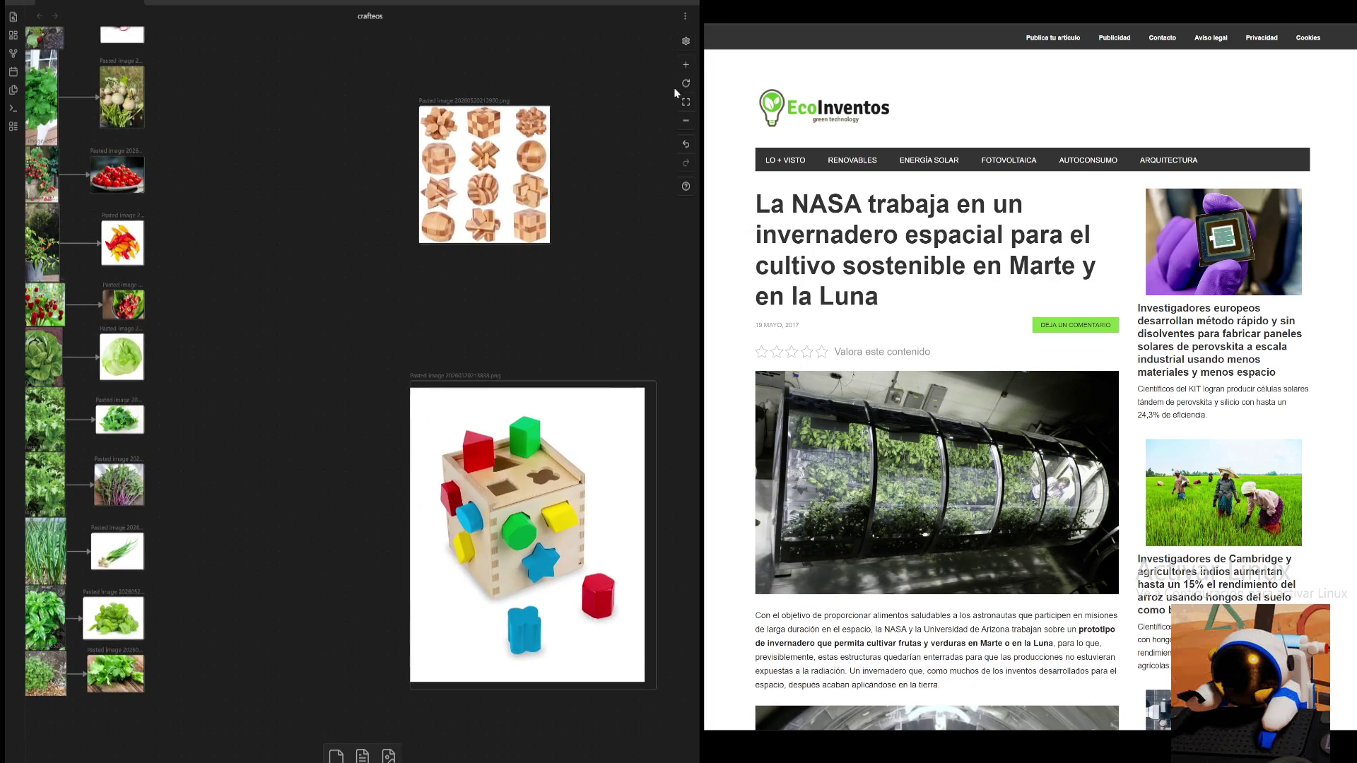
# - Drag both toy image cards left beside the plant nodes and drop the wooden puzzle lower
pyautogui.moveTo(676, 45); pyautogui.dragTo(430, 761)
pyautogui.moveTo(575, 472); pyautogui.dragTo(358, 471)
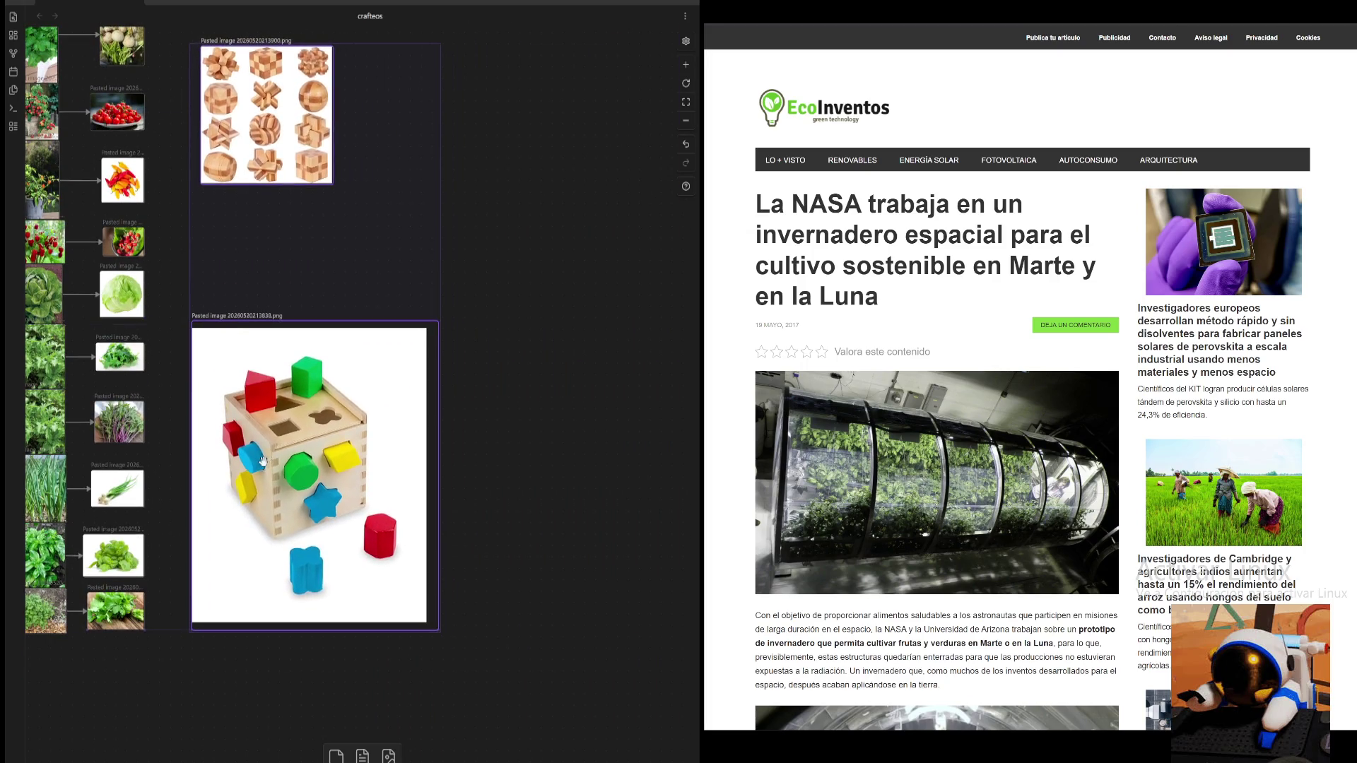
pyautogui.moveTo(278, 141); pyautogui.dragTo(275, 243)
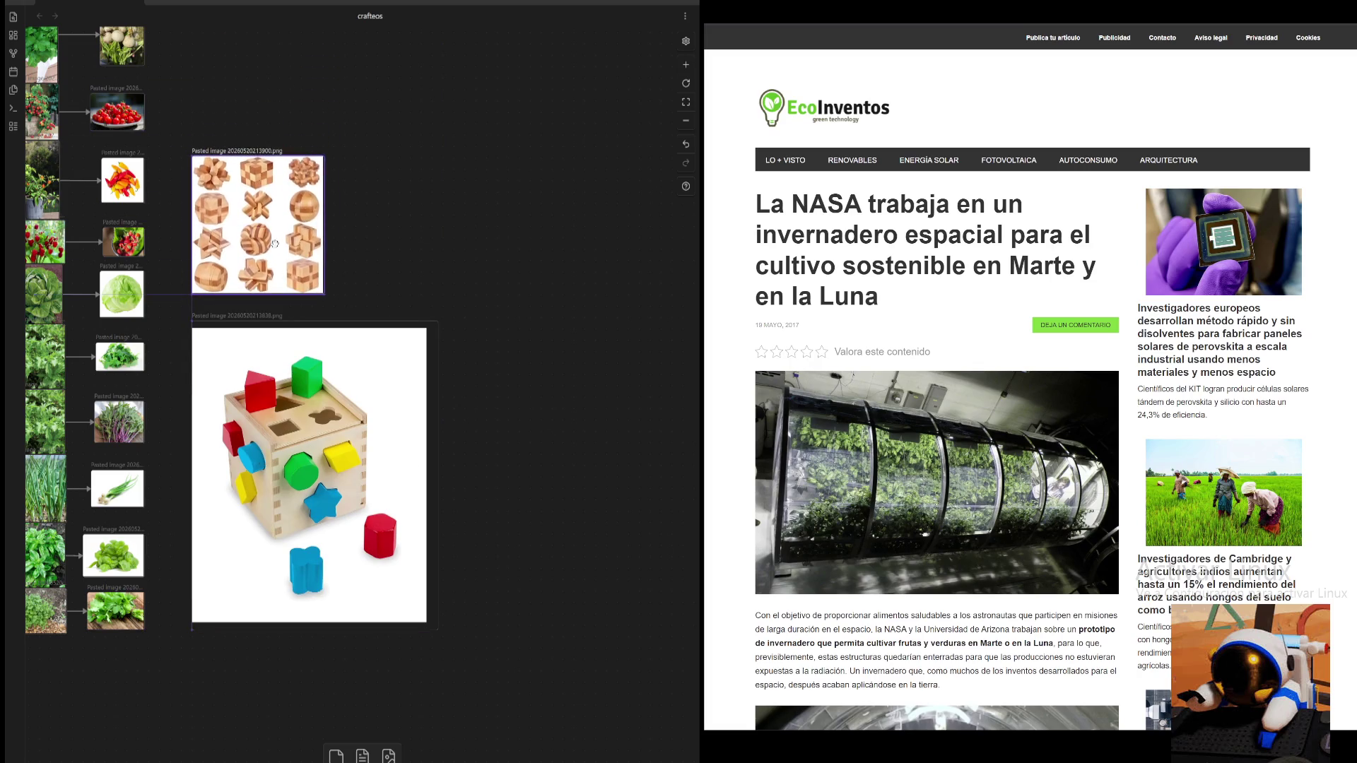
pyautogui.hscroll(-5, 477, 282)
pyautogui.scroll(2, 686, 318)
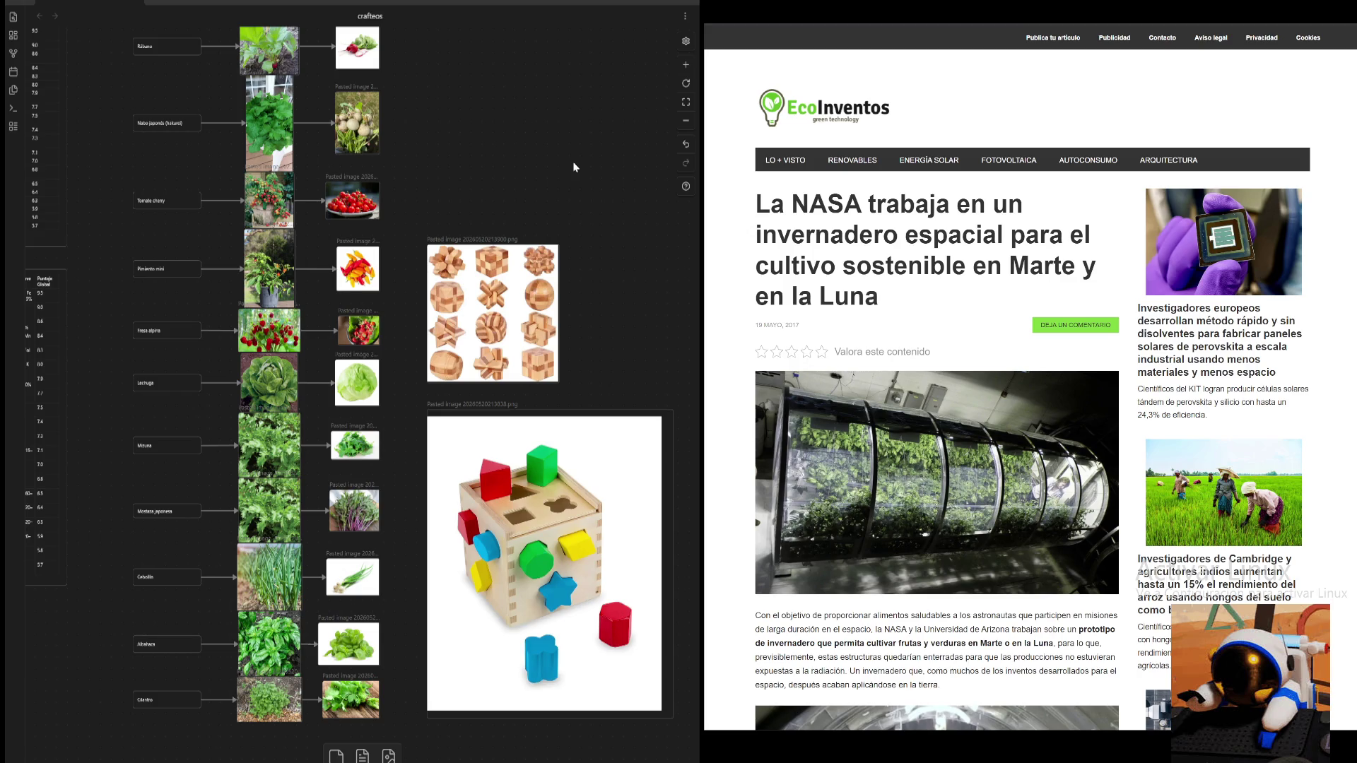
pyautogui.moveTo(442, 156); pyautogui.dragTo(745, 178)
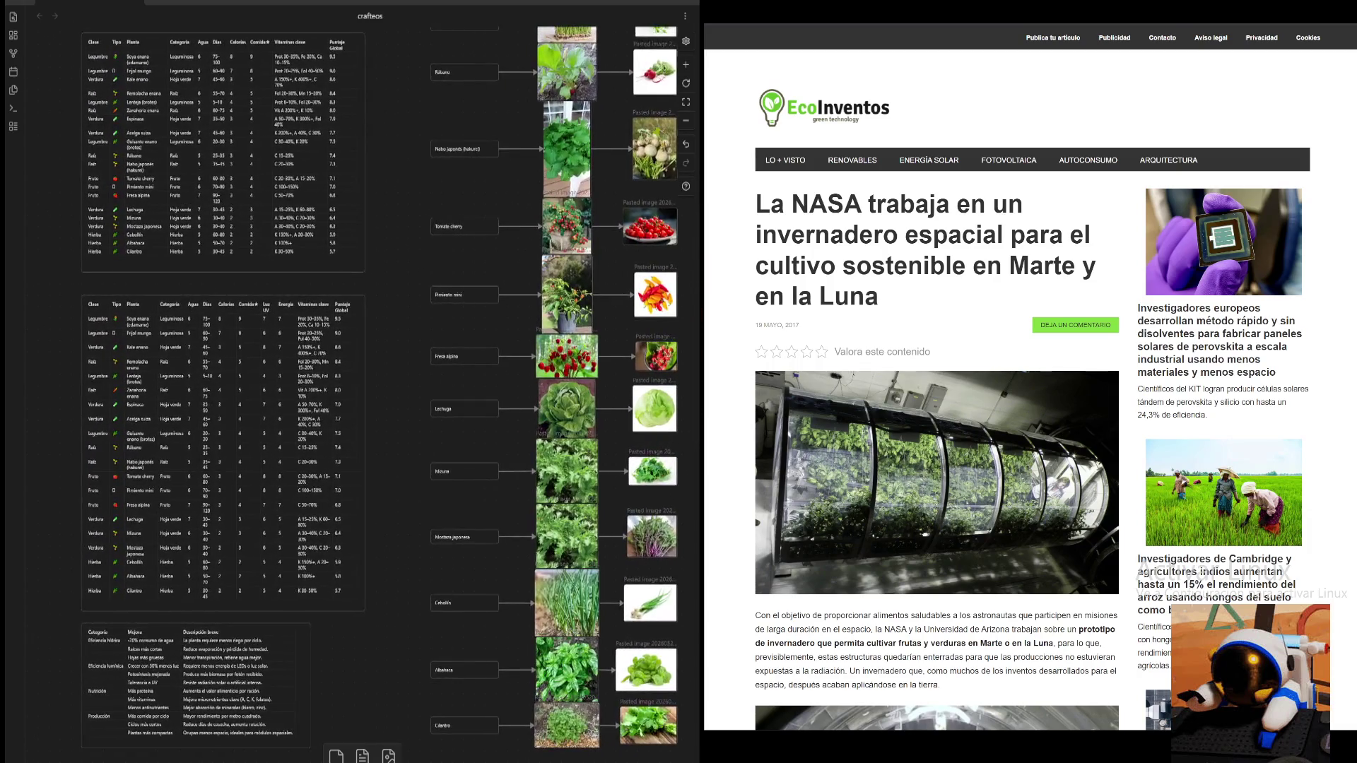
# - Pan to the toy images and nudge the wooden puzzle card slightly downward
pyautogui.moveTo(746, 178); pyautogui.dragTo(698, 276)
pyautogui.scroll(2, 640, 371)
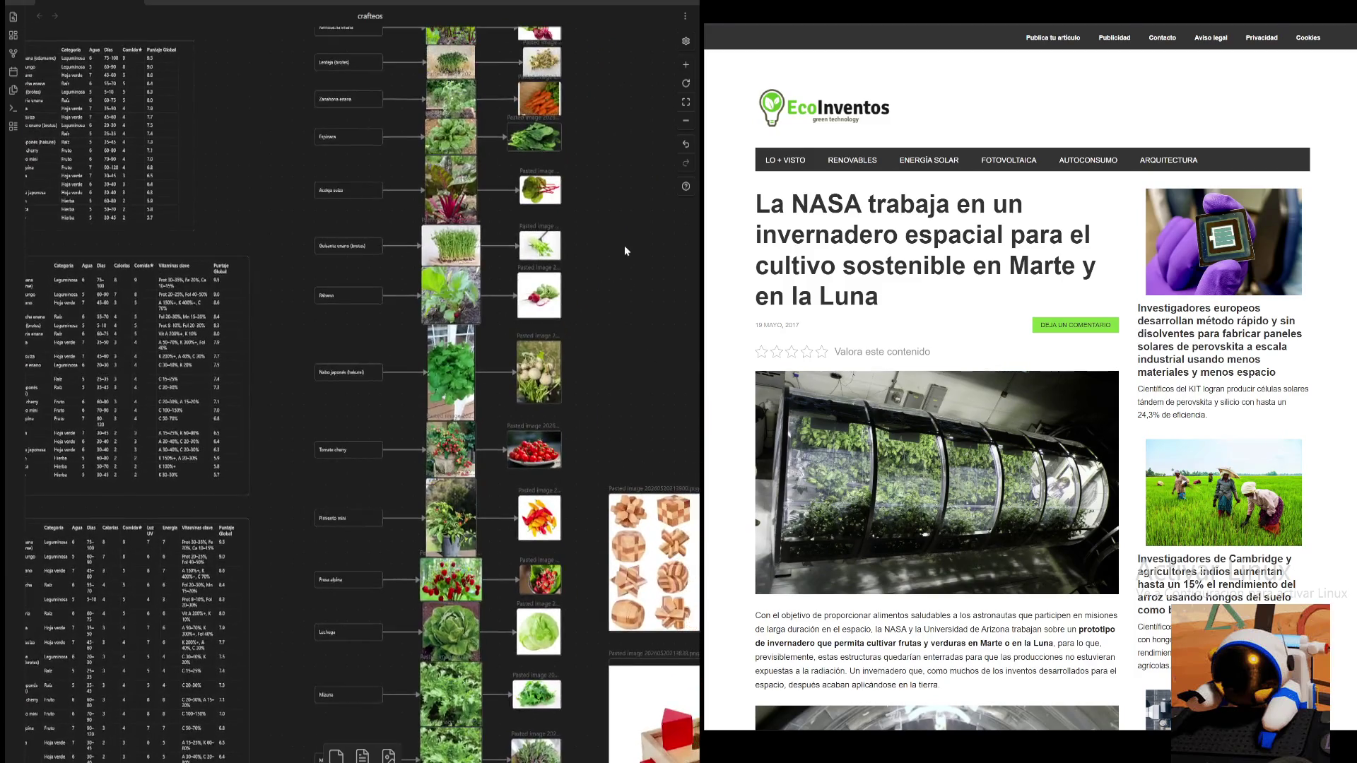
pyautogui.scroll(1, 626, 248)
pyautogui.scroll(1, 622, 349)
pyautogui.scroll(1, 621, 318)
pyautogui.scroll(-1, 625, 394)
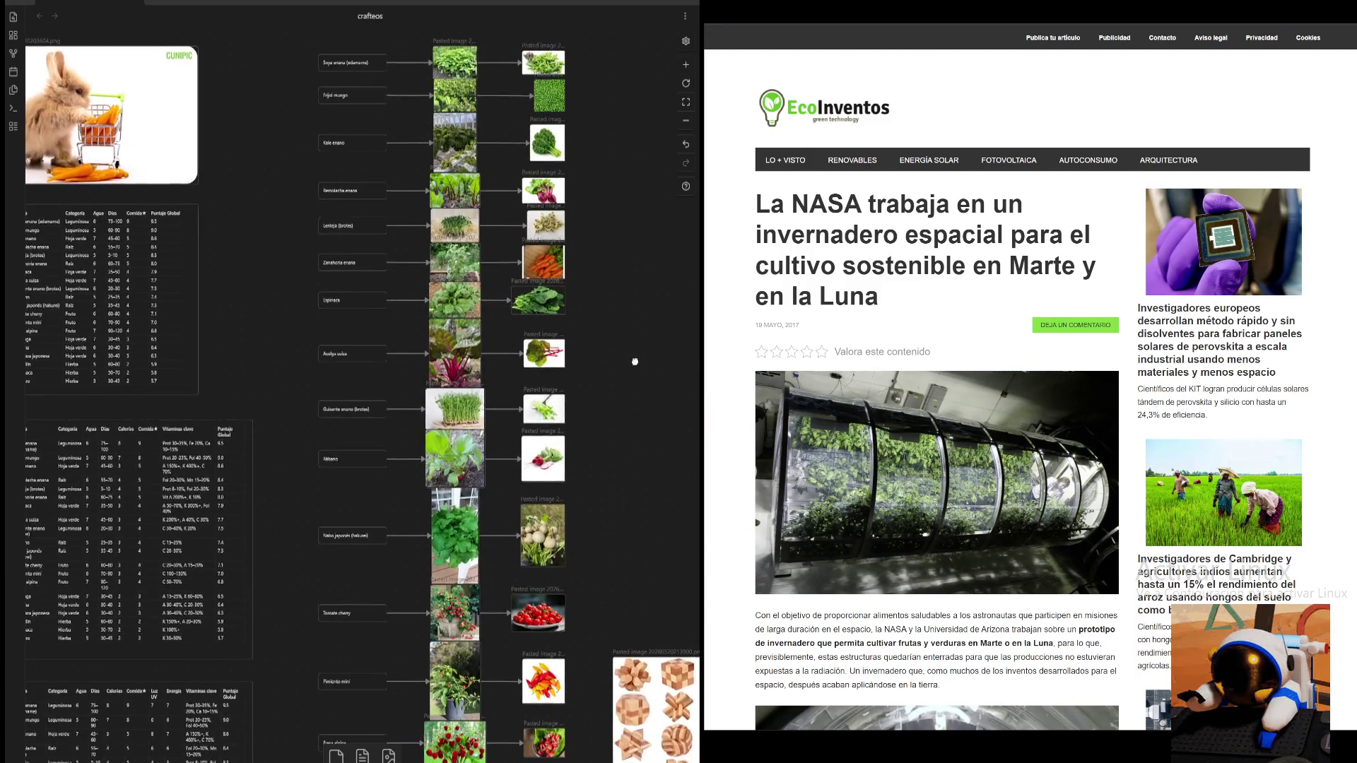
pyautogui.scroll(-2, 623, 393)
pyautogui.hscroll(2, 622, 391)
pyautogui.scroll(-1, 621, 391)
pyautogui.moveTo(620, 391)
pyautogui.mouseDown()
pyautogui.moveTo(548, 227)
pyautogui.moveTo(574, 137)
pyautogui.mouseUp()
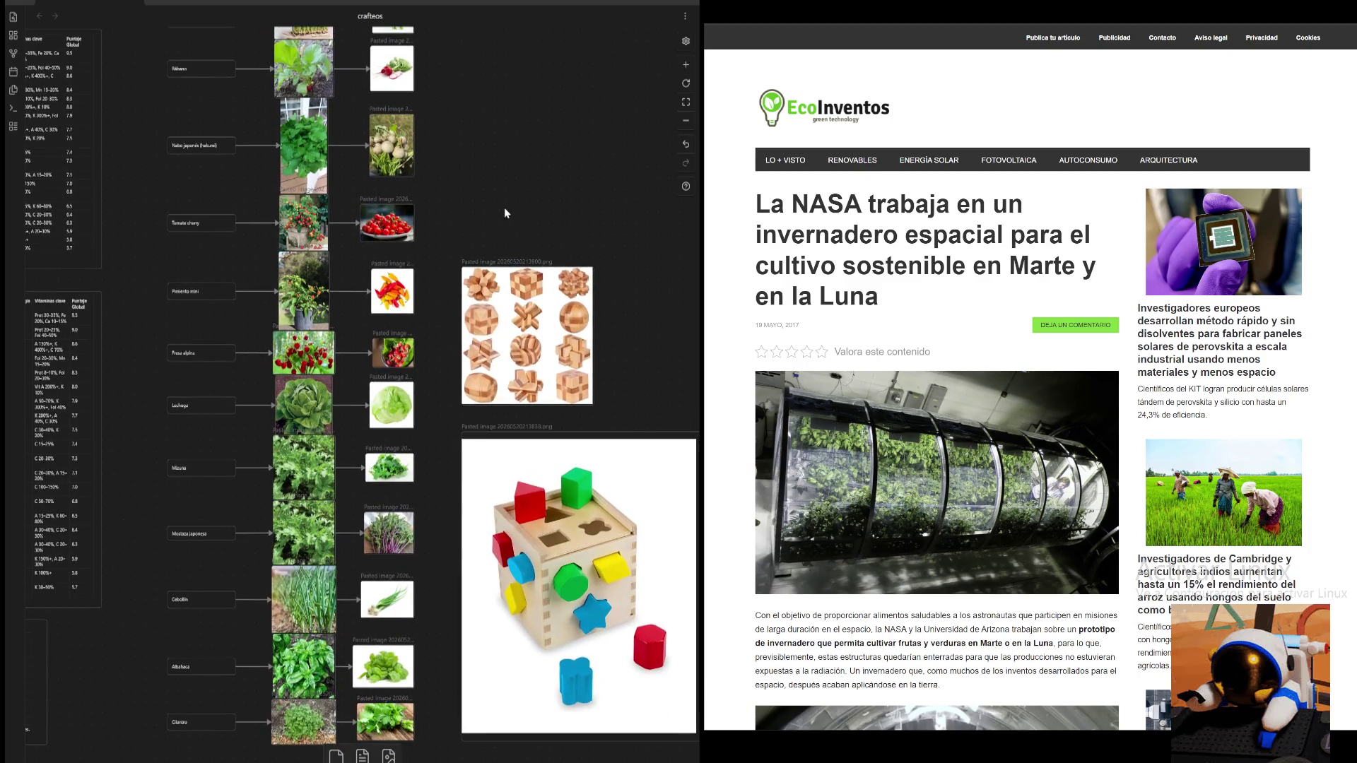
pyautogui.moveTo(470, 158)
pyautogui.mouseDown()
pyautogui.moveTo(523, 145)
pyautogui.moveTo(429, 164)
pyautogui.moveTo(448, 125)
pyautogui.mouseUp()
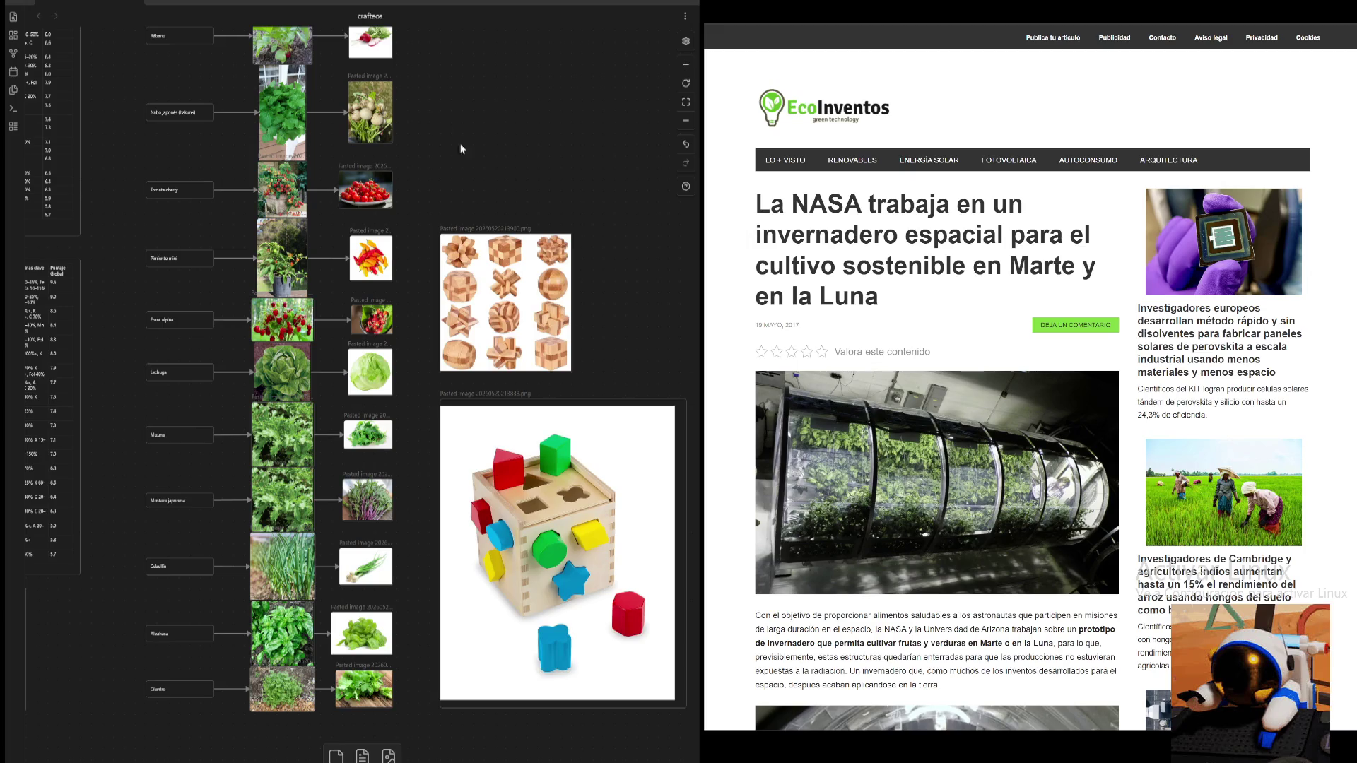
pyautogui.moveTo(498, 304); pyautogui.dragTo(499, 322)
pyautogui.moveTo(544, 196); pyautogui.dragTo(541, 258)
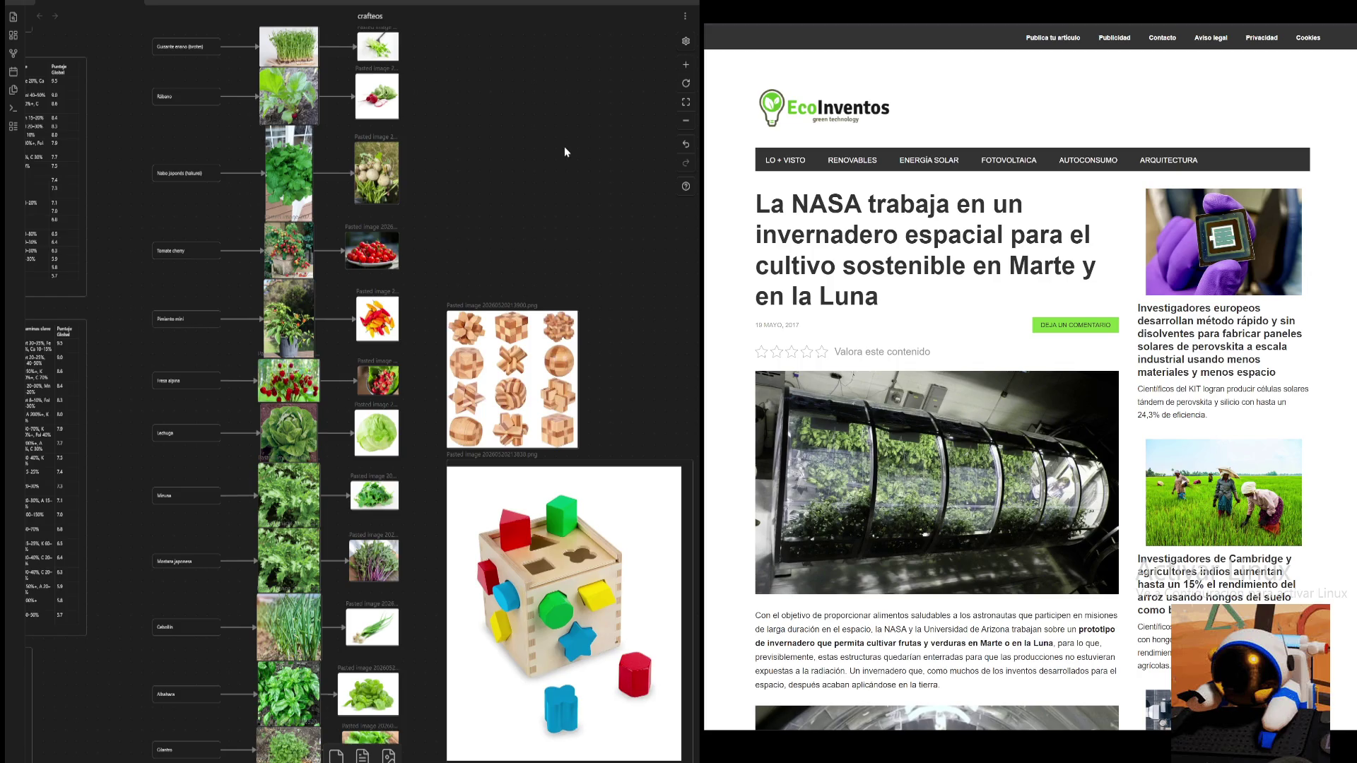
pyautogui.scroll(-3, 615, 117)
pyautogui.hscroll(3, 616, 117)
# - Zoom in on the shape-sorter picture, then zoom out to the plant node labels
pyautogui.click(679, 70)
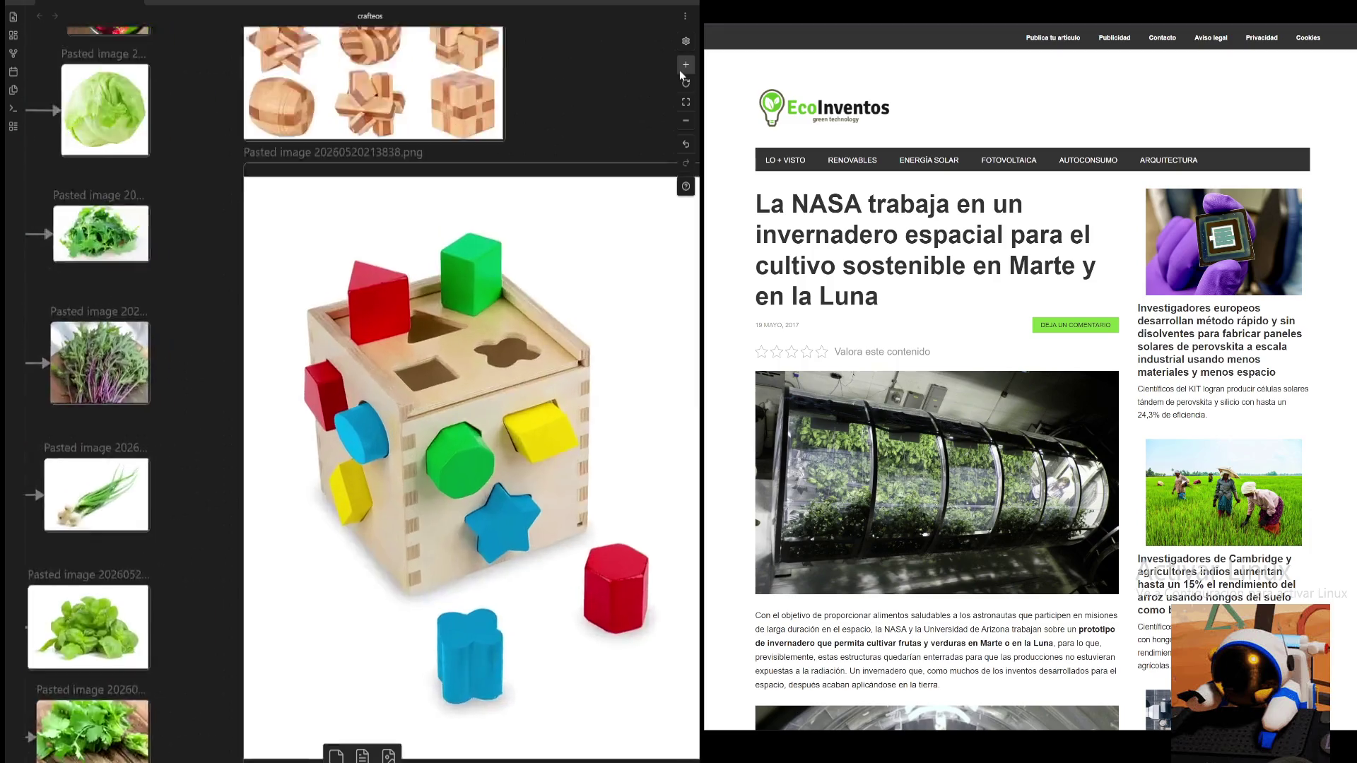
pyautogui.scroll(3, 514, 259)
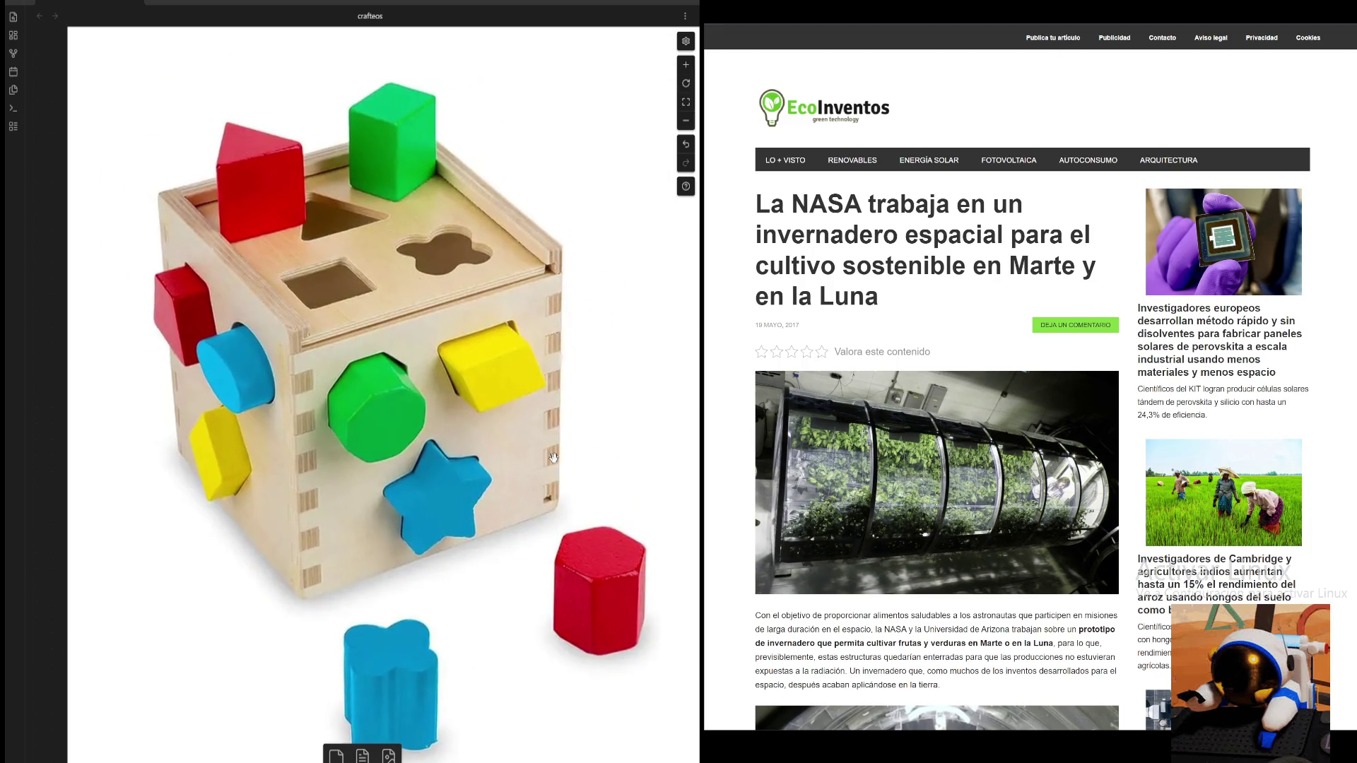
pyautogui.scroll(-3, 554, 460)
pyautogui.hscroll(1, 554, 460)
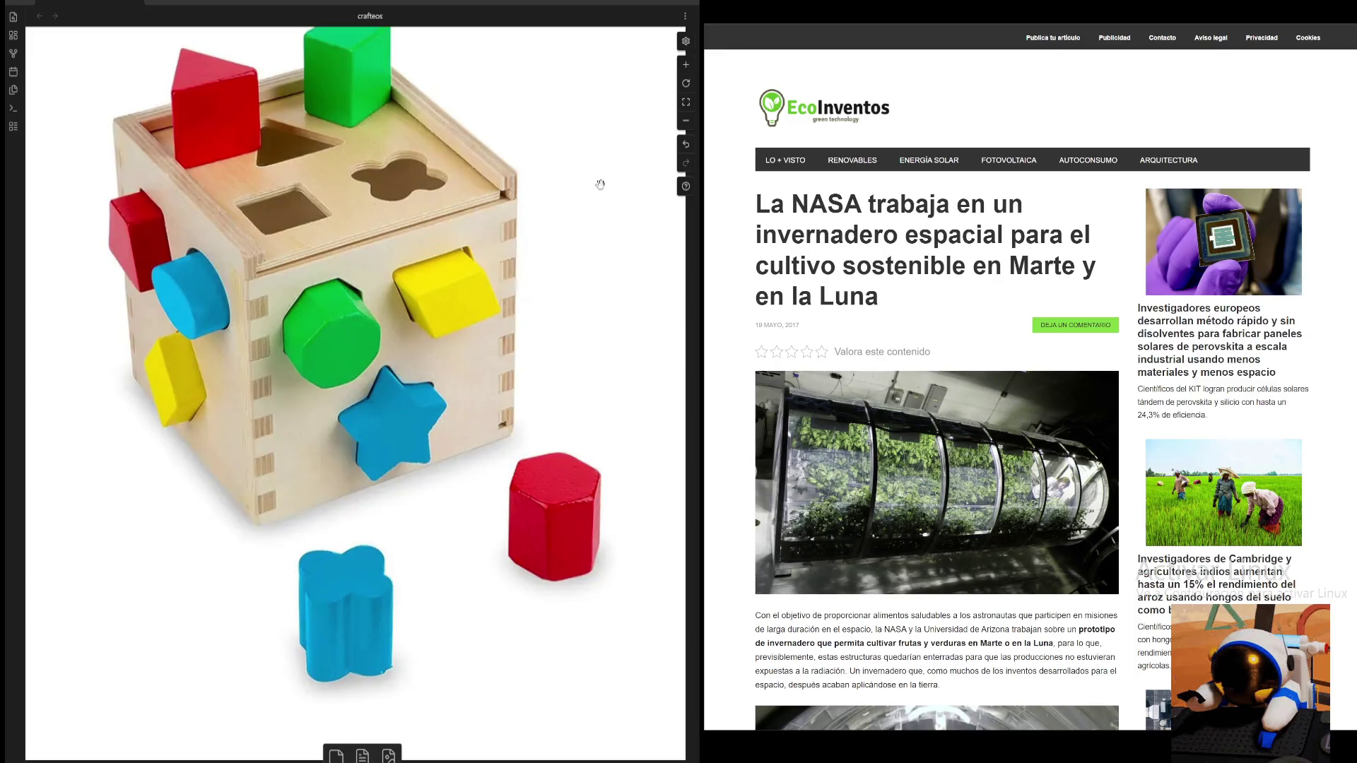
pyautogui.click(680, 121)
pyautogui.moveTo(442, 192)
pyautogui.mouseDown()
pyautogui.moveTo(578, 306)
pyautogui.moveTo(582, 337)
pyautogui.mouseUp()
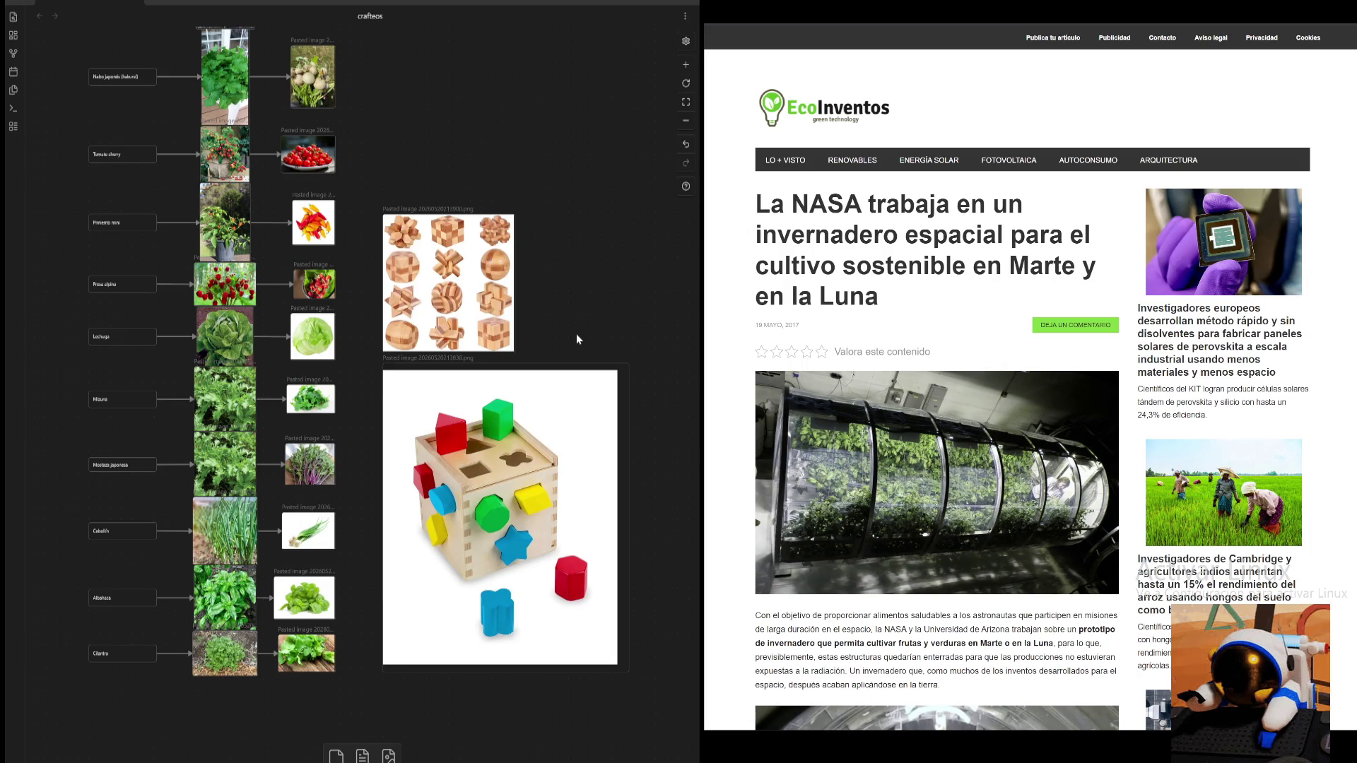
pyautogui.hscroll(-5, 270, 325)
pyautogui.moveTo(281, 295); pyautogui.dragTo(364, 316)
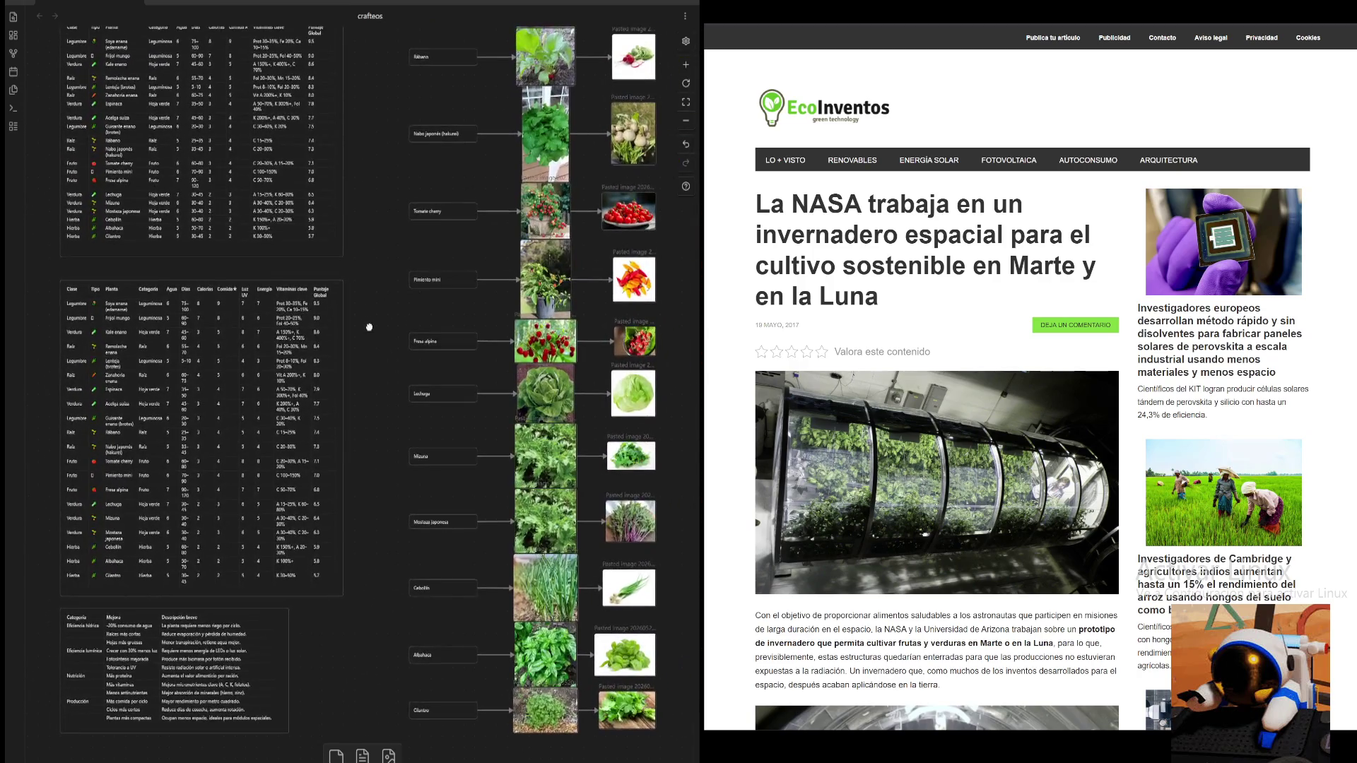
pyautogui.moveTo(365, 316)
pyautogui.mouseDown()
pyautogui.moveTo(387, 361)
pyautogui.moveTo(335, 374)
pyautogui.moveTo(337, 335)
pyautogui.mouseUp()
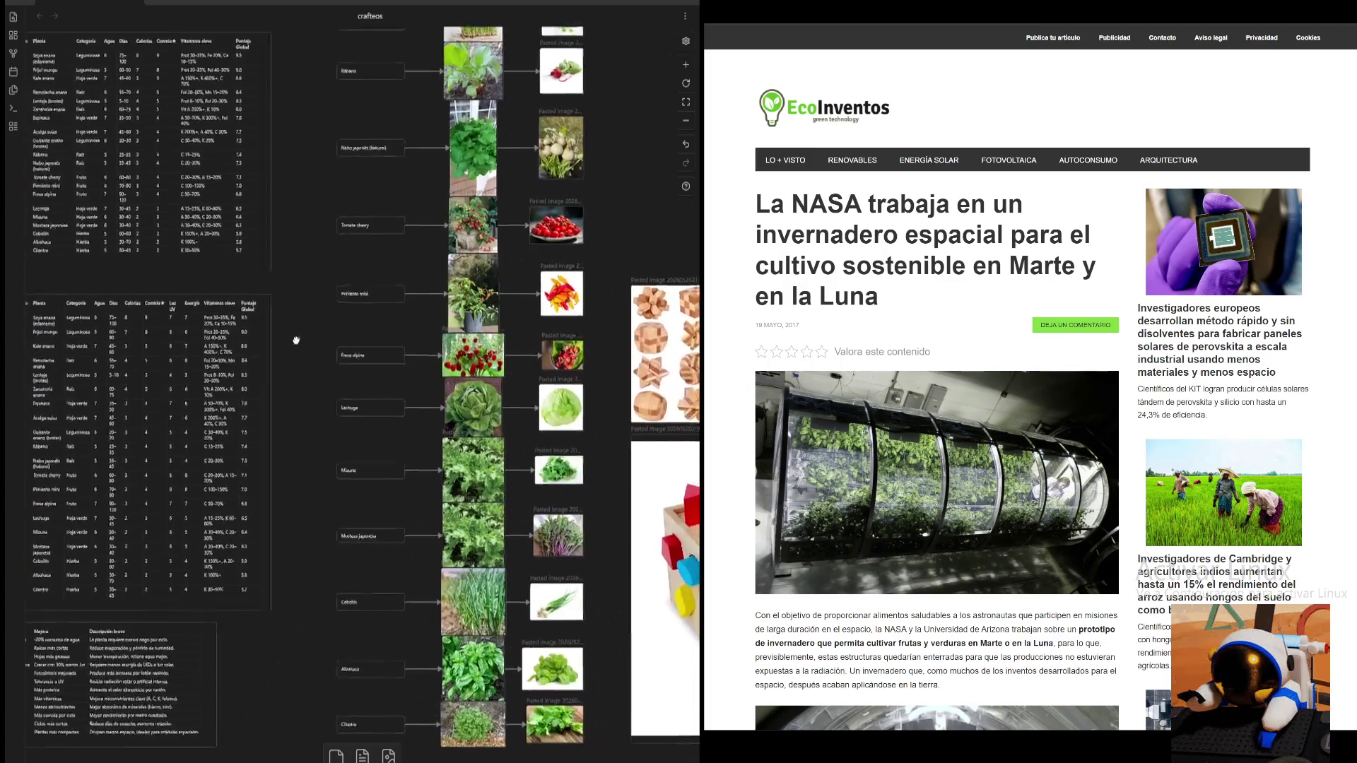
pyautogui.scroll(5, 335, 335)
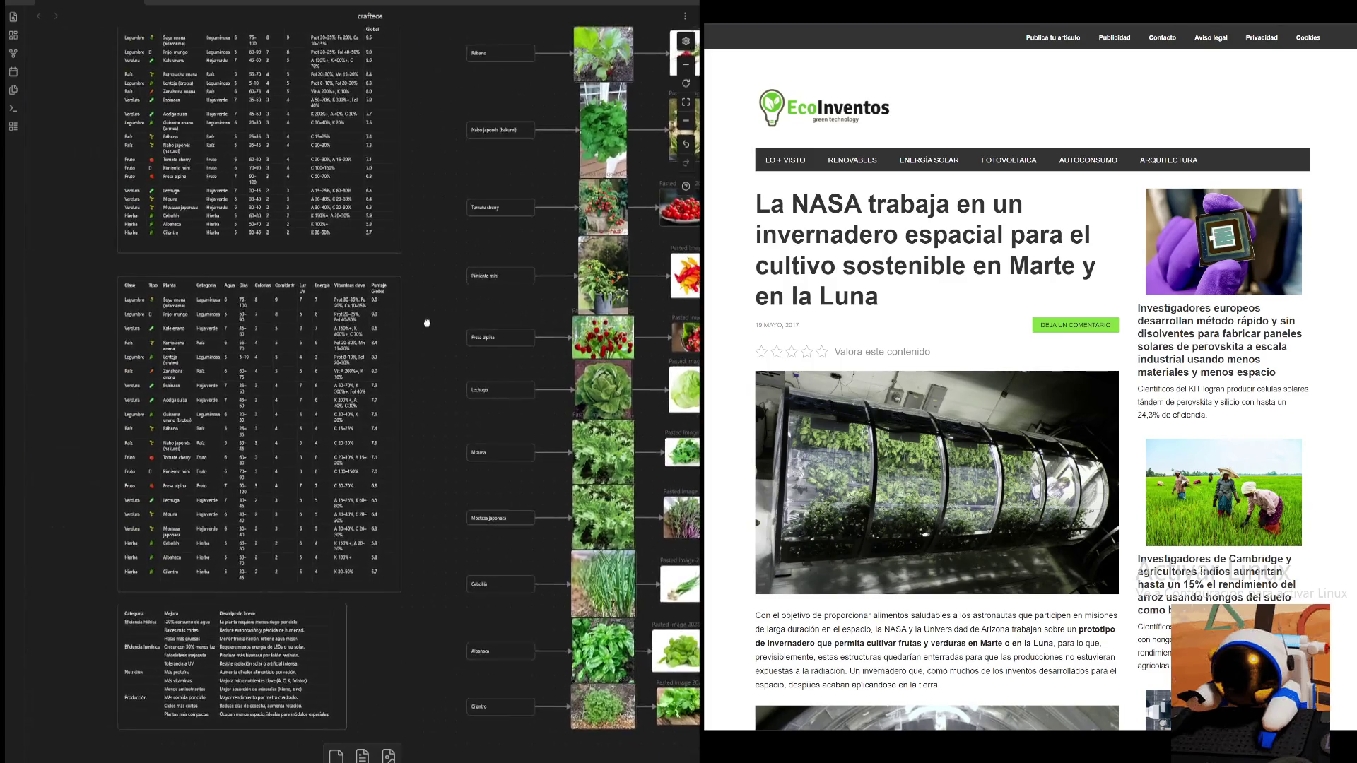
pyautogui.scroll(5, 353, 356)
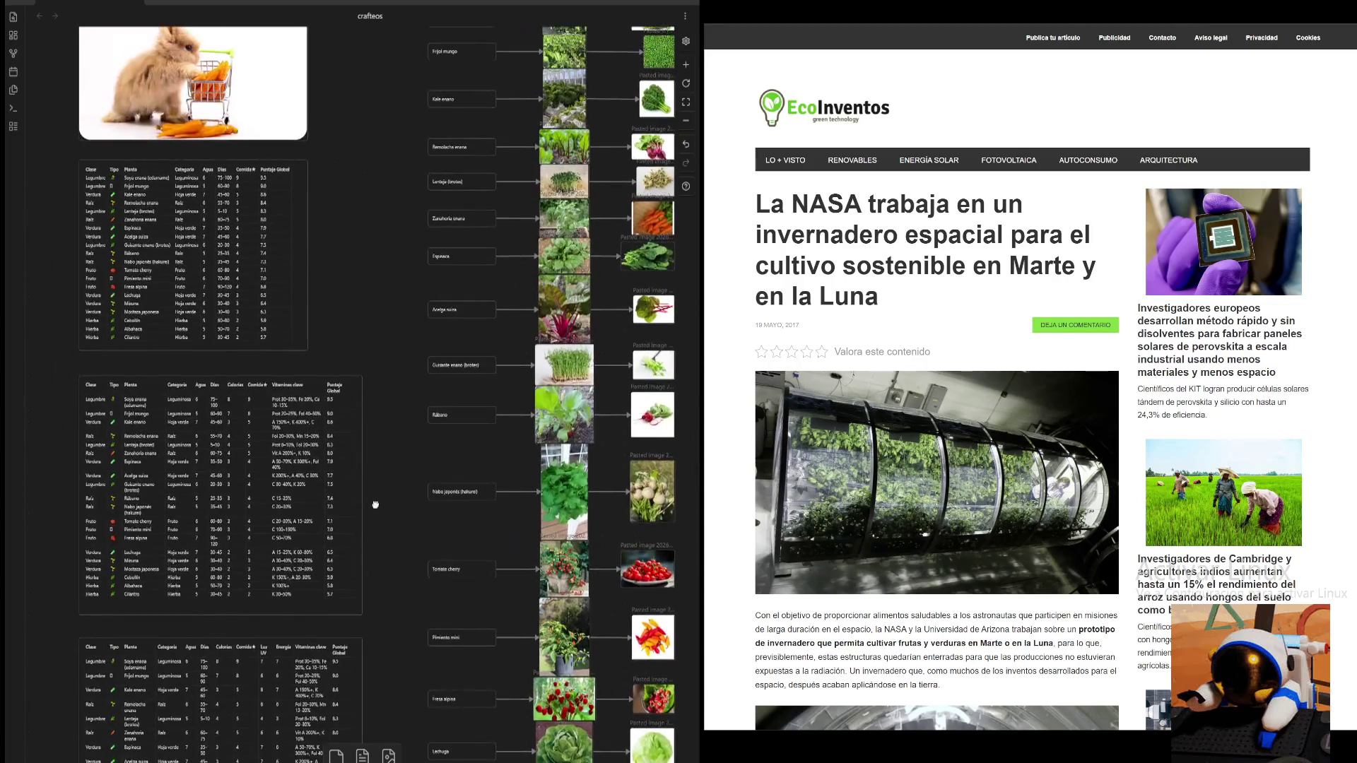
pyautogui.scroll(3, 378, 358)
pyautogui.moveTo(374, 463); pyautogui.dragTo(364, 413)
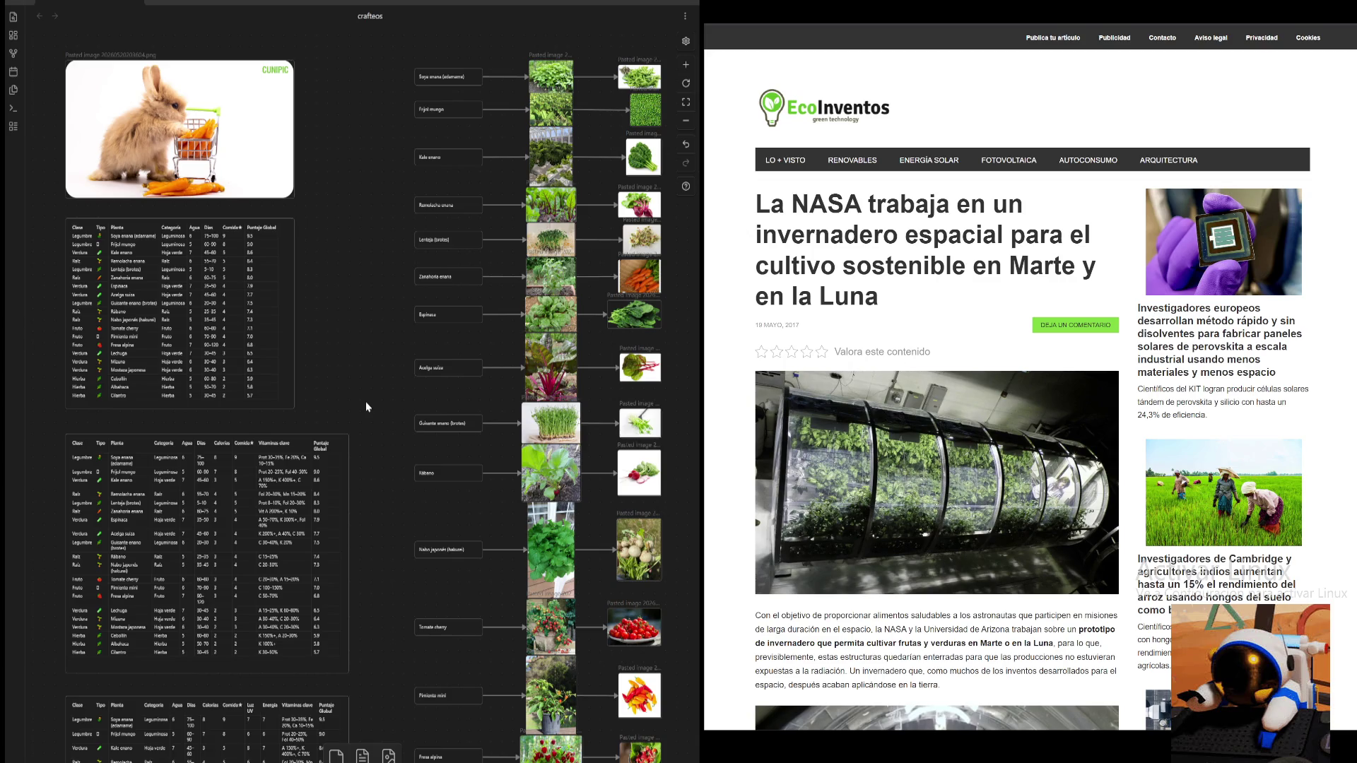
pyautogui.scroll(-5, 530, 424)
pyautogui.hscroll(5, 589, 376)
pyautogui.moveTo(589, 375); pyautogui.dragTo(597, 287)
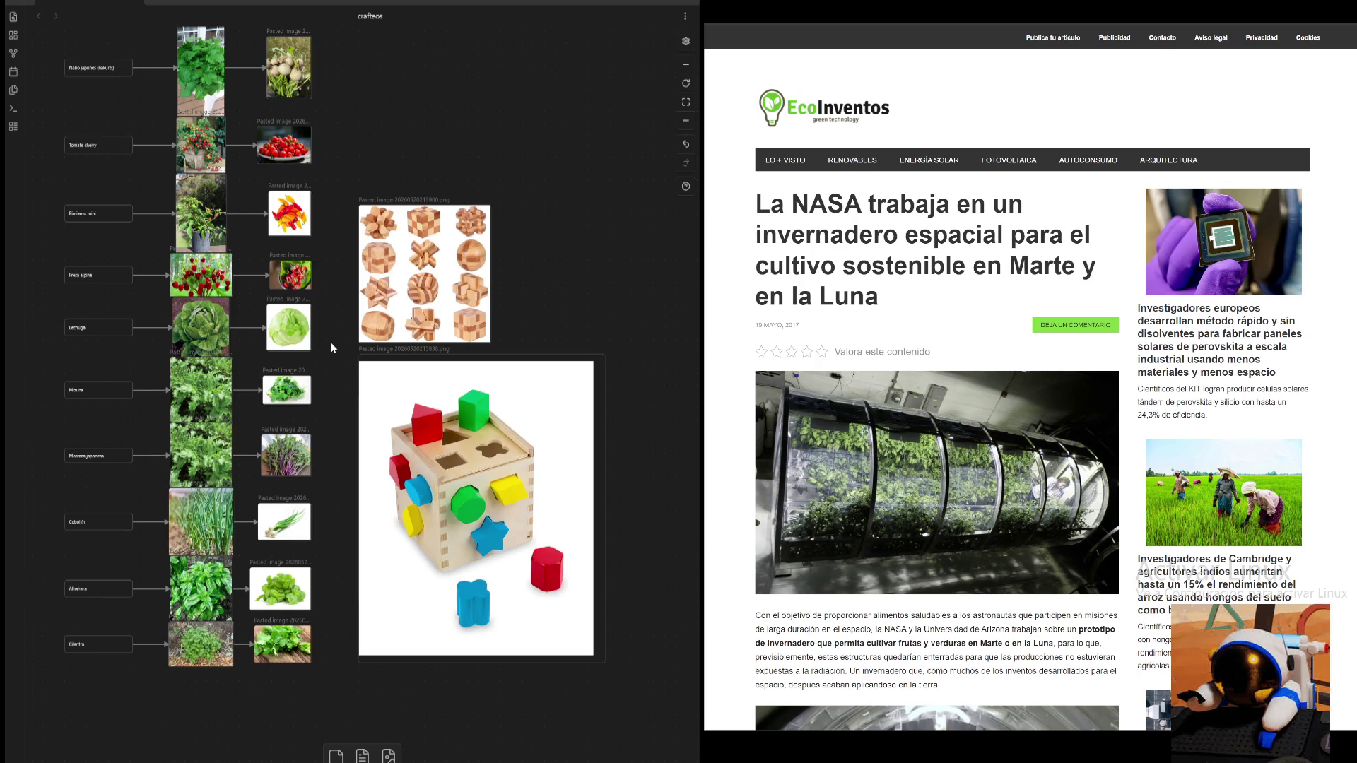
pyautogui.moveTo(336, 340); pyautogui.dragTo(357, 368)
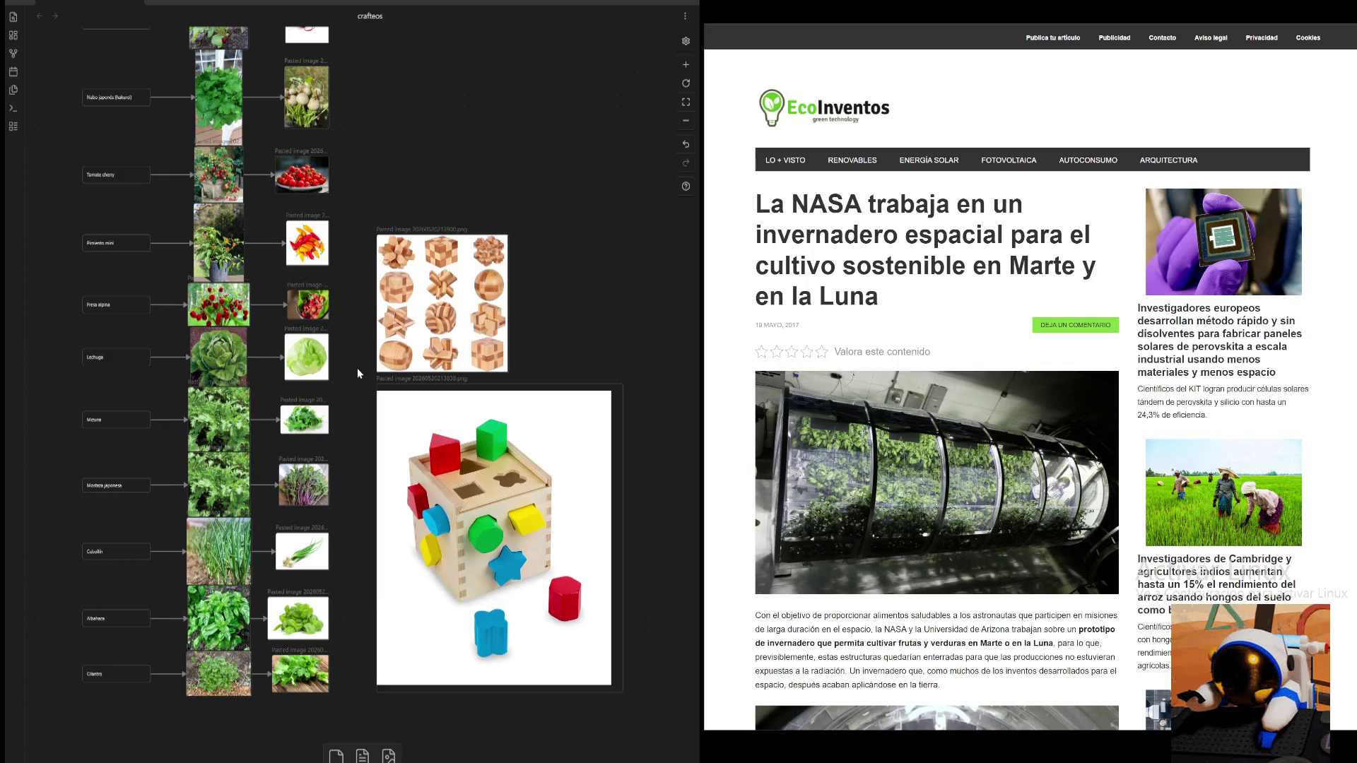
pyautogui.scroll(-2, 357, 368)
pyautogui.scroll(-2, 358, 367)
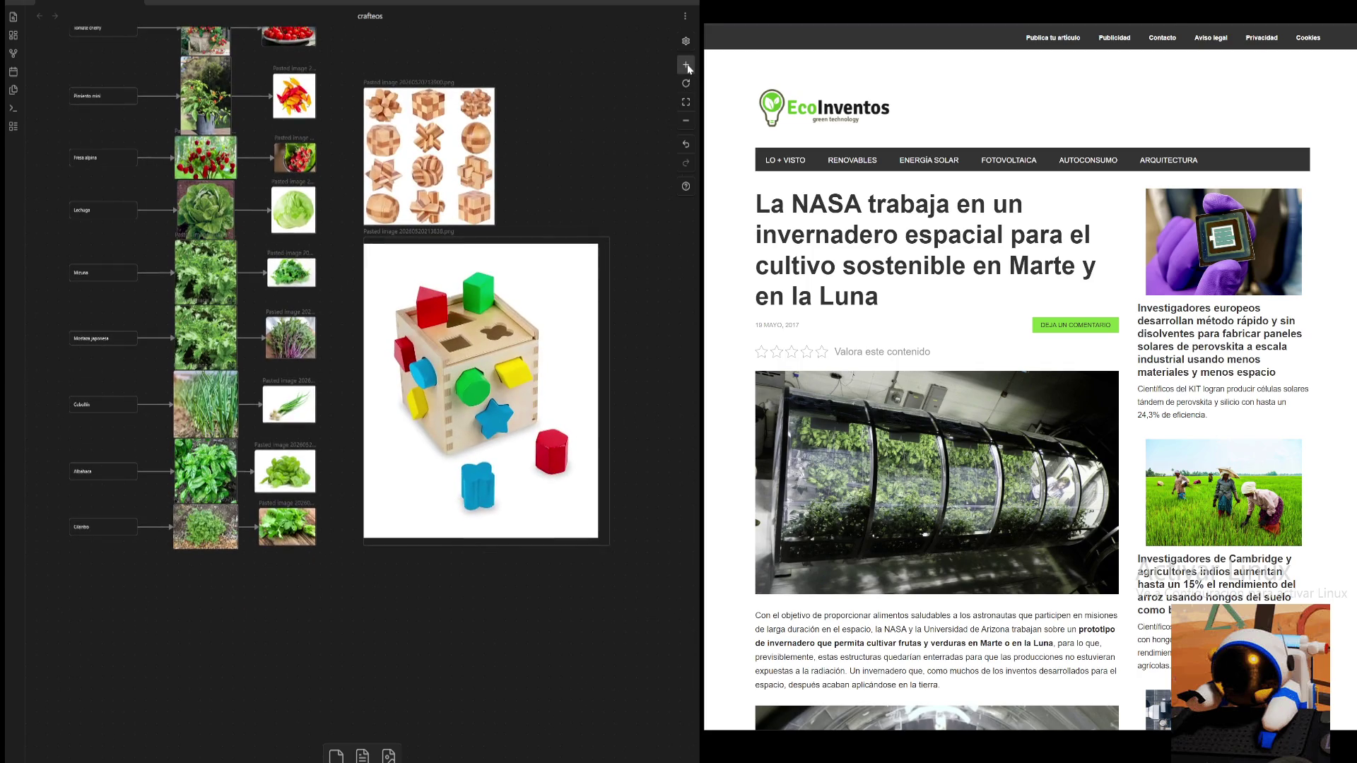
# - Zoom into the shape-sorter cube to its red and blue blocks, then fit the whole picture
pyautogui.click(686, 65)
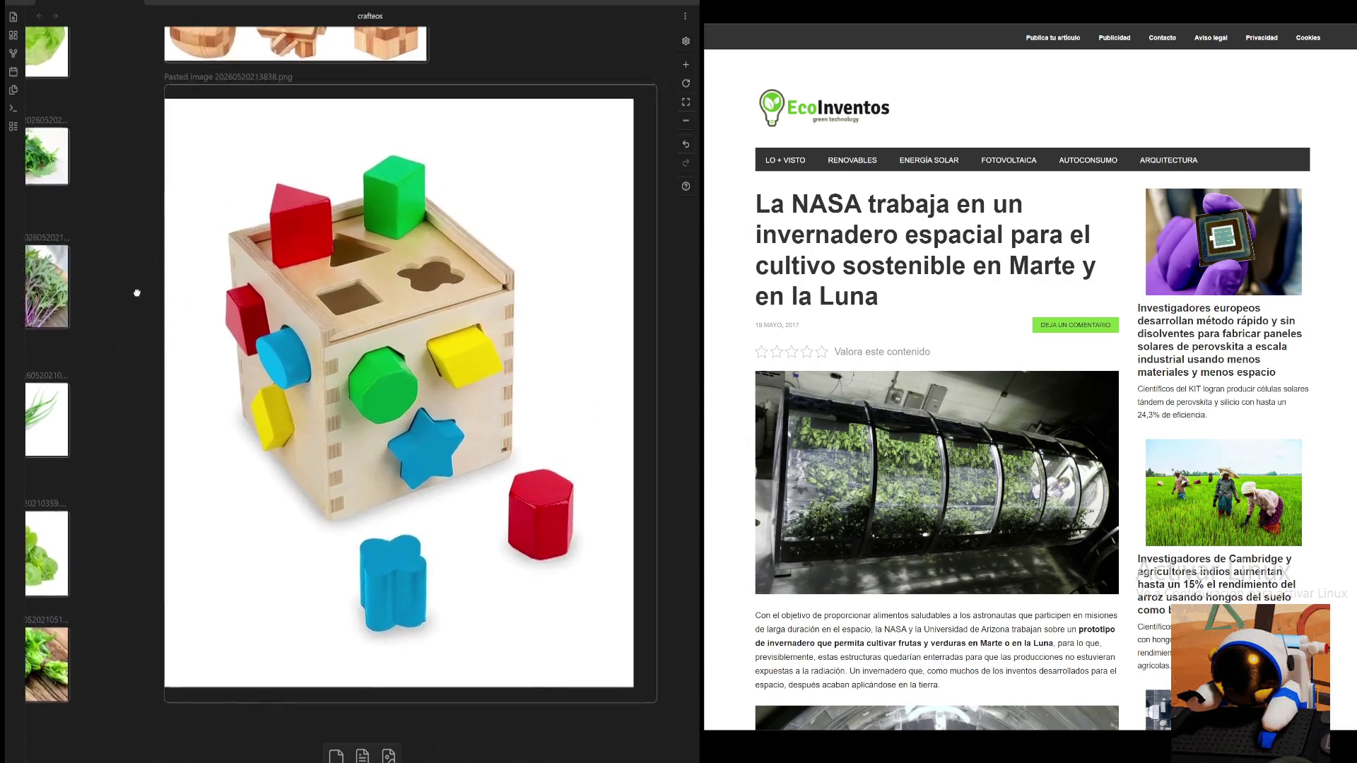
pyautogui.moveTo(655, 88); pyautogui.dragTo(462, 66)
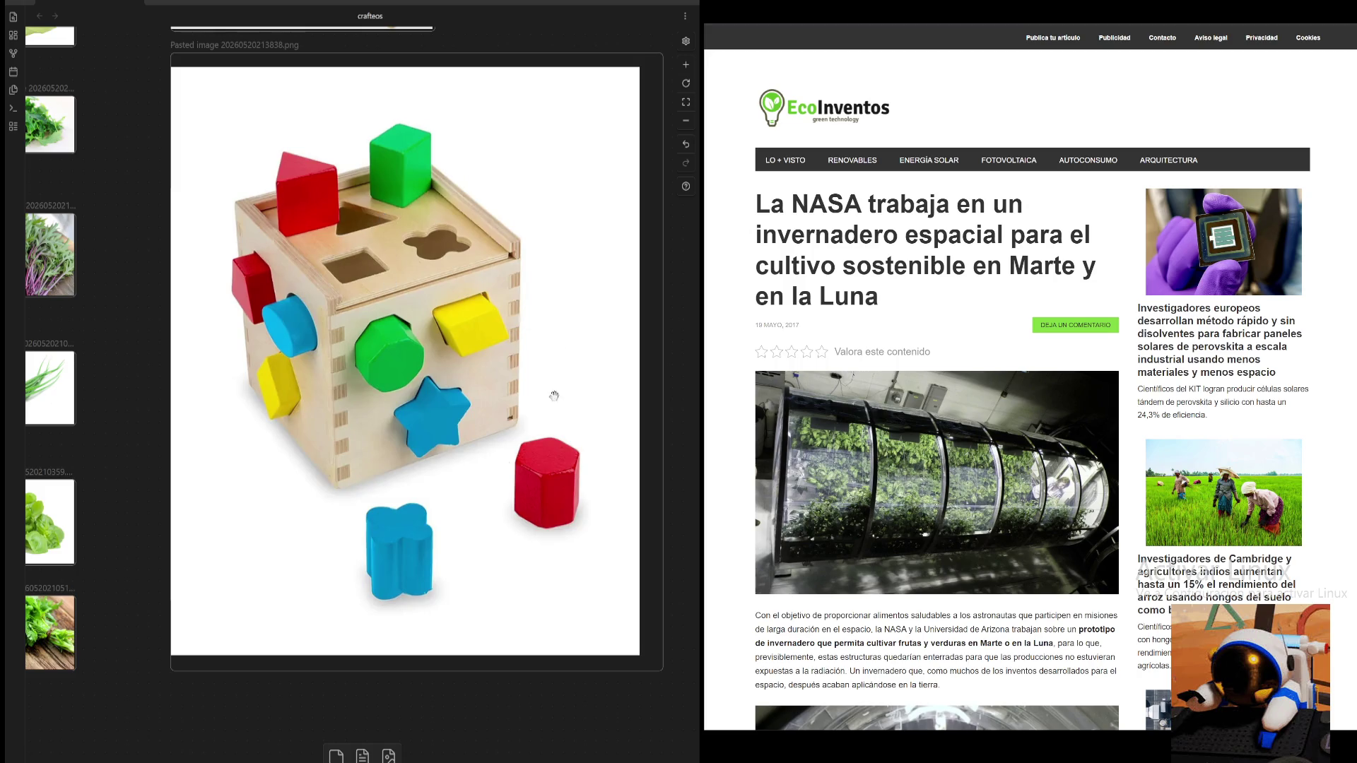
pyautogui.scroll(1, 152, 373)
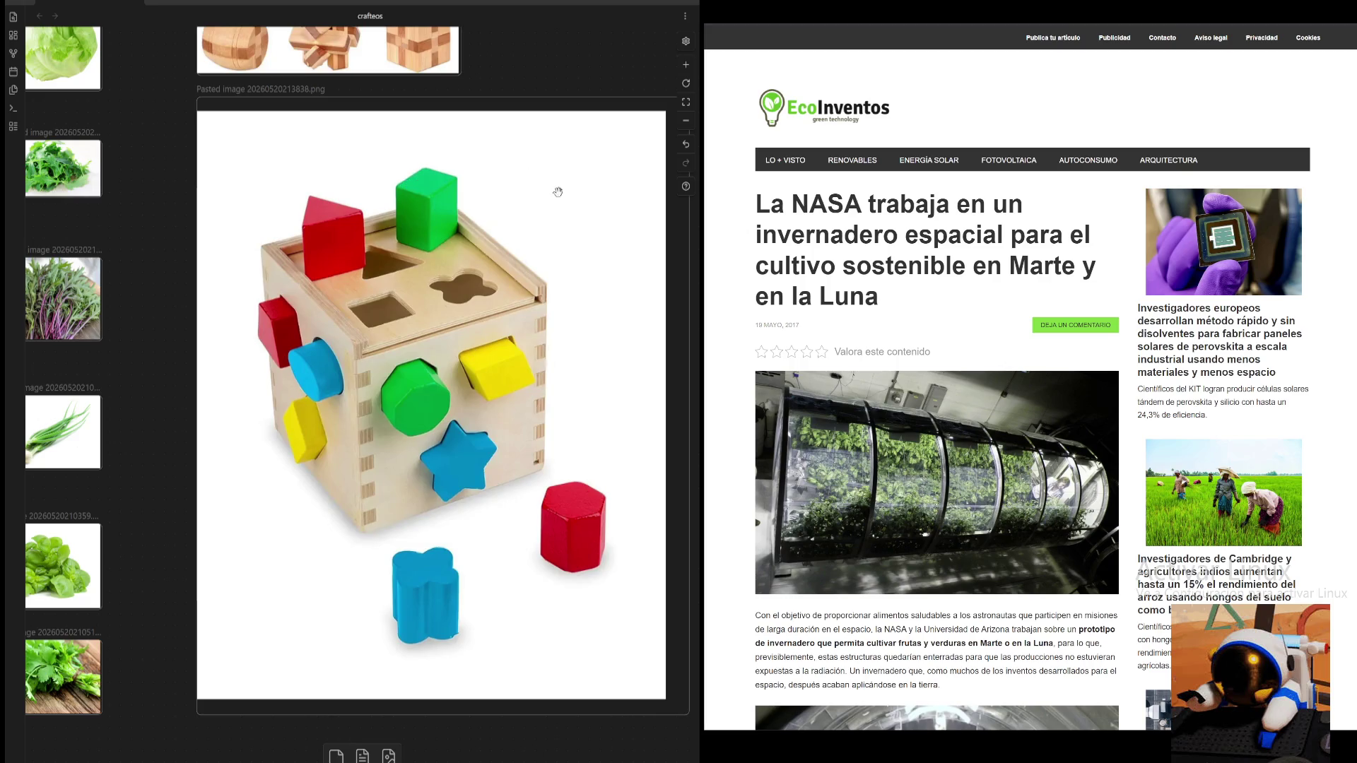
pyautogui.click(690, 69)
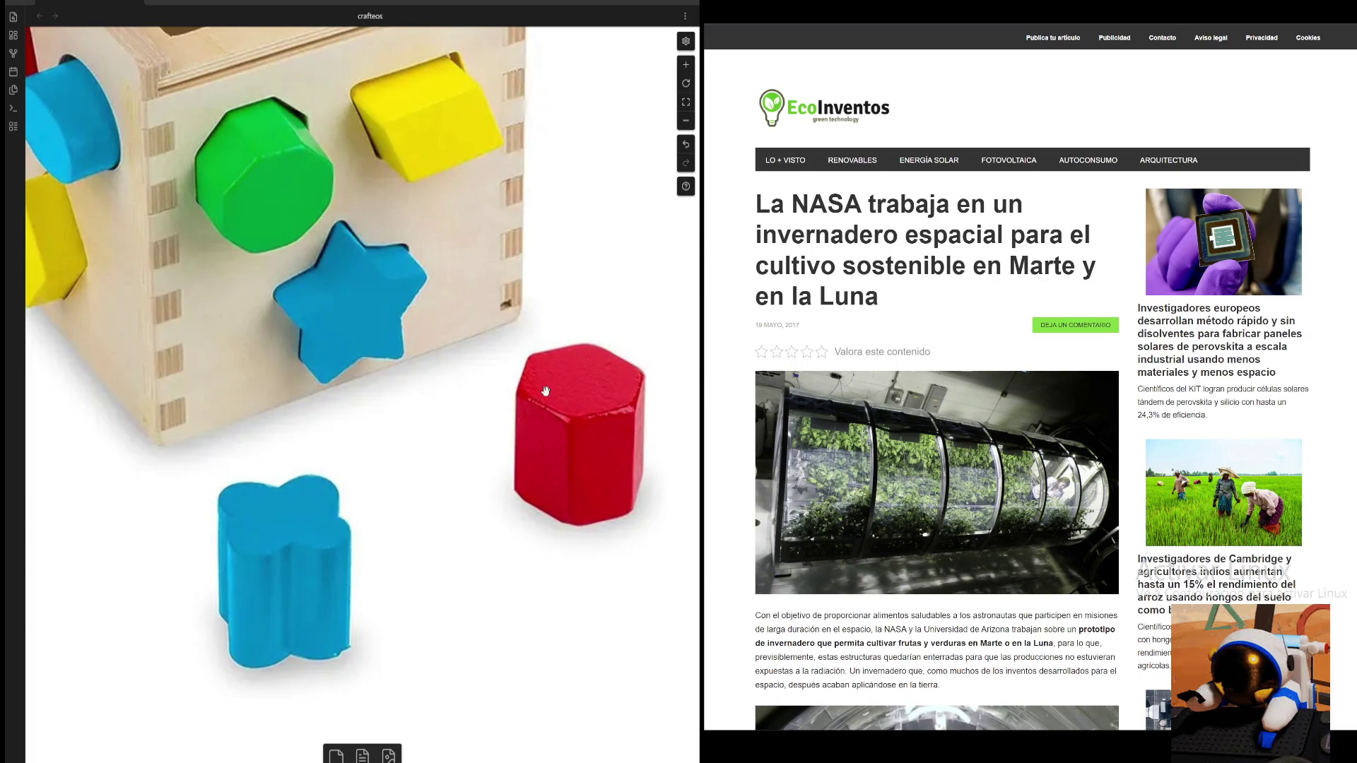
pyautogui.moveTo(620, 383); pyautogui.dragTo(411, 237)
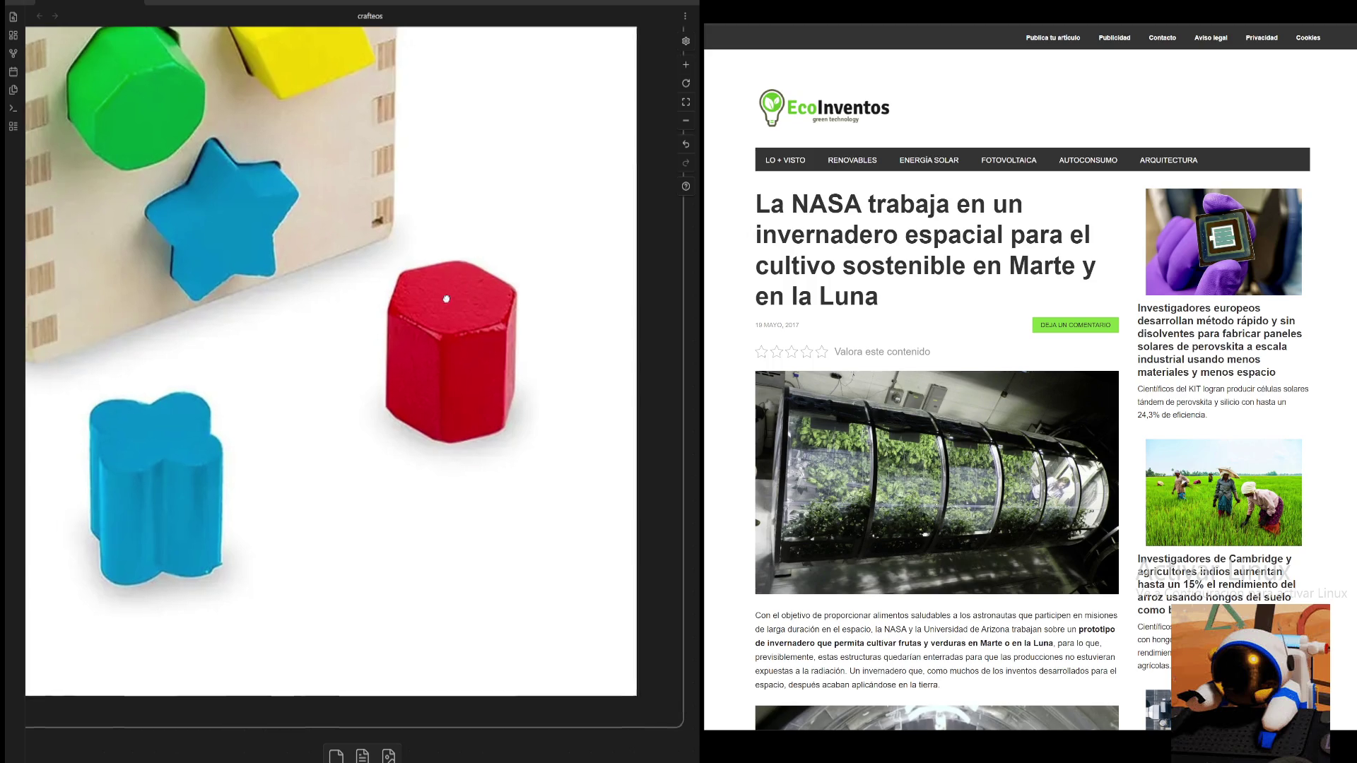
pyautogui.moveTo(476, 324); pyautogui.dragTo(626, 421)
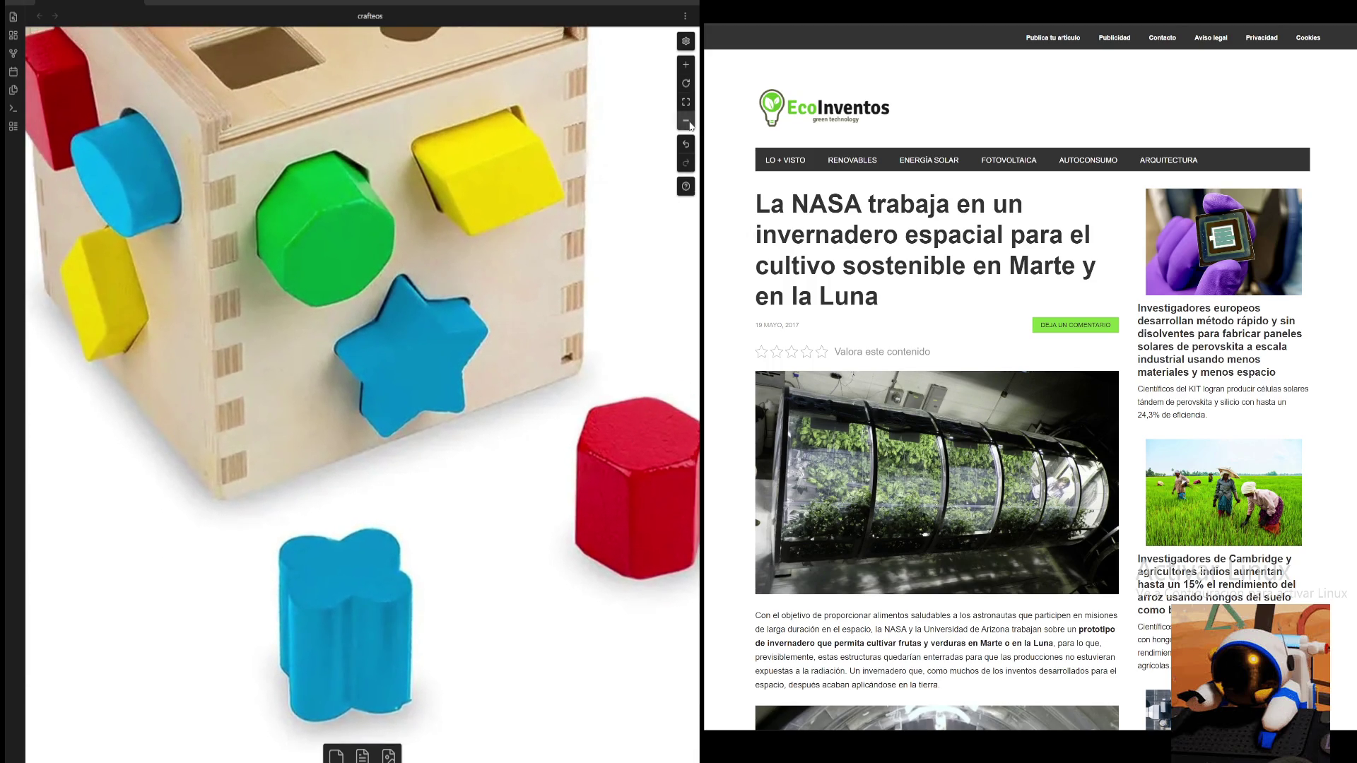
pyautogui.click(685, 102)
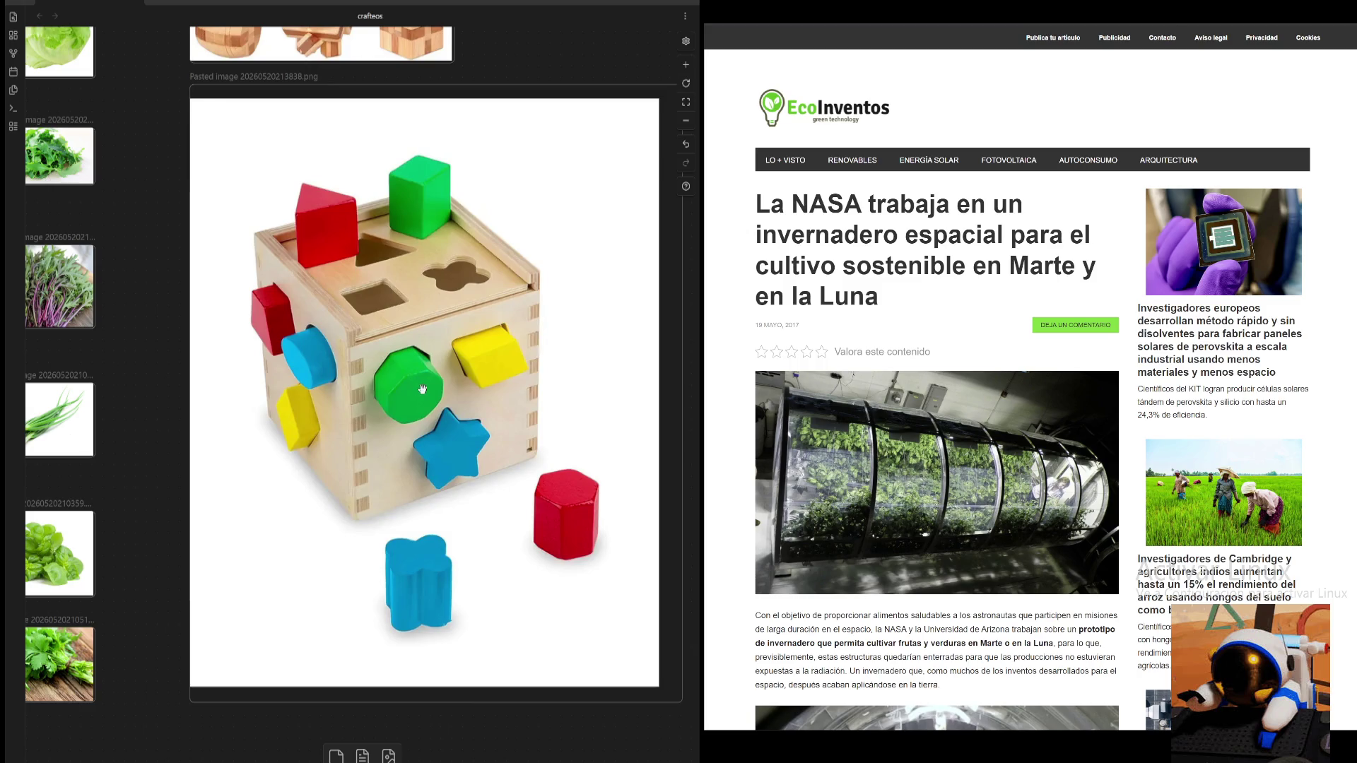
pyautogui.scroll(5, 421, 390)
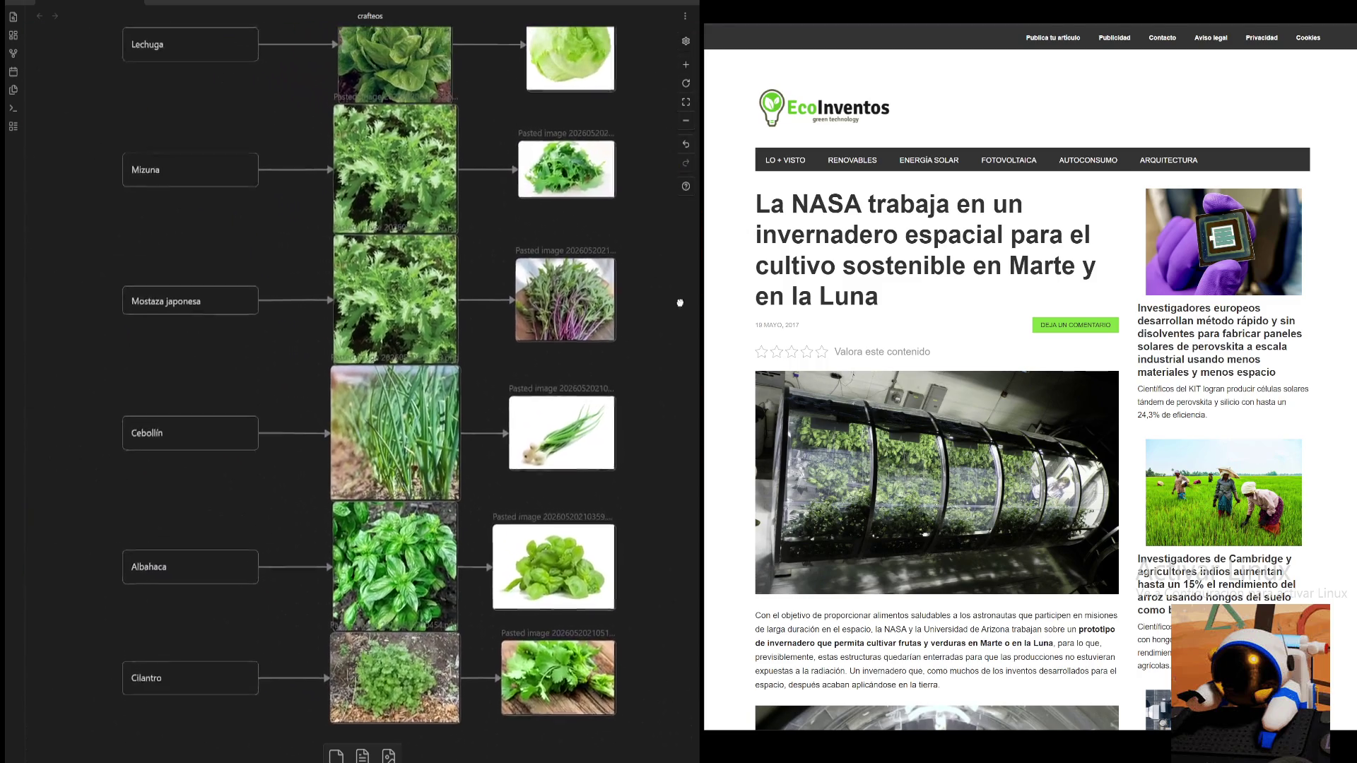
pyautogui.scroll(2, 422, 390)
pyautogui.scroll(1, 421, 390)
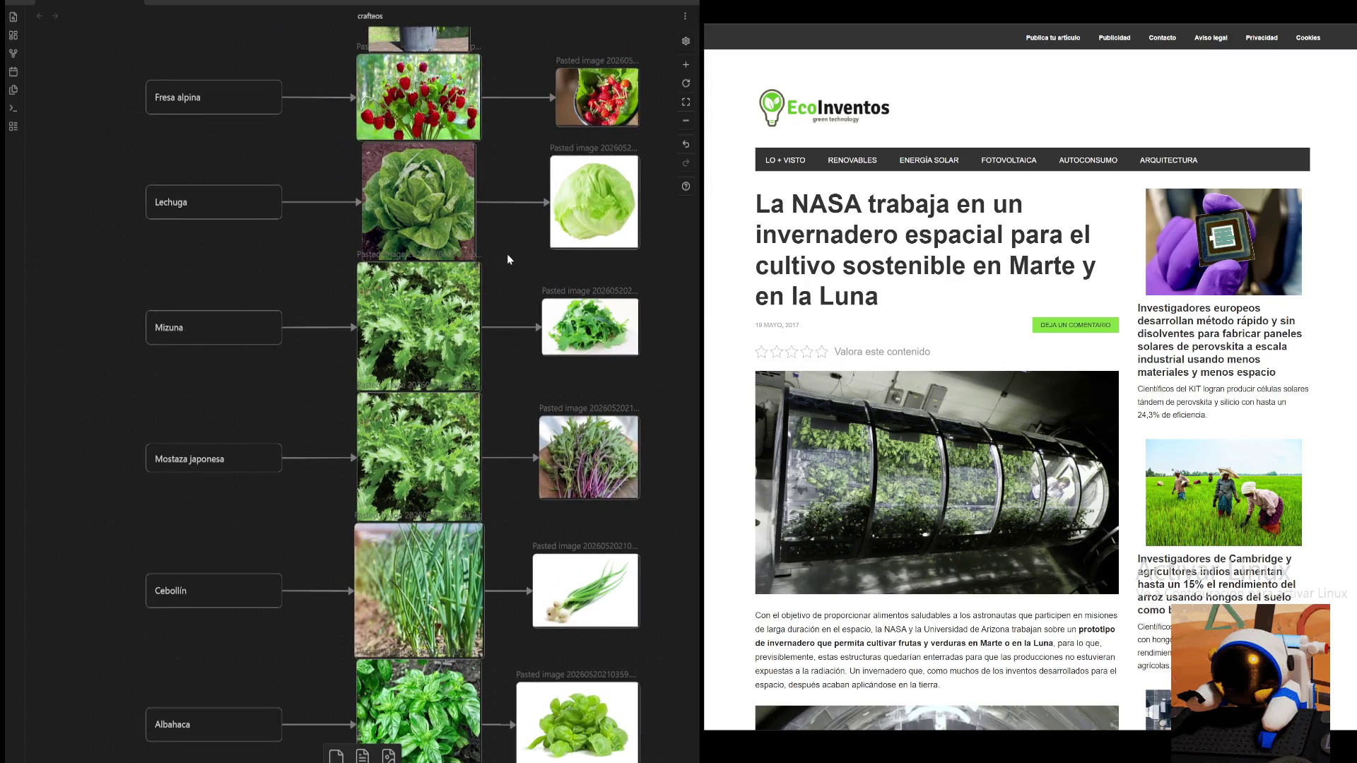
pyautogui.scroll(2, 508, 265)
pyautogui.scroll(2, 517, 286)
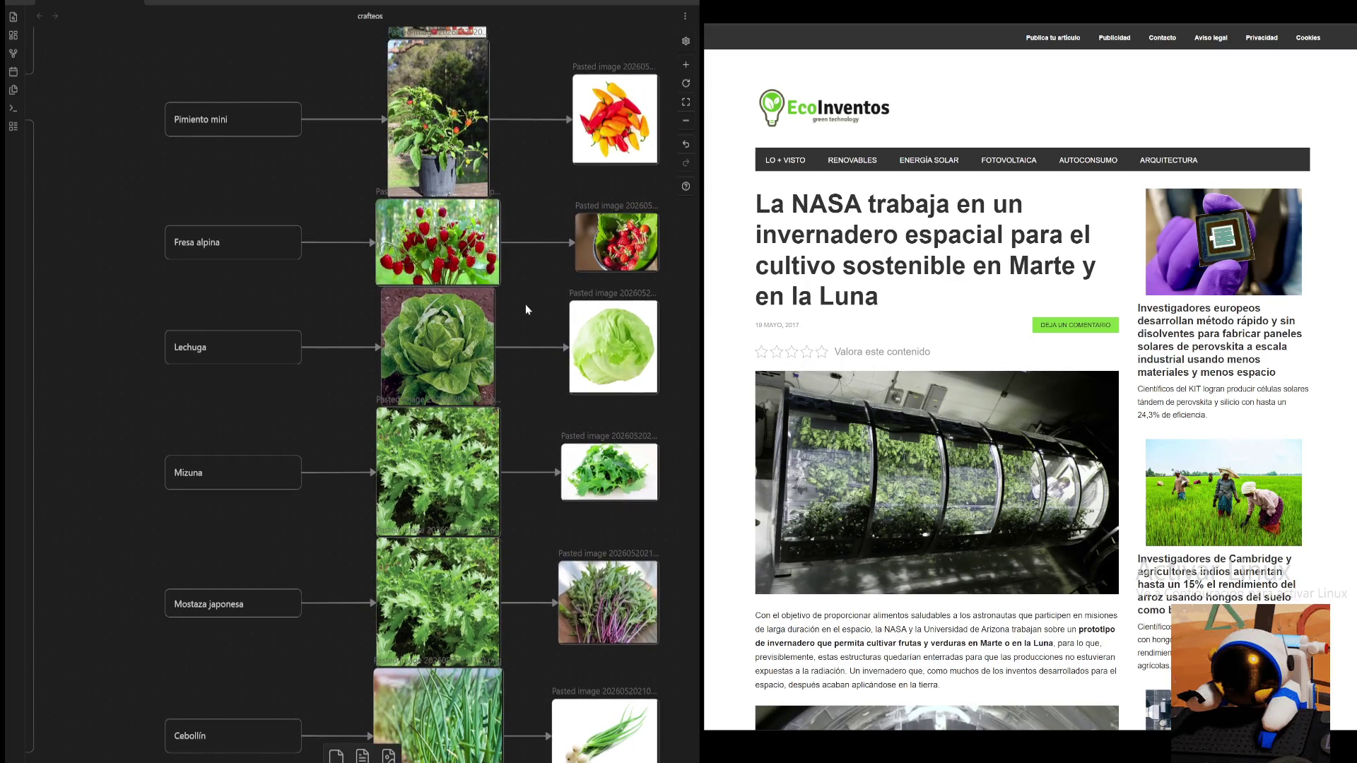
pyautogui.scroll(2, 525, 304)
pyautogui.scroll(2, 527, 286)
pyautogui.scroll(2, 529, 269)
pyautogui.scroll(1, 531, 252)
# - Pan through the Espinaca to Kale enano rows, then zoom out over the crop tables
pyautogui.moveTo(532, 250)
pyautogui.mouseDown()
pyautogui.moveTo(523, 530)
pyautogui.moveTo(486, 626)
pyautogui.mouseUp()
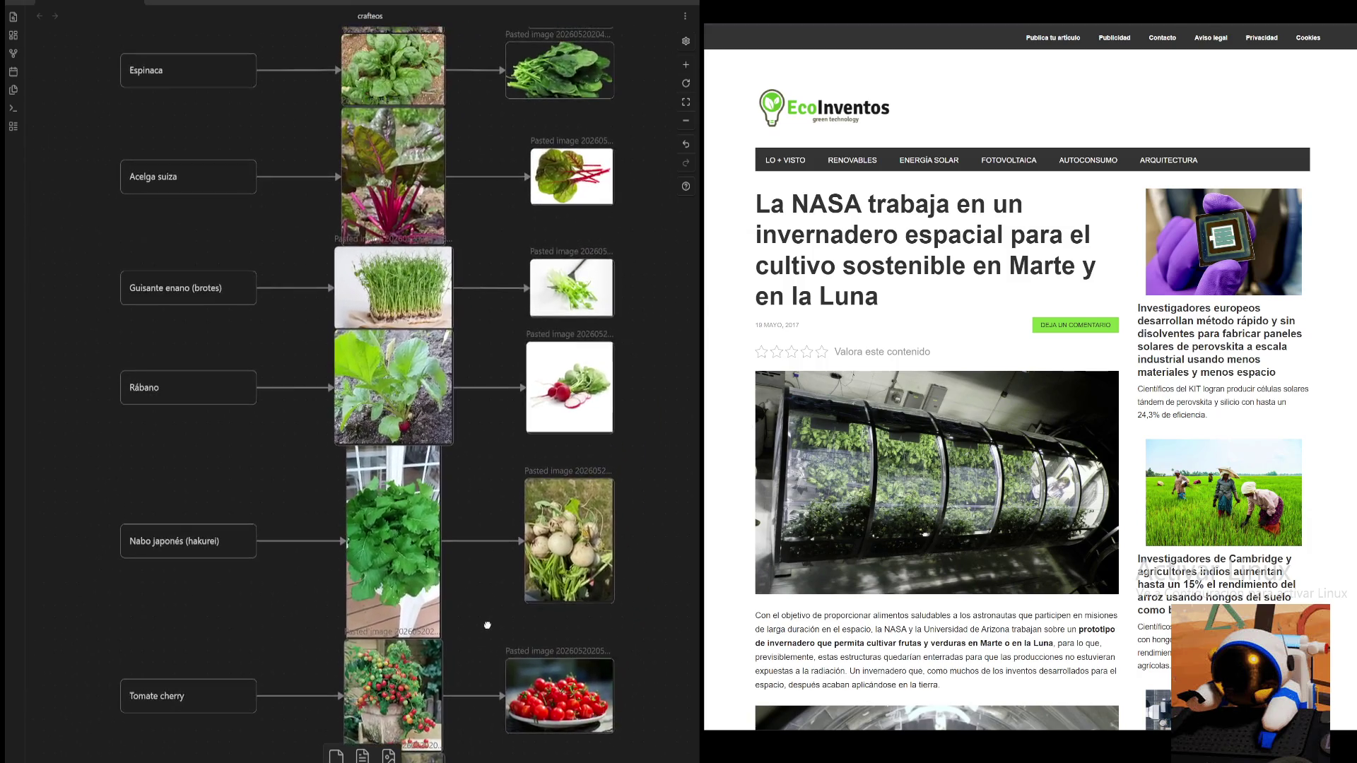
pyautogui.scroll(1, 501, 420)
pyautogui.moveTo(477, 218); pyautogui.dragTo(491, 584)
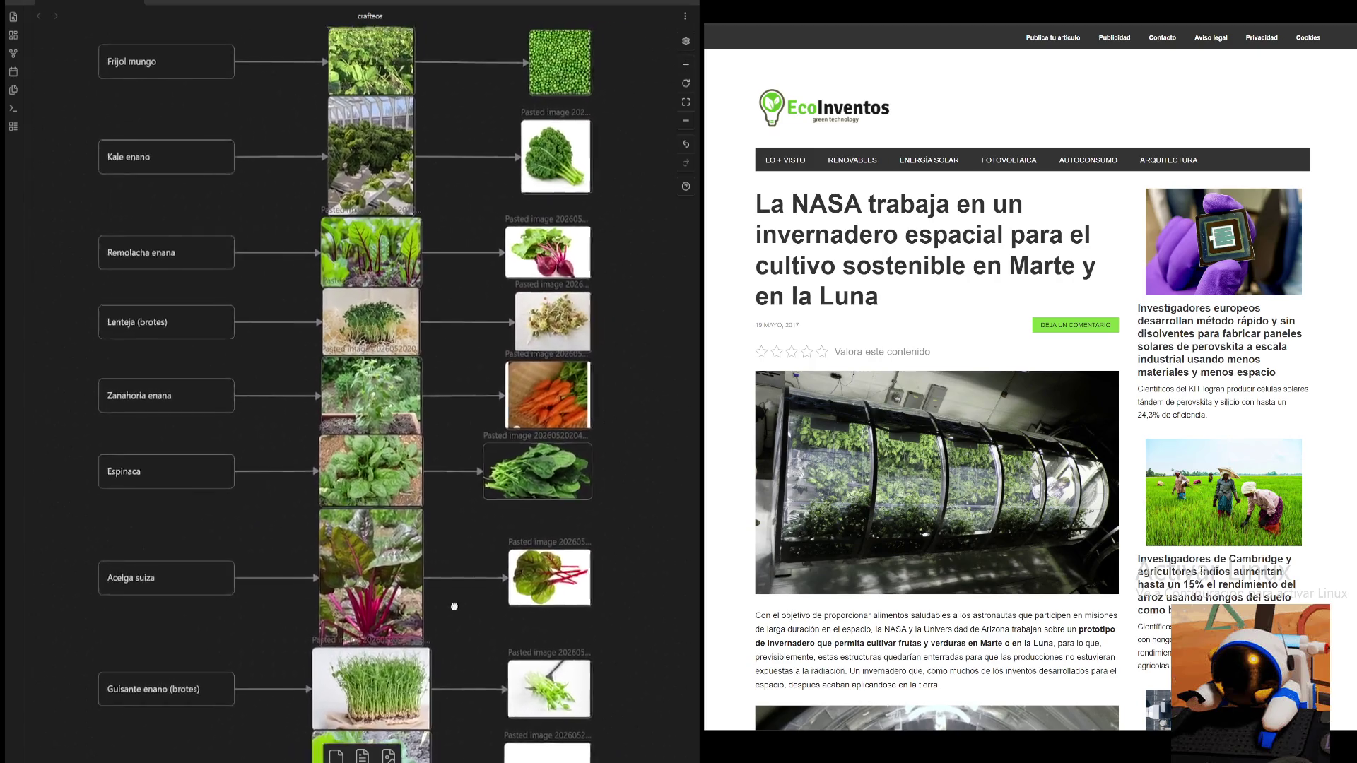
pyautogui.moveTo(612, 535); pyautogui.dragTo(682, 123)
pyautogui.click(685, 120)
pyautogui.scroll(-2, 504, 285)
pyautogui.scroll(2, 440, 256)
pyautogui.moveTo(439, 257)
pyautogui.mouseDown()
pyautogui.moveTo(378, 237)
pyautogui.moveTo(469, 234)
pyautogui.mouseUp()
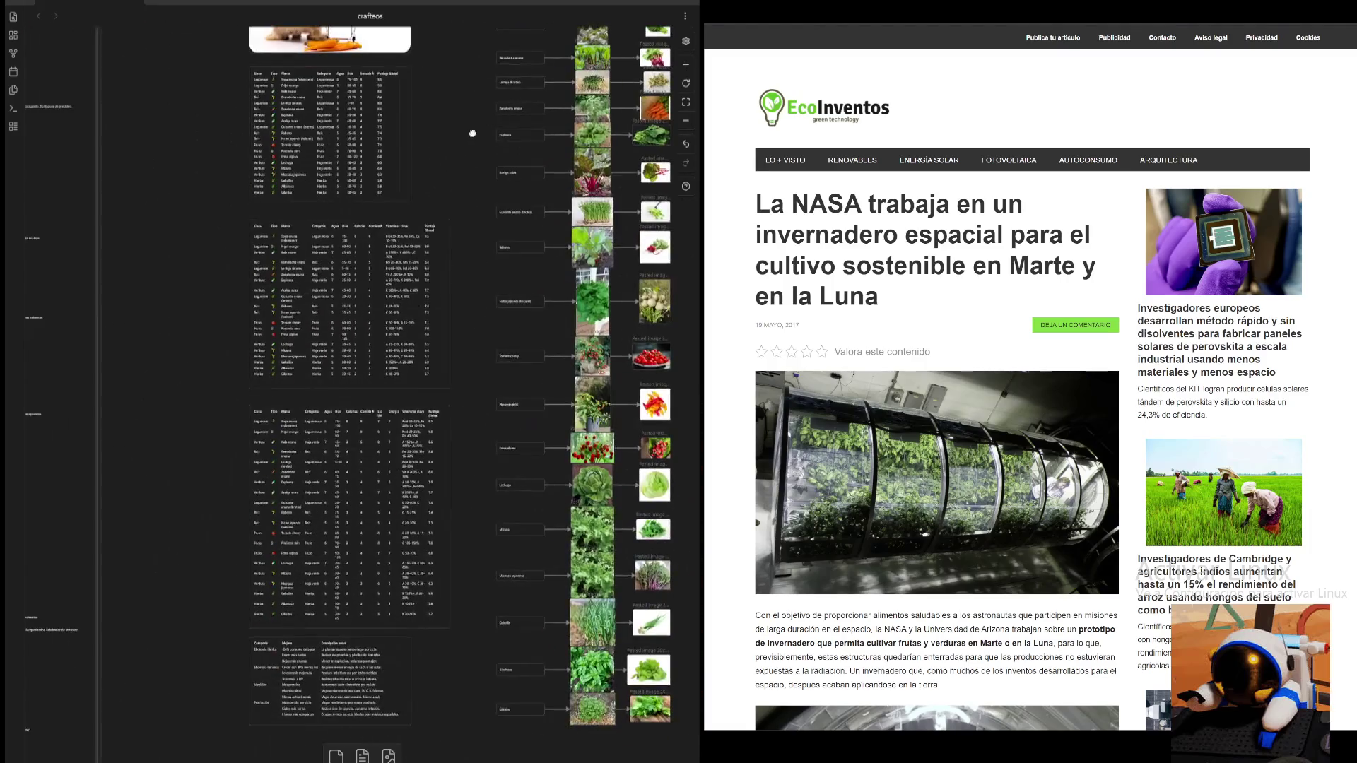
pyautogui.scroll(3, 181, 370)
pyautogui.scroll(-3, 264, 303)
# - Pan across the element node graph toward the Resource Tree v3.13 image
pyautogui.moveTo(264, 302); pyautogui.dragTo(294, 274)
pyautogui.scroll(-2, 378, 521)
pyautogui.scroll(3, 378, 521)
pyautogui.scroll(-2, 435, 412)
pyautogui.hscroll(-3, 436, 412)
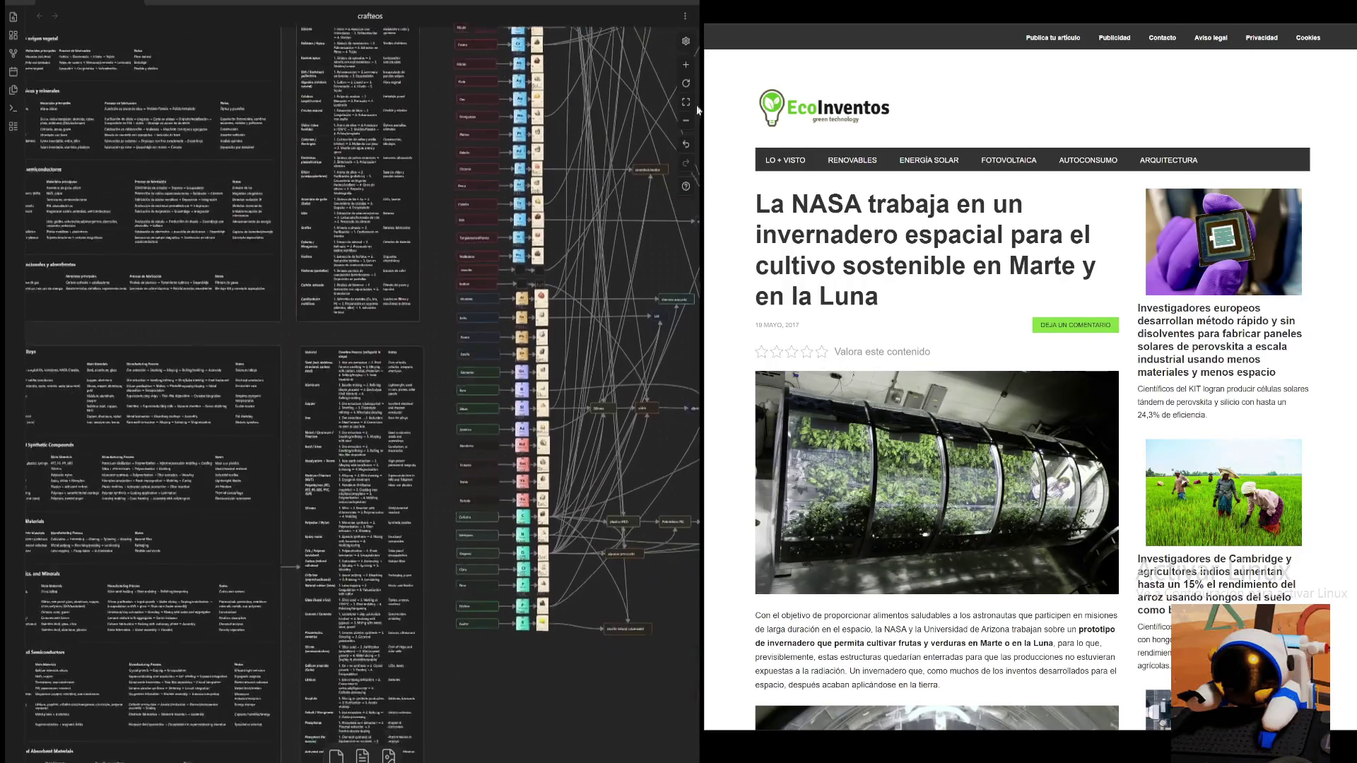
pyautogui.scroll(3, 429, 369)
pyautogui.scroll(-1, 585, 679)
pyautogui.hscroll(-3, 585, 679)
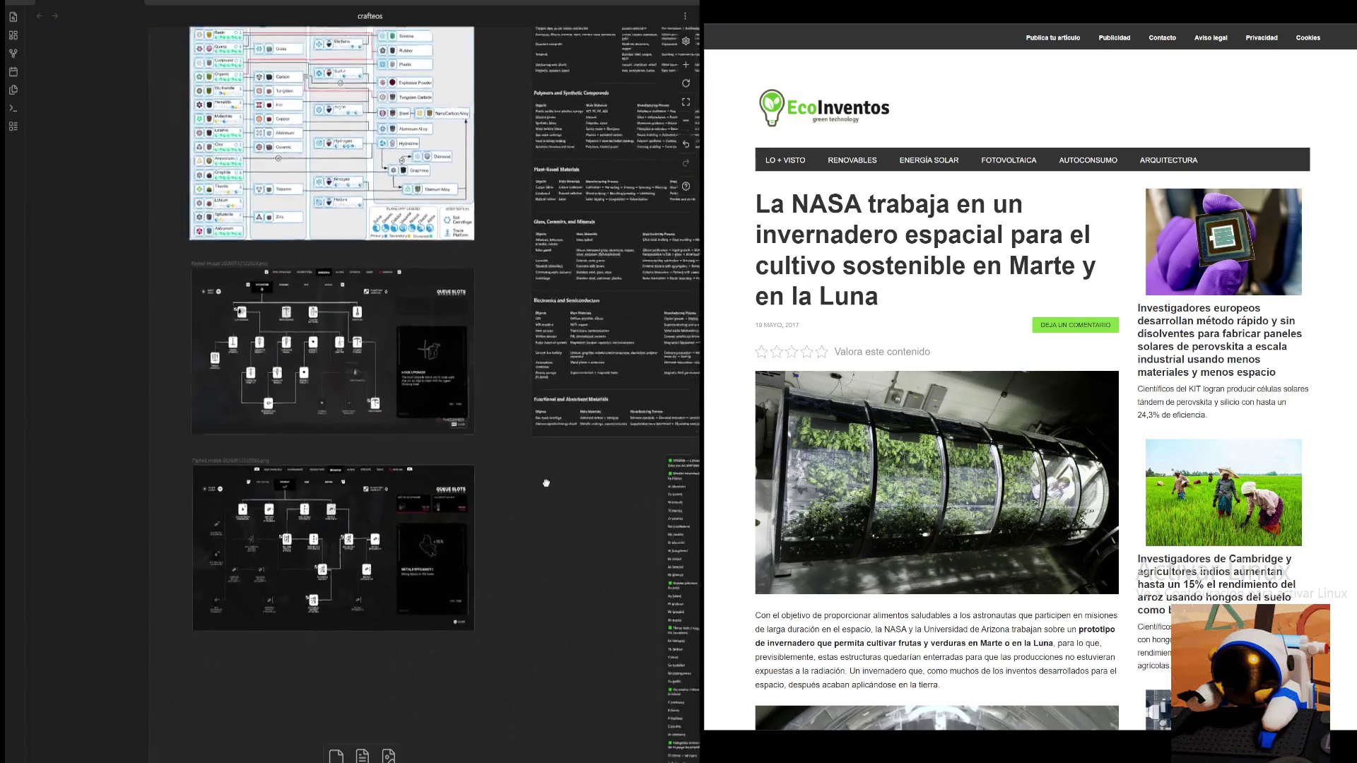
pyautogui.scroll(2, 585, 679)
pyautogui.scroll(2, 585, 680)
pyautogui.scroll(1, 610, 96)
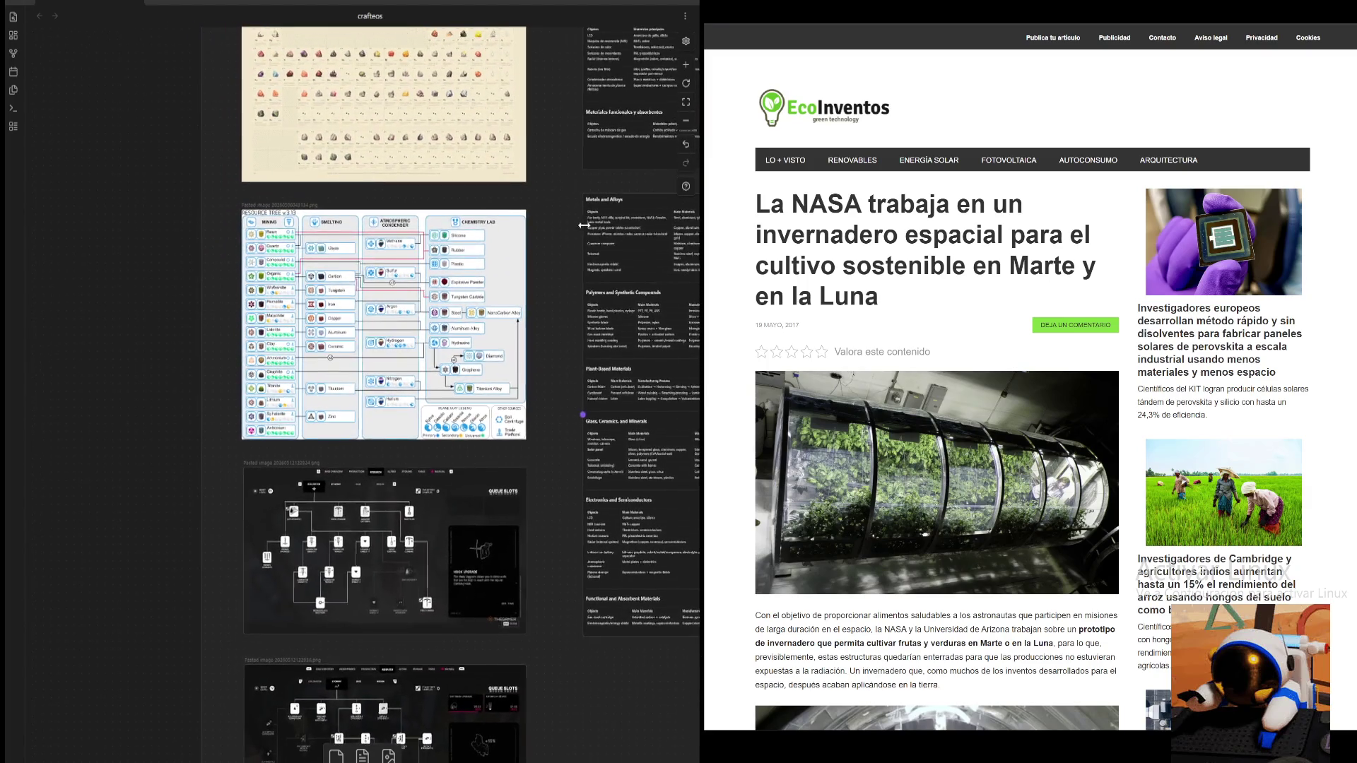
pyautogui.scroll(2, 496, 39)
pyautogui.scroll(1, 496, 40)
pyautogui.scroll(2, 318, 318)
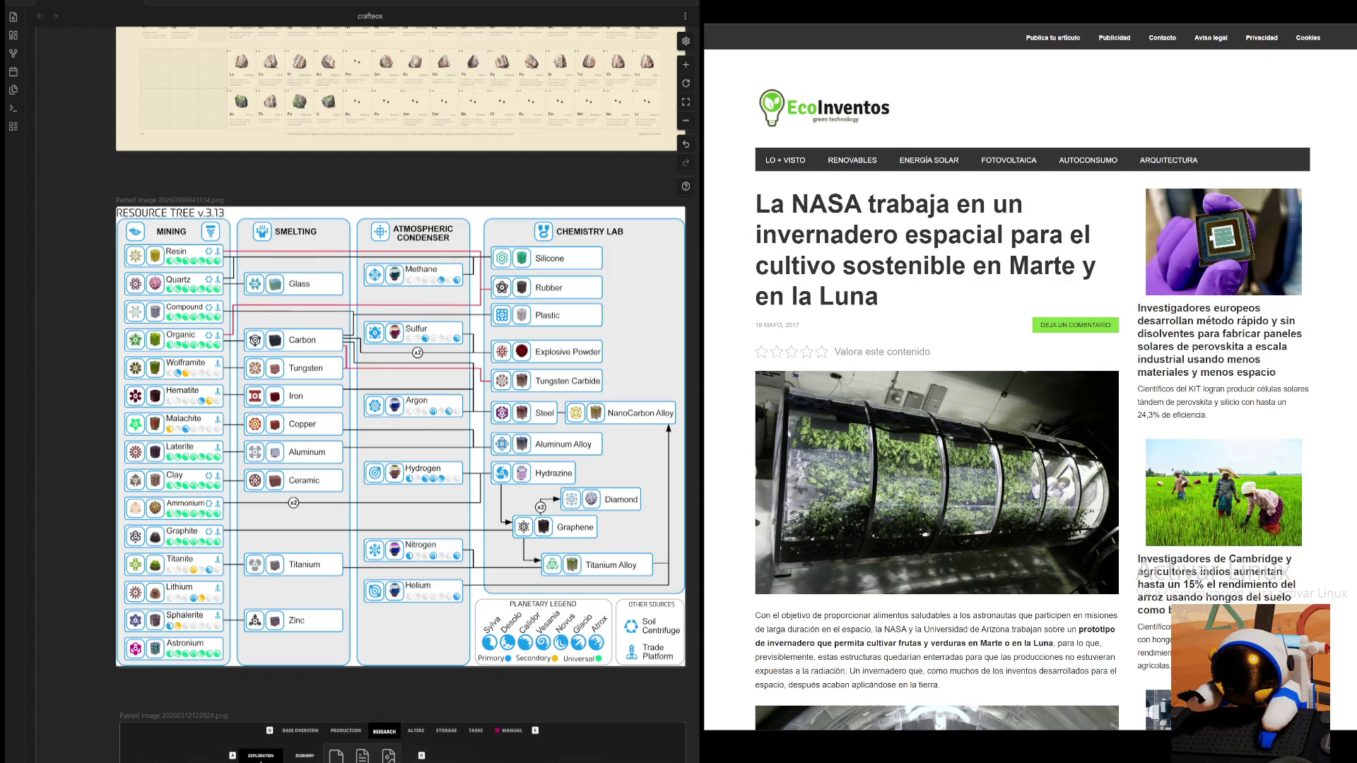
# - Pan from the node graphs to the plant and improvements tables and zoom in on them
pyautogui.moveTo(626, 391); pyautogui.dragTo(308, 231)
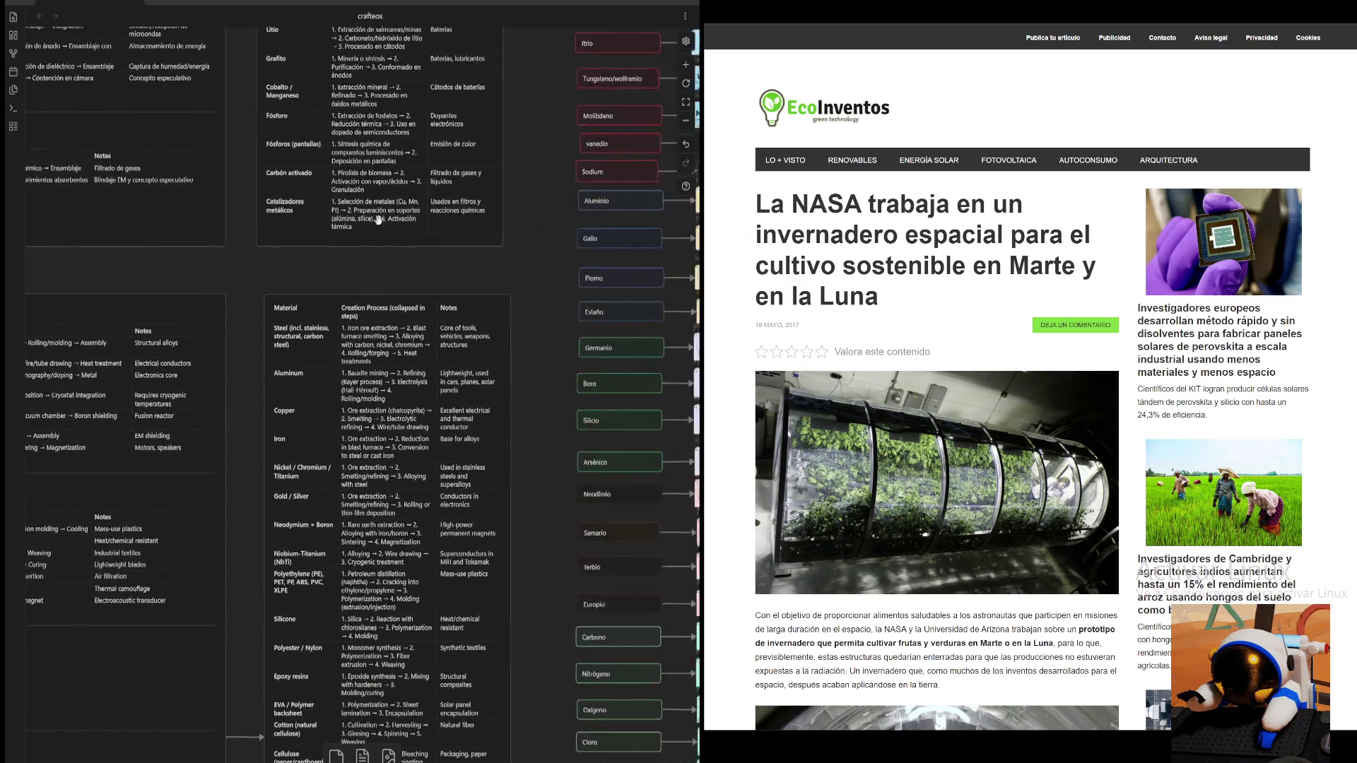
pyautogui.moveTo(307, 230)
pyautogui.mouseDown()
pyautogui.moveTo(524, 376)
pyautogui.moveTo(397, 452)
pyautogui.mouseUp()
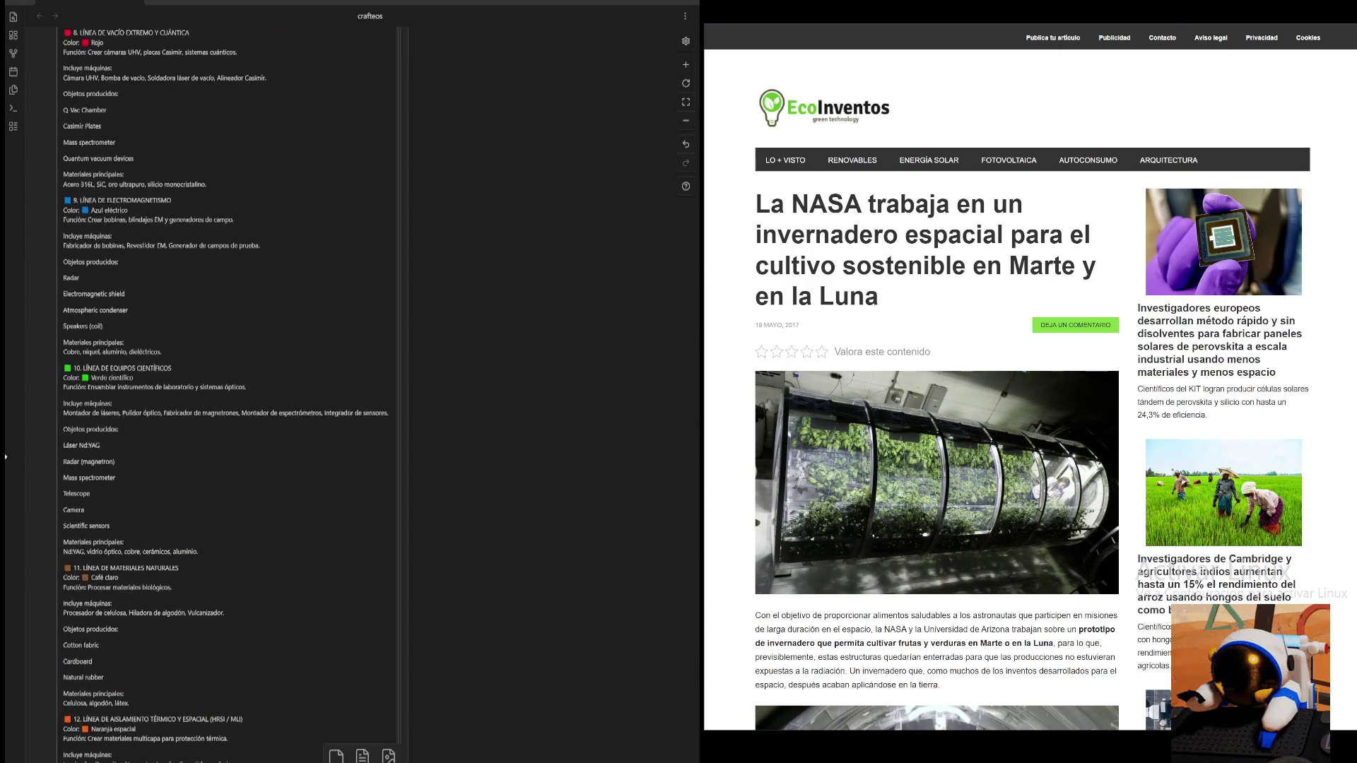
pyautogui.moveTo(203, 315); pyautogui.dragTo(559, 579)
pyautogui.scroll(2, 559, 578)
pyautogui.scroll(-3, 590, 509)
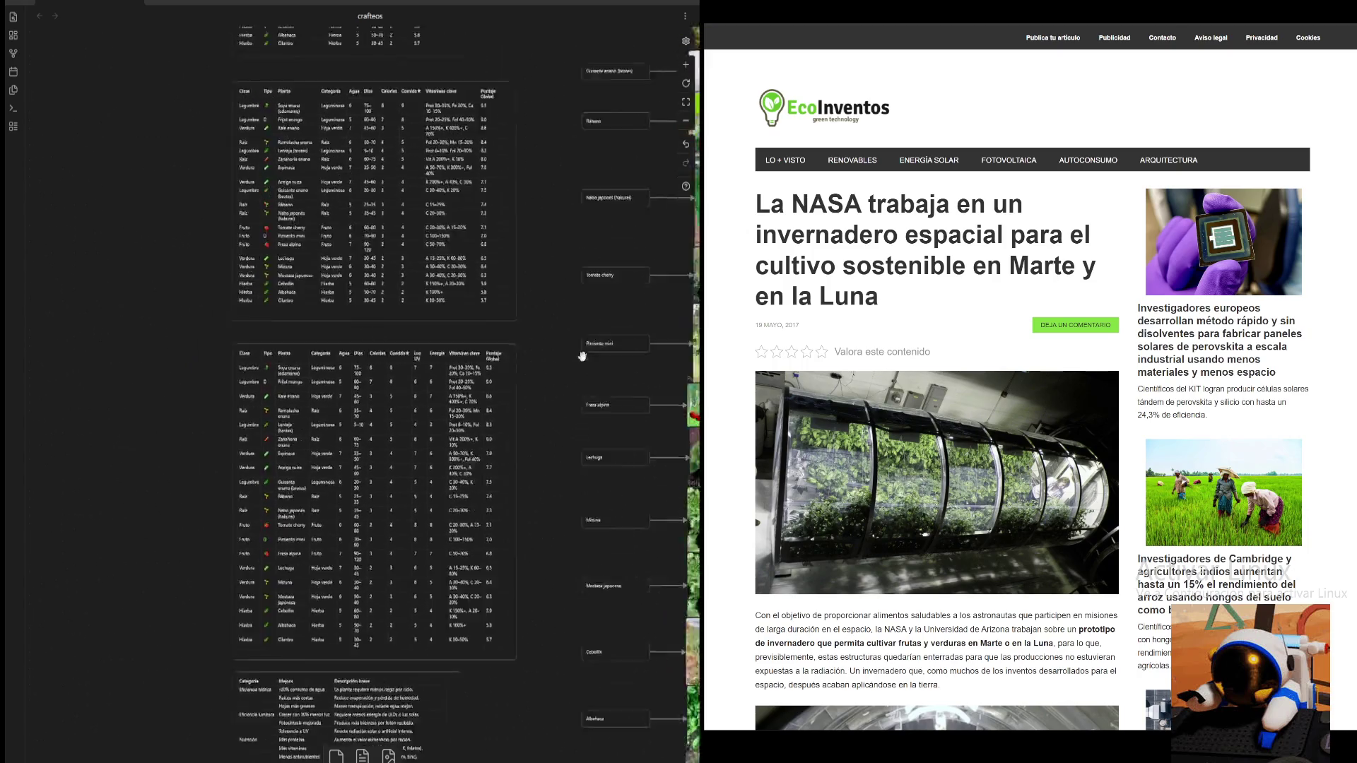
pyautogui.scroll(2, 579, 331)
pyautogui.scroll(-5, 580, 331)
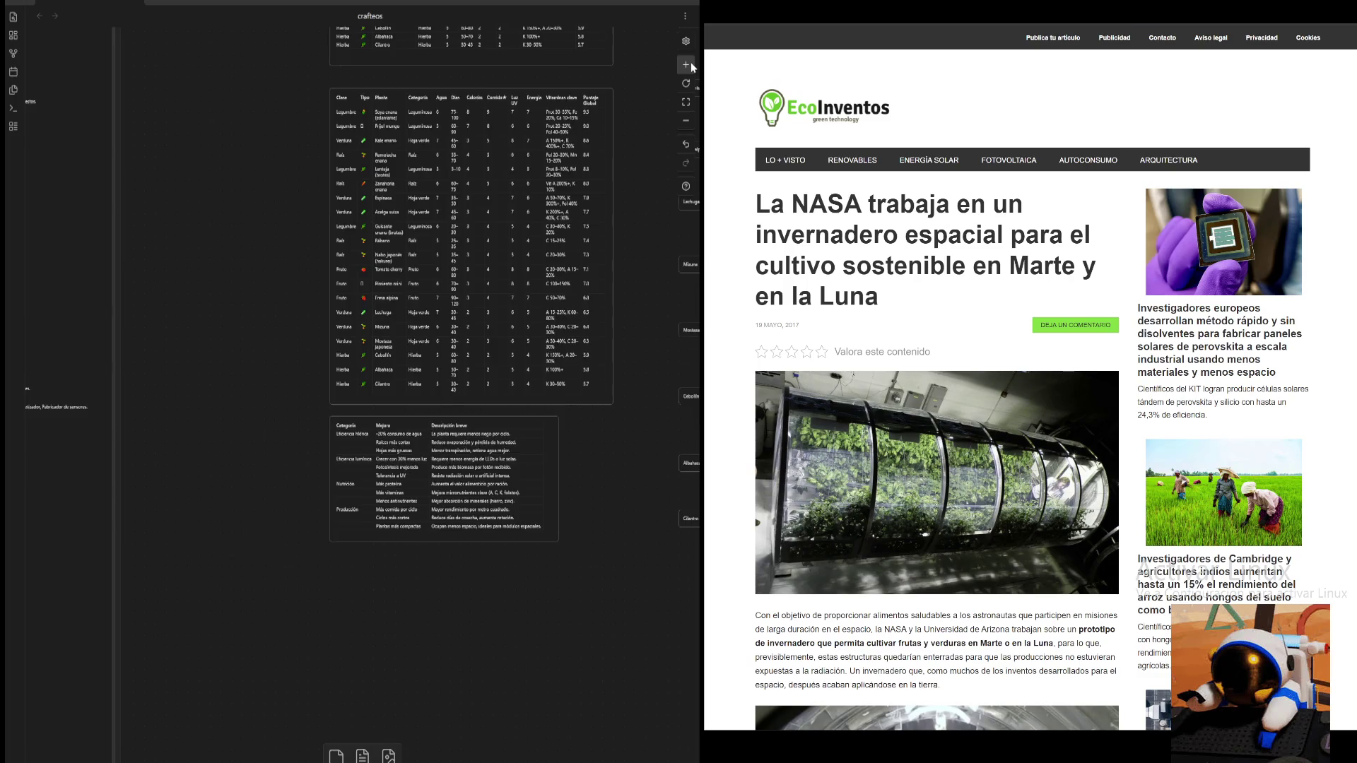
pyautogui.click(690, 63)
pyautogui.scroll(-2, 561, 392)
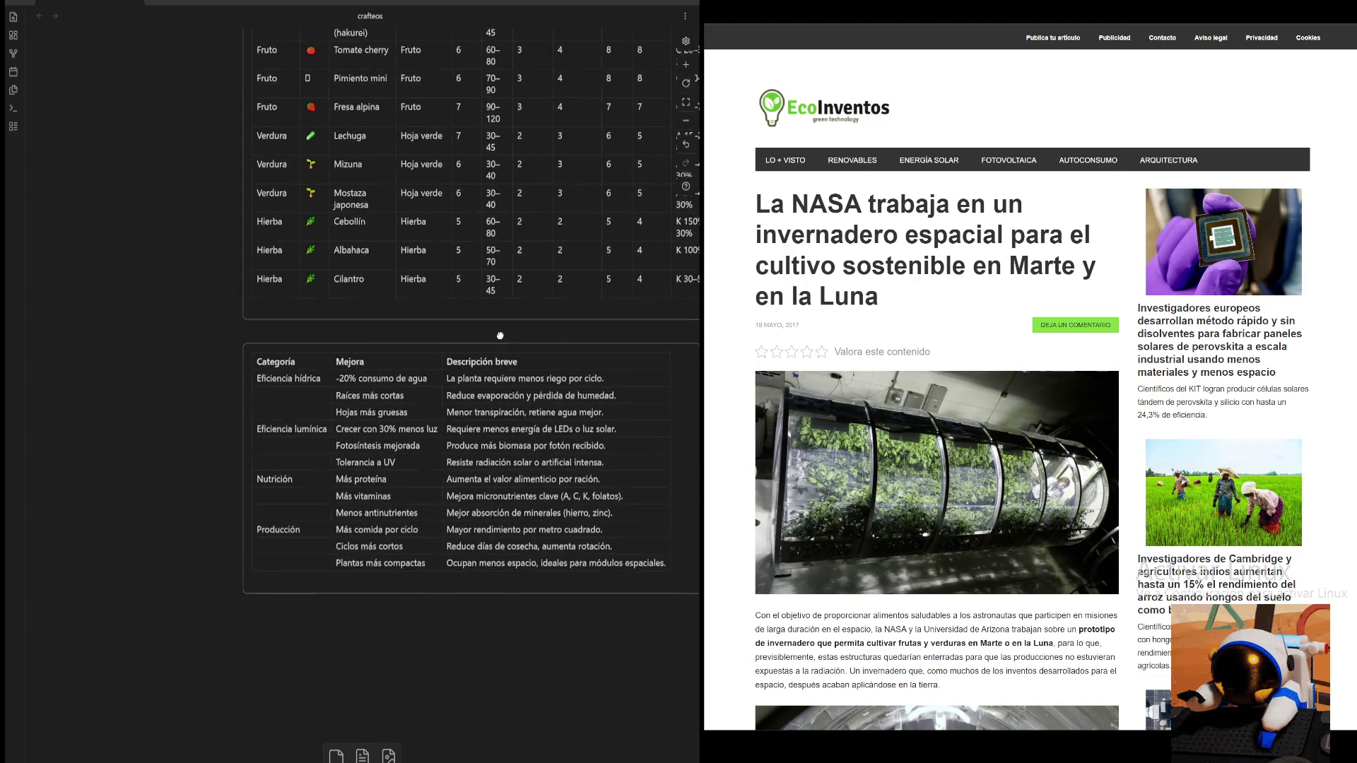
# - Zoom and nudge the view to read the improvements table, then frame the full crop table
pyautogui.moveTo(499, 336); pyautogui.dragTo(453, 276)
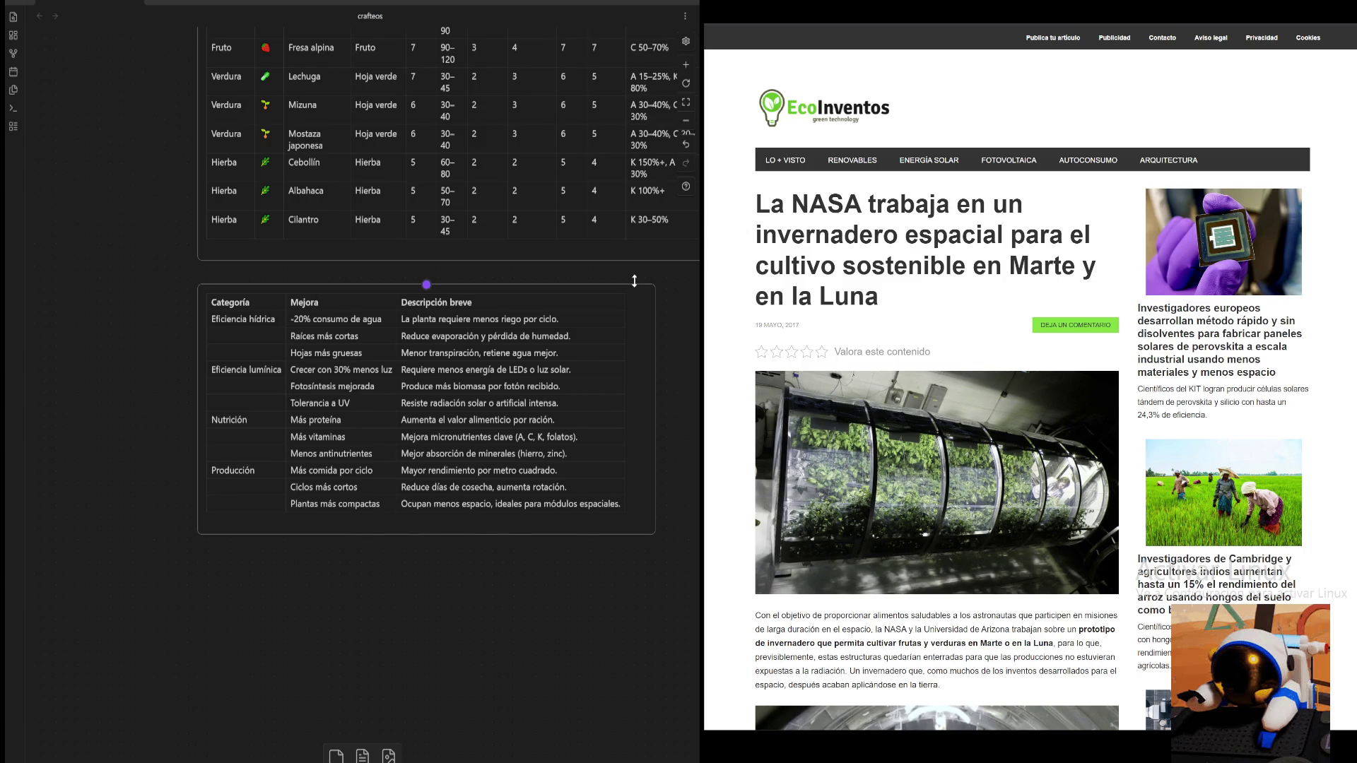
pyautogui.scroll(2, 634, 281)
pyautogui.scroll(2, 634, 282)
pyautogui.click(689, 120)
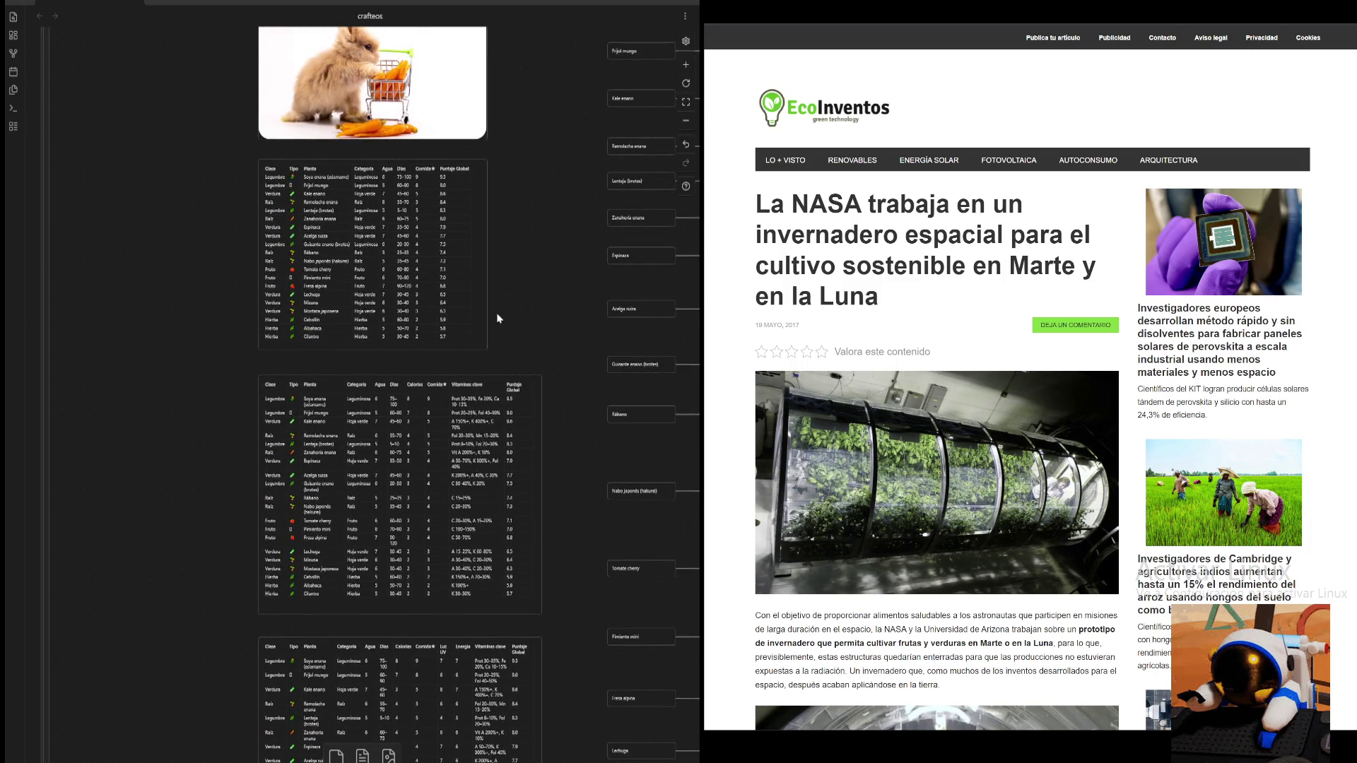
pyautogui.scroll(-5, 496, 317)
pyautogui.scroll(2, 675, 131)
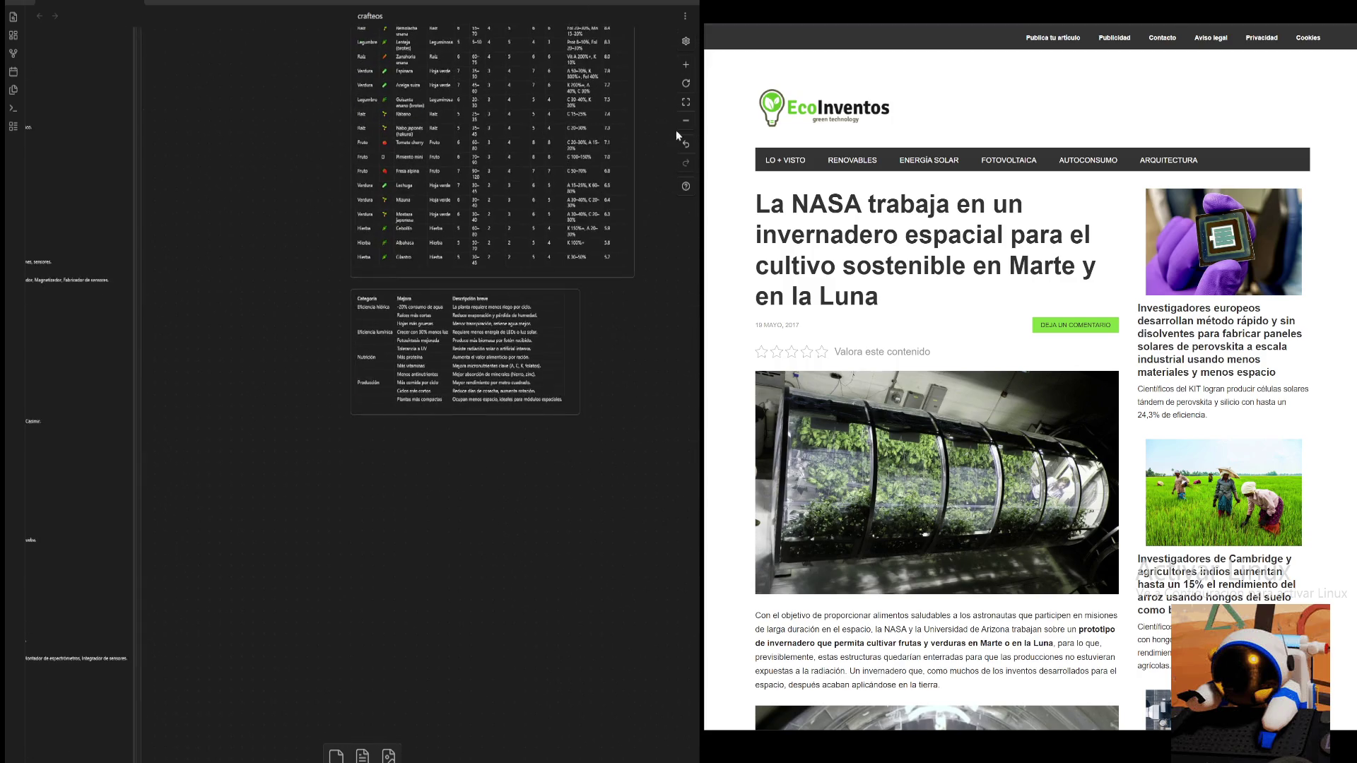
pyautogui.click(687, 65)
pyautogui.scroll(2, 129, 454)
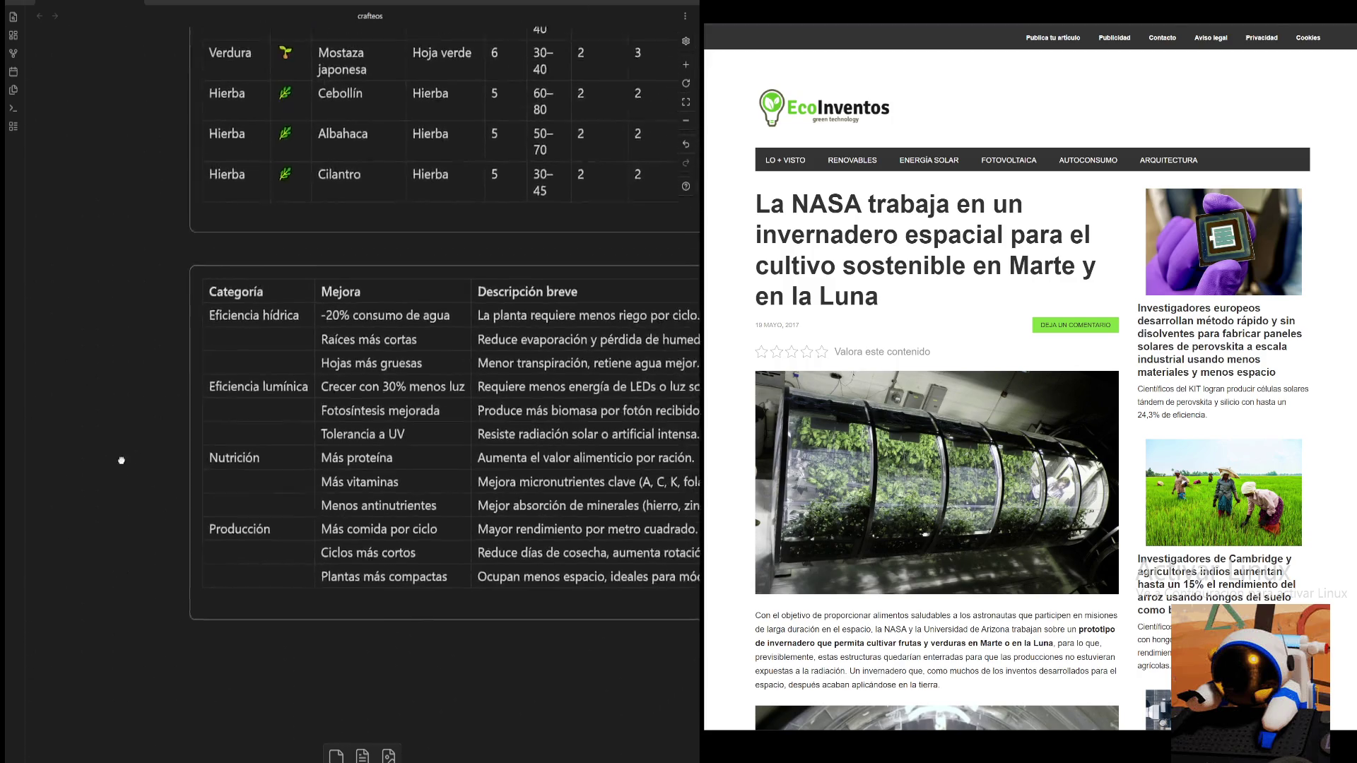
pyautogui.scroll(1, 128, 454)
pyautogui.hscroll(1, 94, 468)
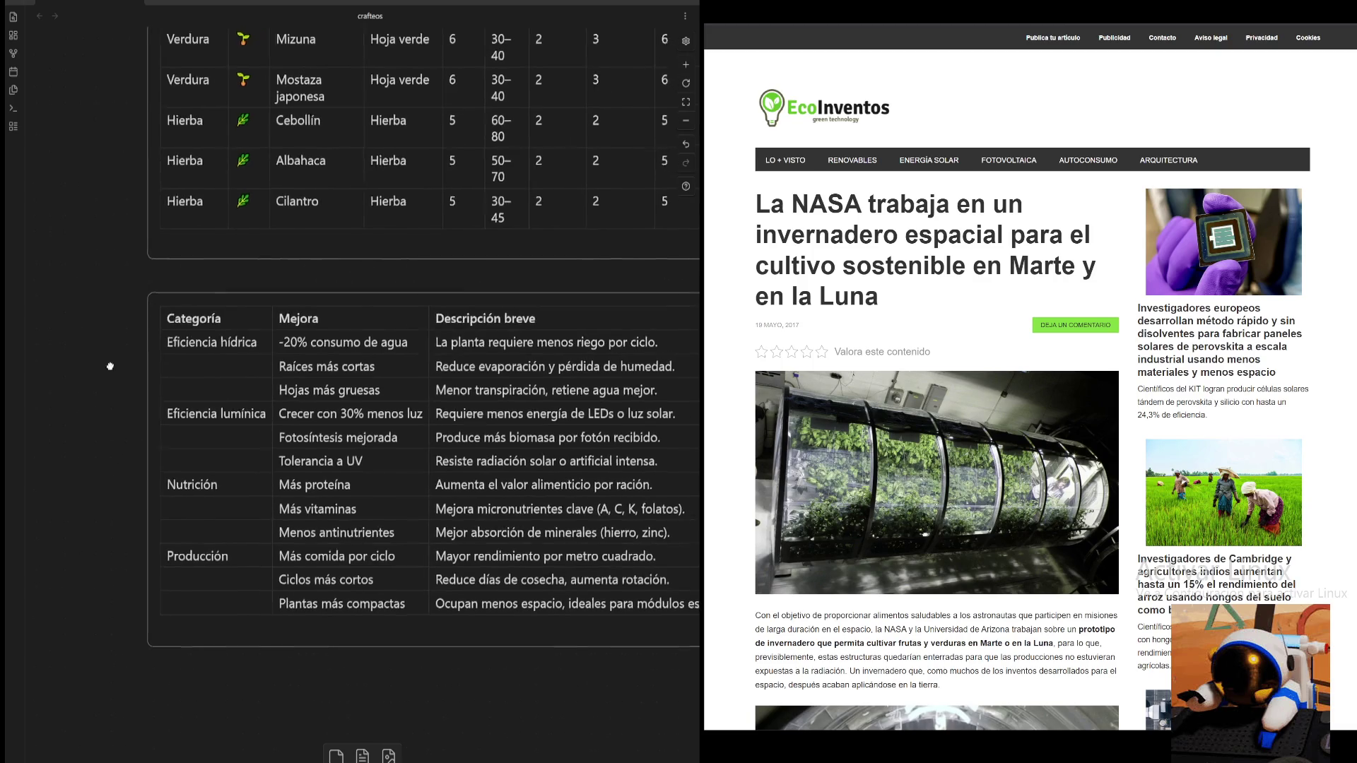
pyautogui.hscroll(3, 131, 360)
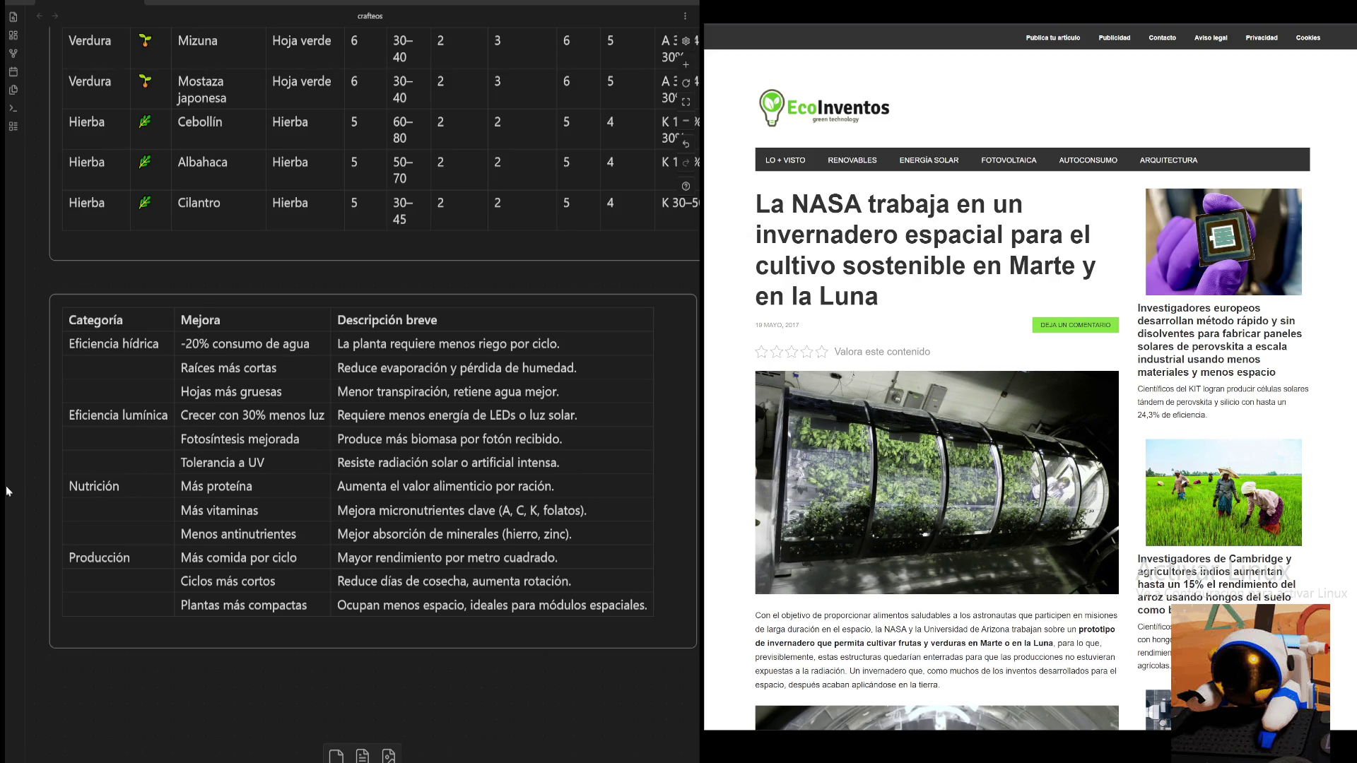
pyautogui.scroll(-1, 26, 432)
pyautogui.scroll(-1, 26, 434)
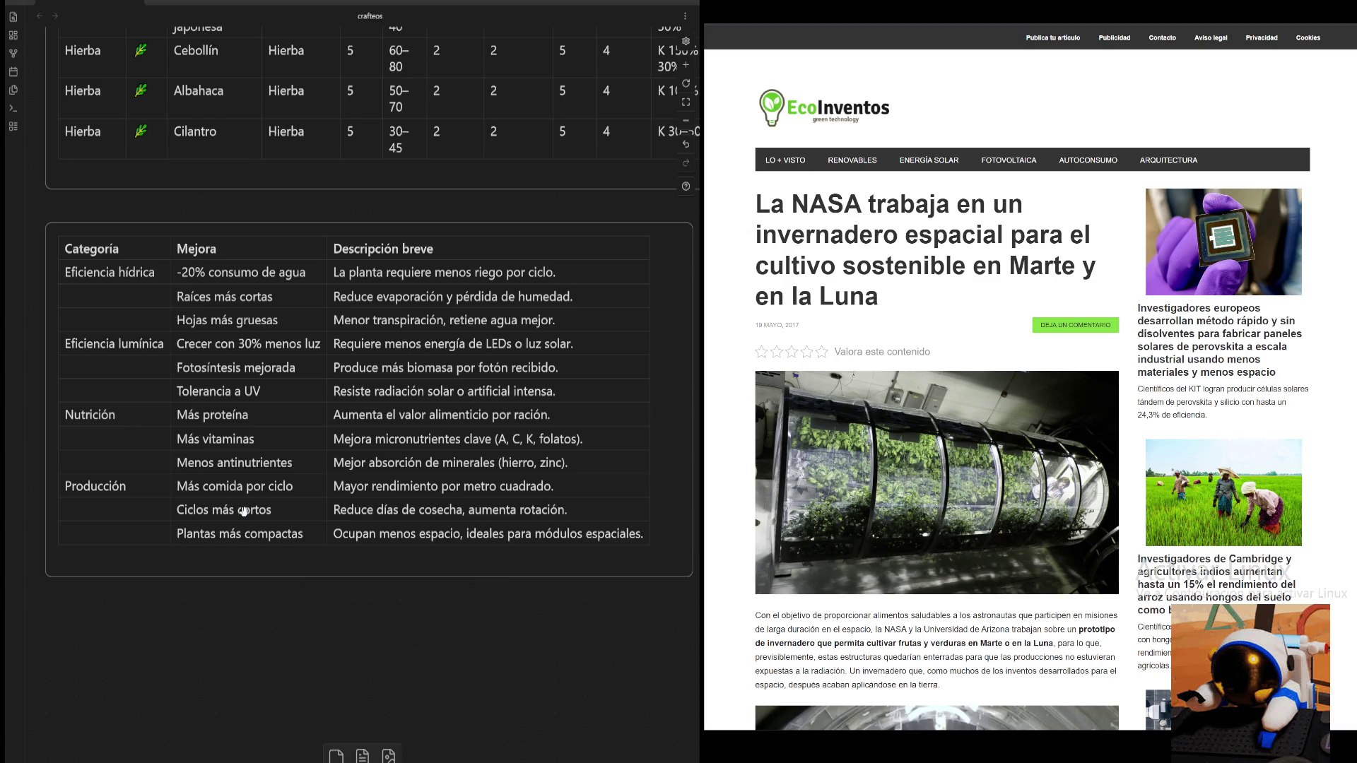
pyautogui.scroll(-1, 446, 190)
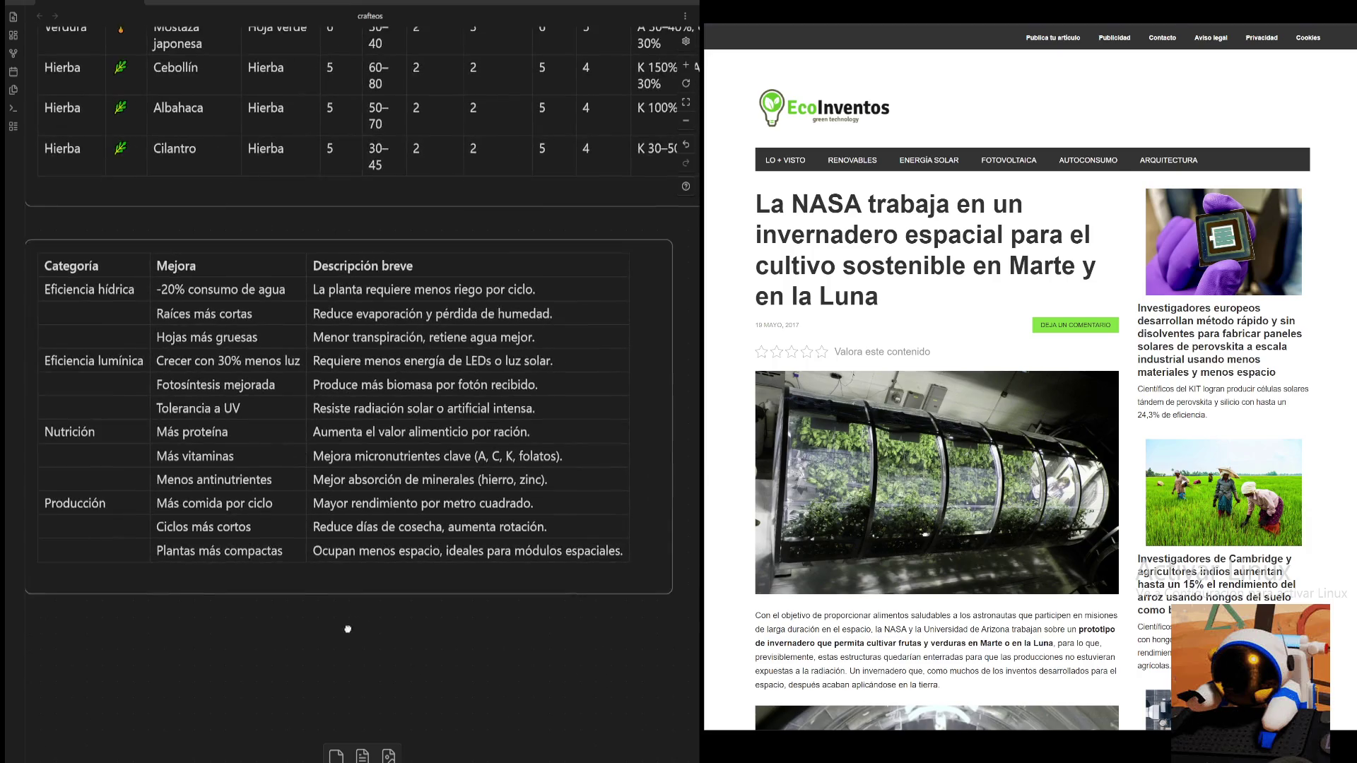
pyautogui.moveTo(433, 553); pyautogui.dragTo(369, 621)
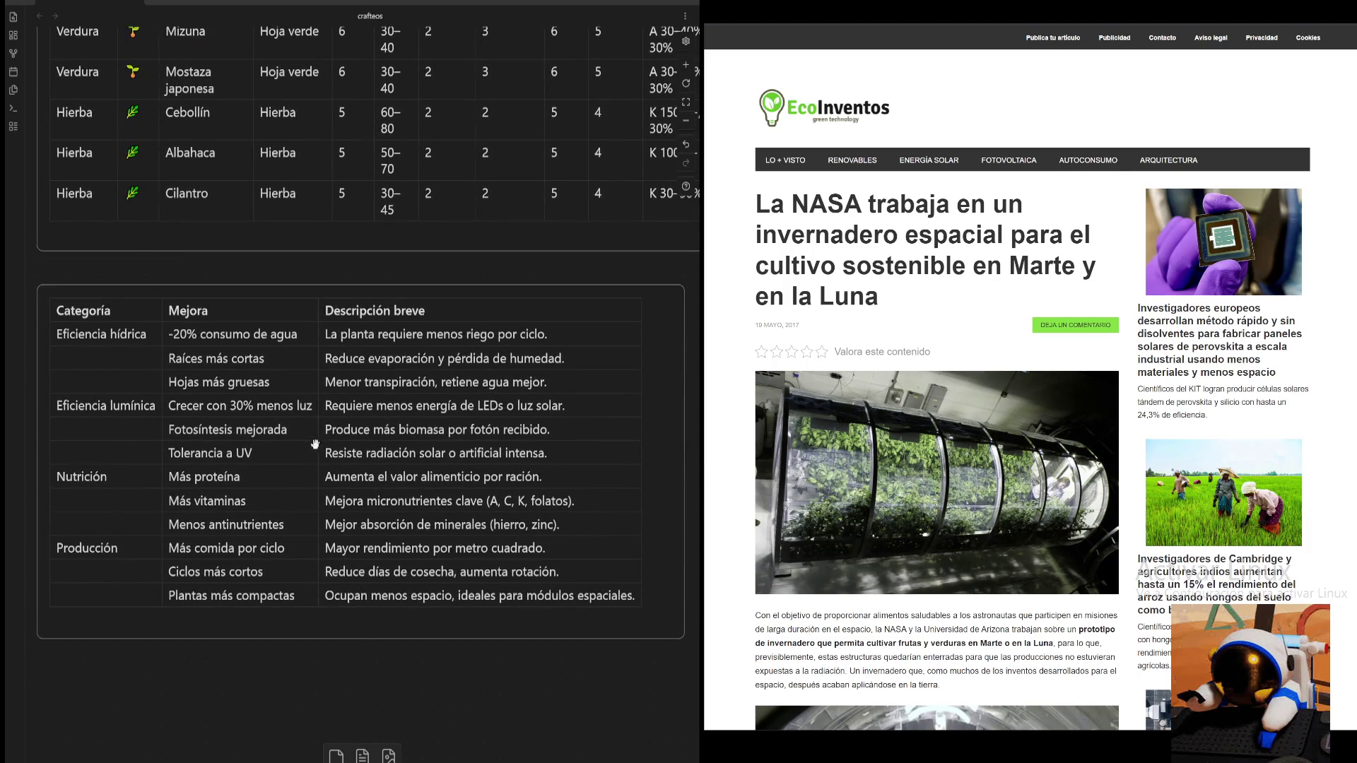
pyautogui.moveTo(353, 267)
pyautogui.mouseDown()
pyautogui.moveTo(388, 234)
pyautogui.moveTo(392, 178)
pyautogui.mouseUp()
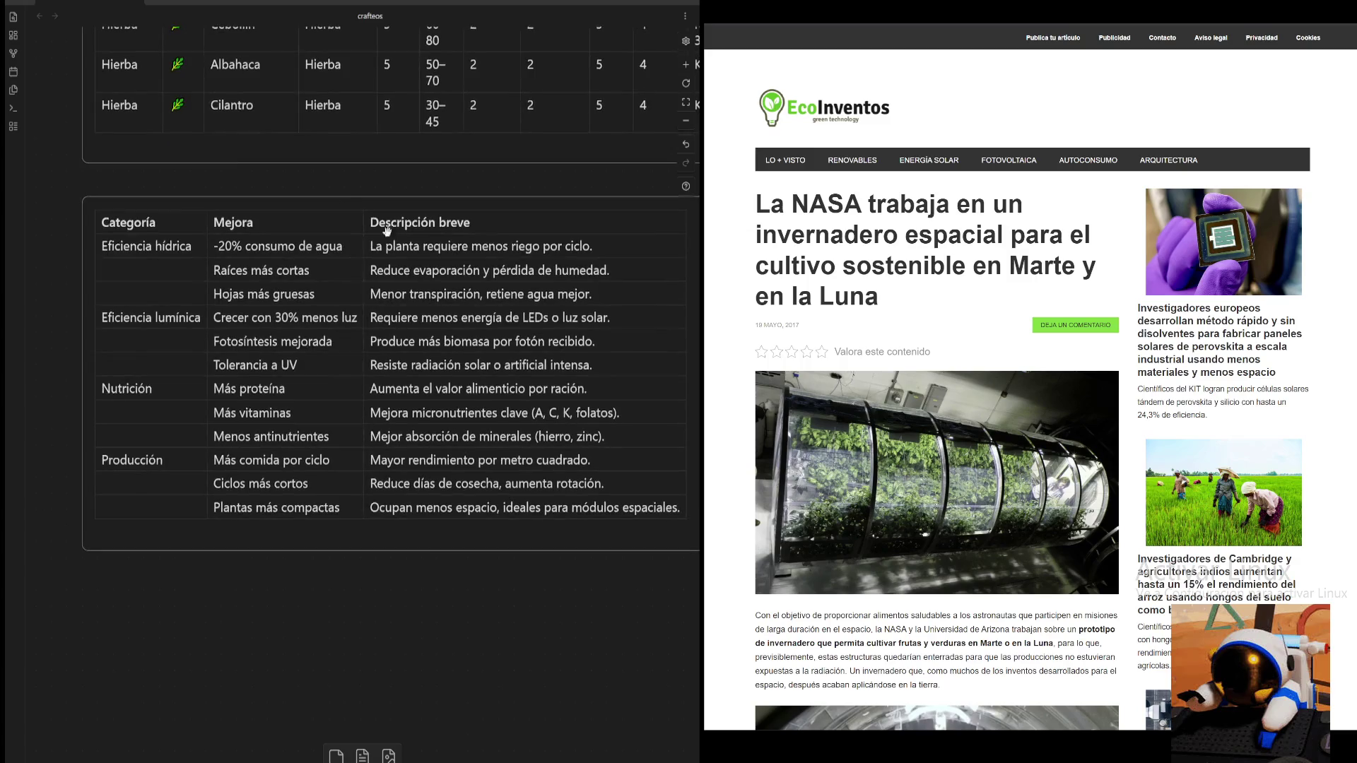
pyautogui.moveTo(475, 187); pyautogui.dragTo(480, 223)
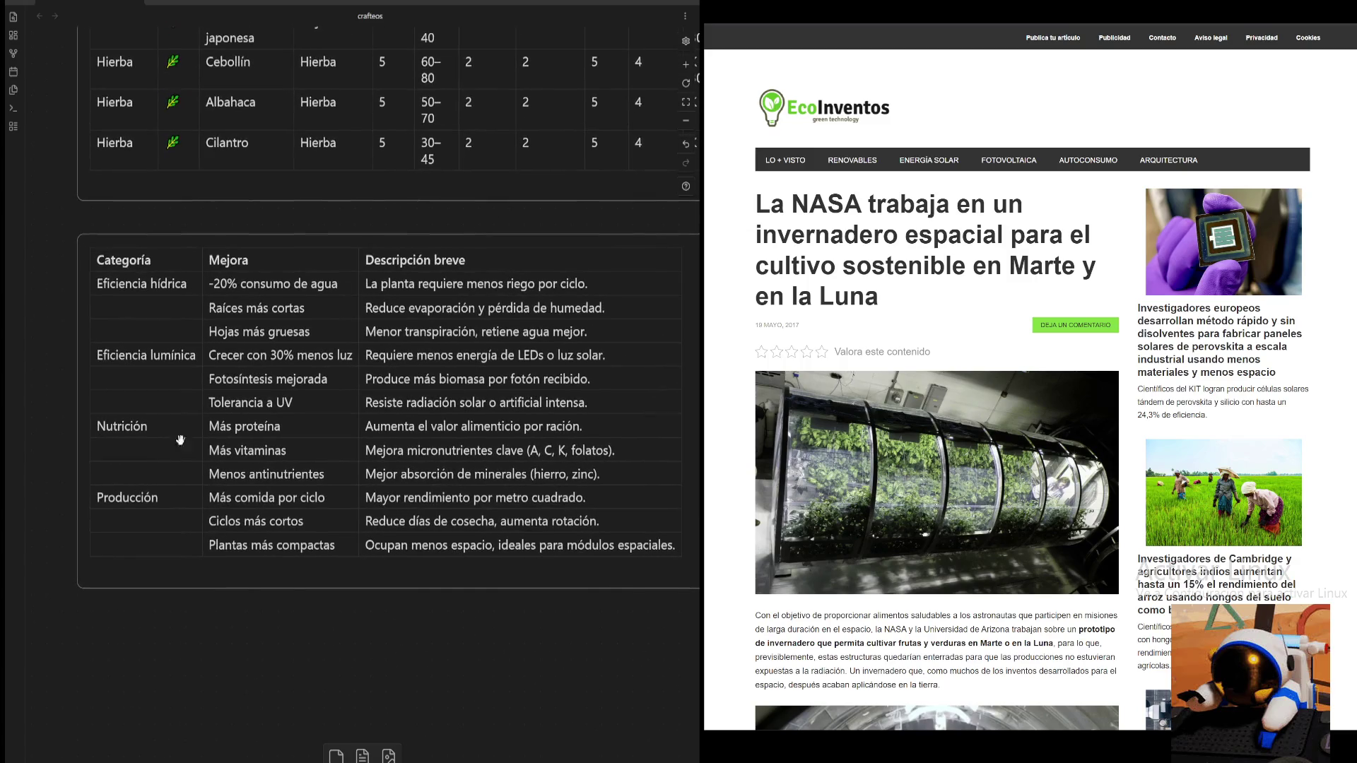
pyautogui.scroll(5, 481, 223)
pyautogui.scroll(5, 434, 291)
pyautogui.hscroll(2, 453, 636)
pyautogui.scroll(-5, 672, 131)
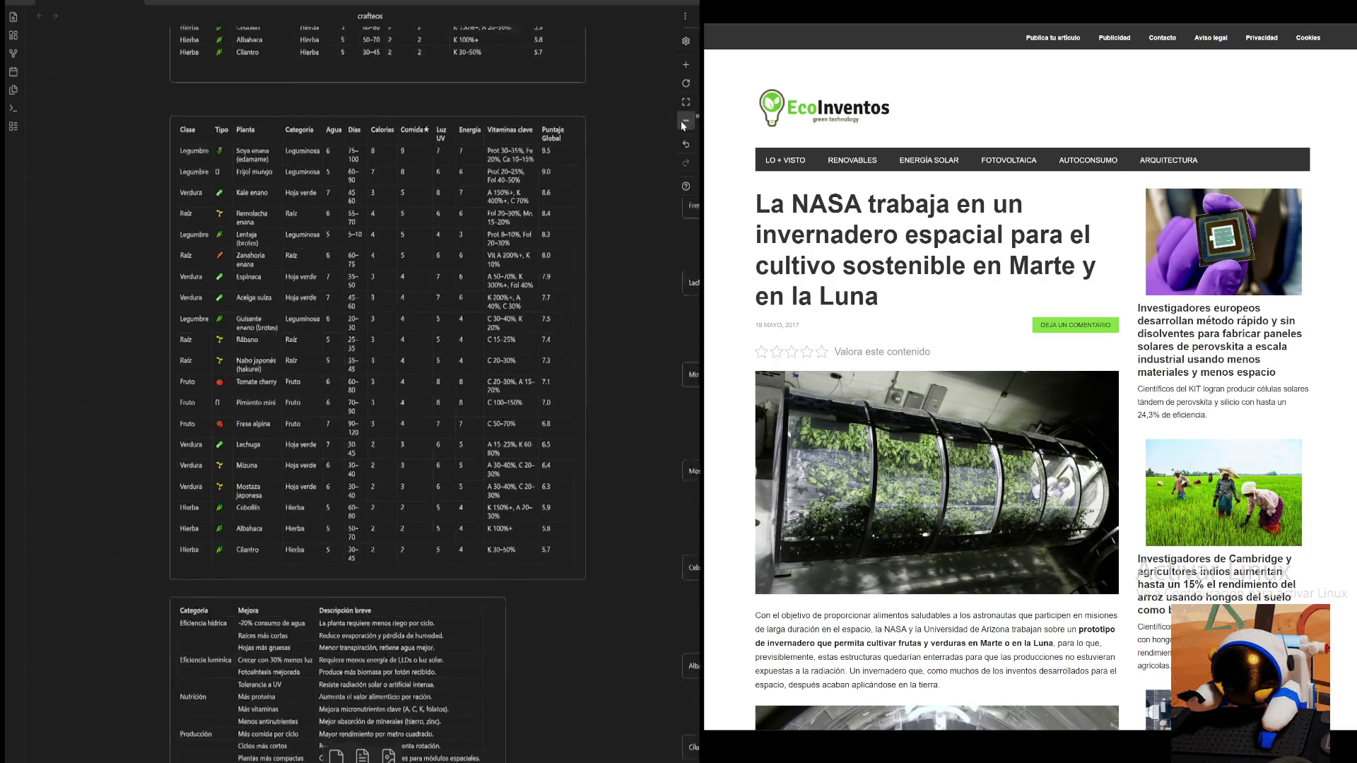
pyautogui.scroll(-2, 601, 624)
pyautogui.scroll(-2, 602, 624)
pyautogui.scroll(3, 605, 287)
pyautogui.scroll(-3, 605, 287)
pyautogui.scroll(3, 603, 513)
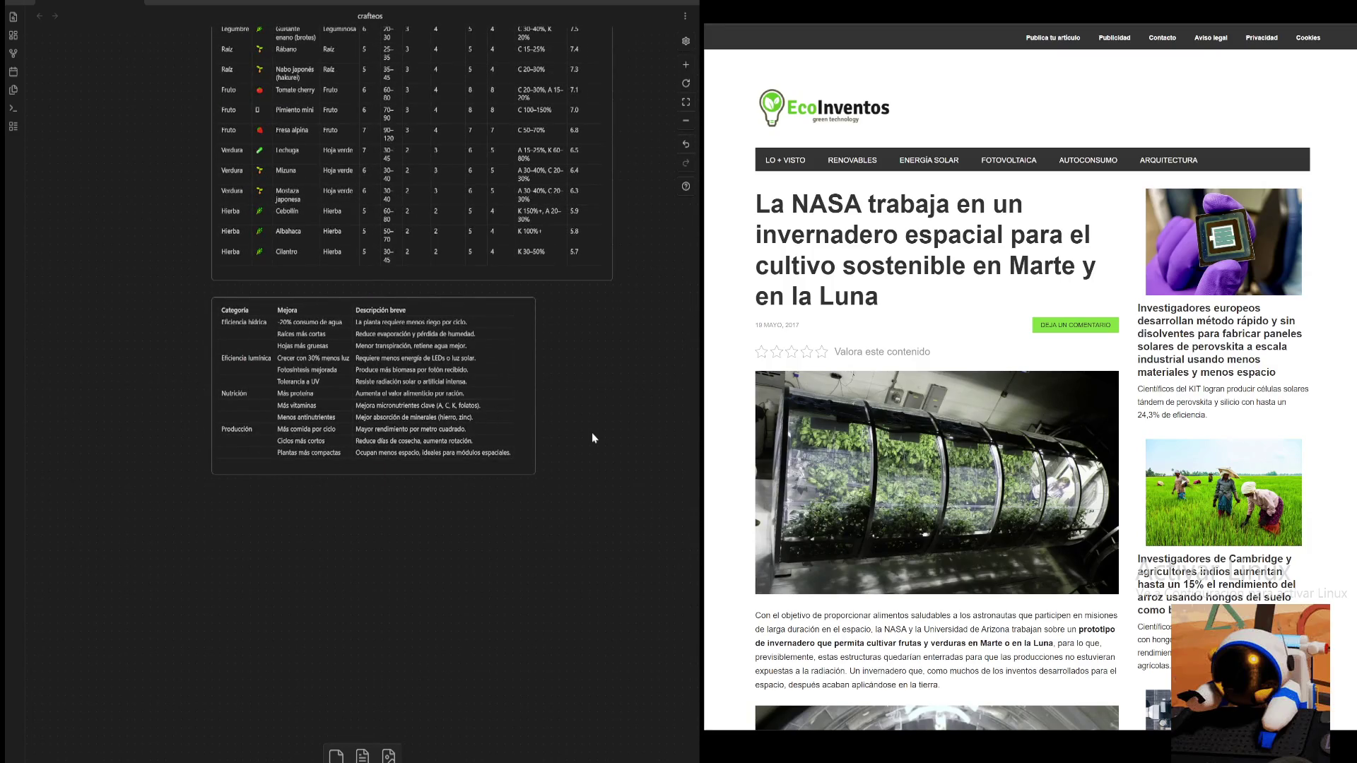
pyautogui.scroll(2, 592, 433)
pyautogui.scroll(2, 638, 313)
pyautogui.hscroll(5, 638, 312)
pyautogui.hscroll(5, 425, 363)
pyautogui.hscroll(2, 525, 323)
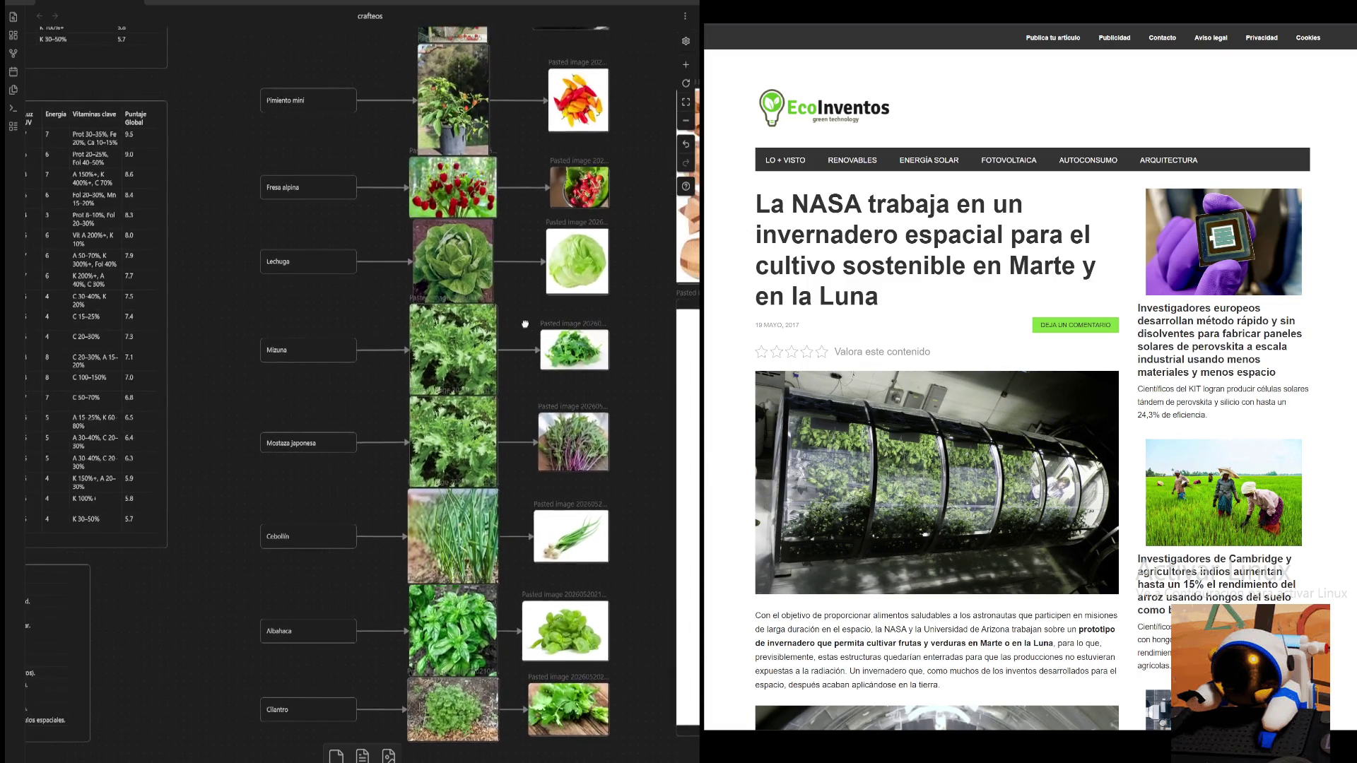
pyautogui.scroll(3, 633, 377)
pyautogui.scroll(-3, 633, 377)
pyautogui.scroll(-2, 589, 335)
pyautogui.scroll(-2, 590, 335)
pyautogui.scroll(2, 370, 400)
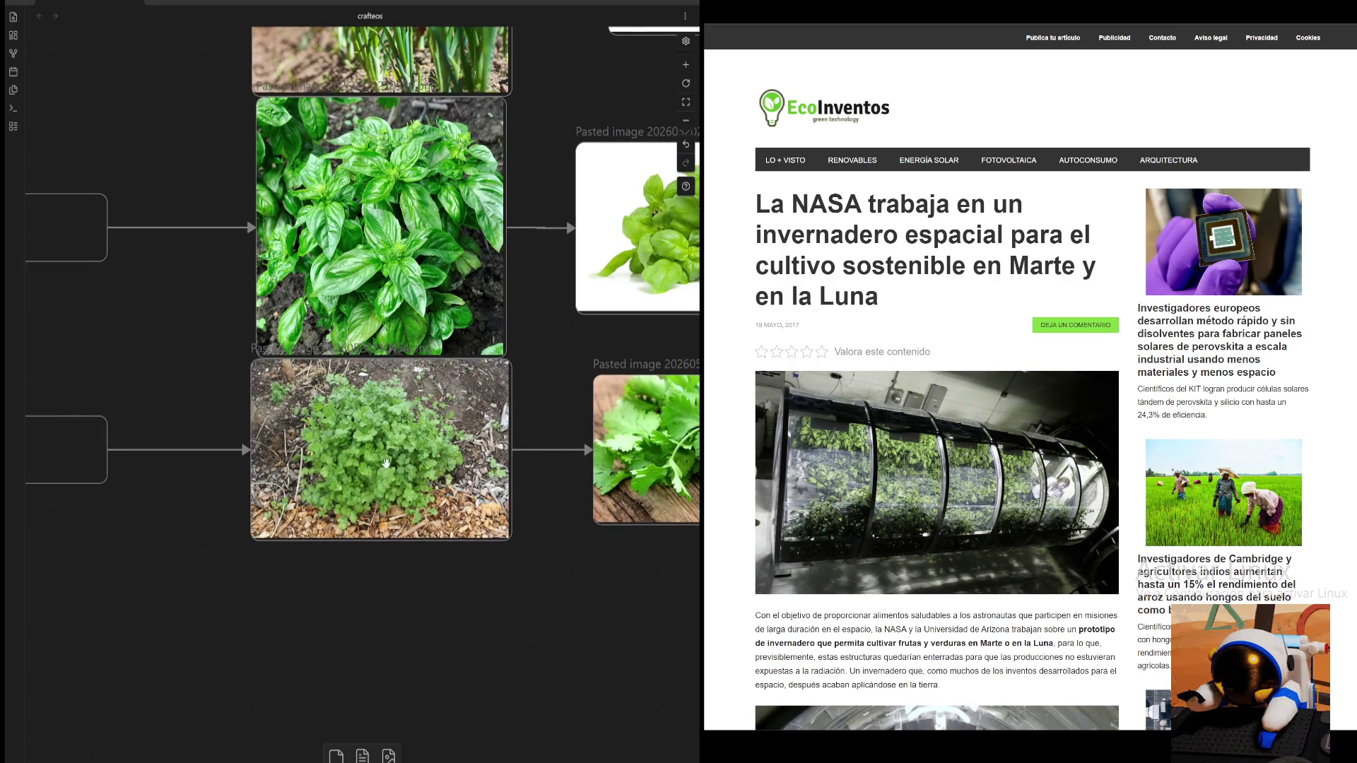
pyautogui.hscroll(3, 367, 576)
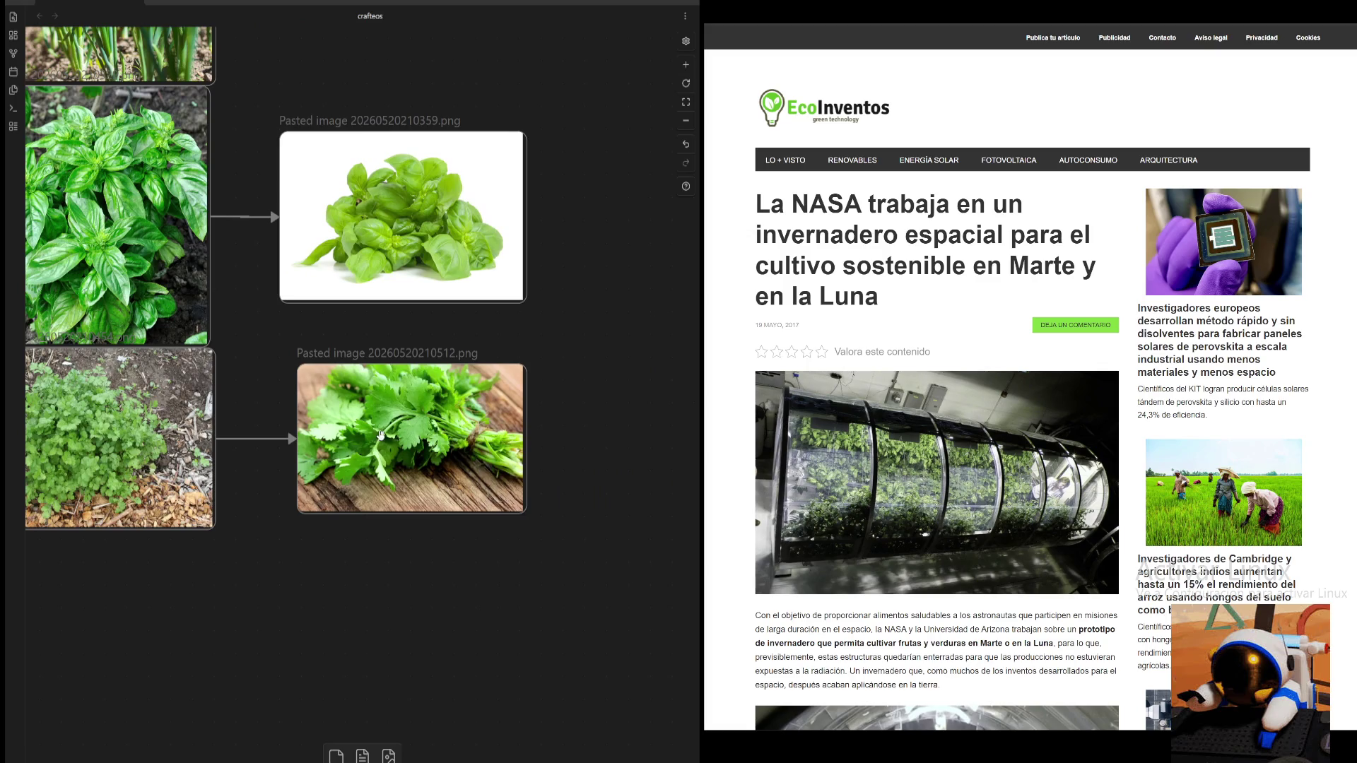
pyautogui.scroll(2, 599, 346)
pyautogui.scroll(2, 610, 326)
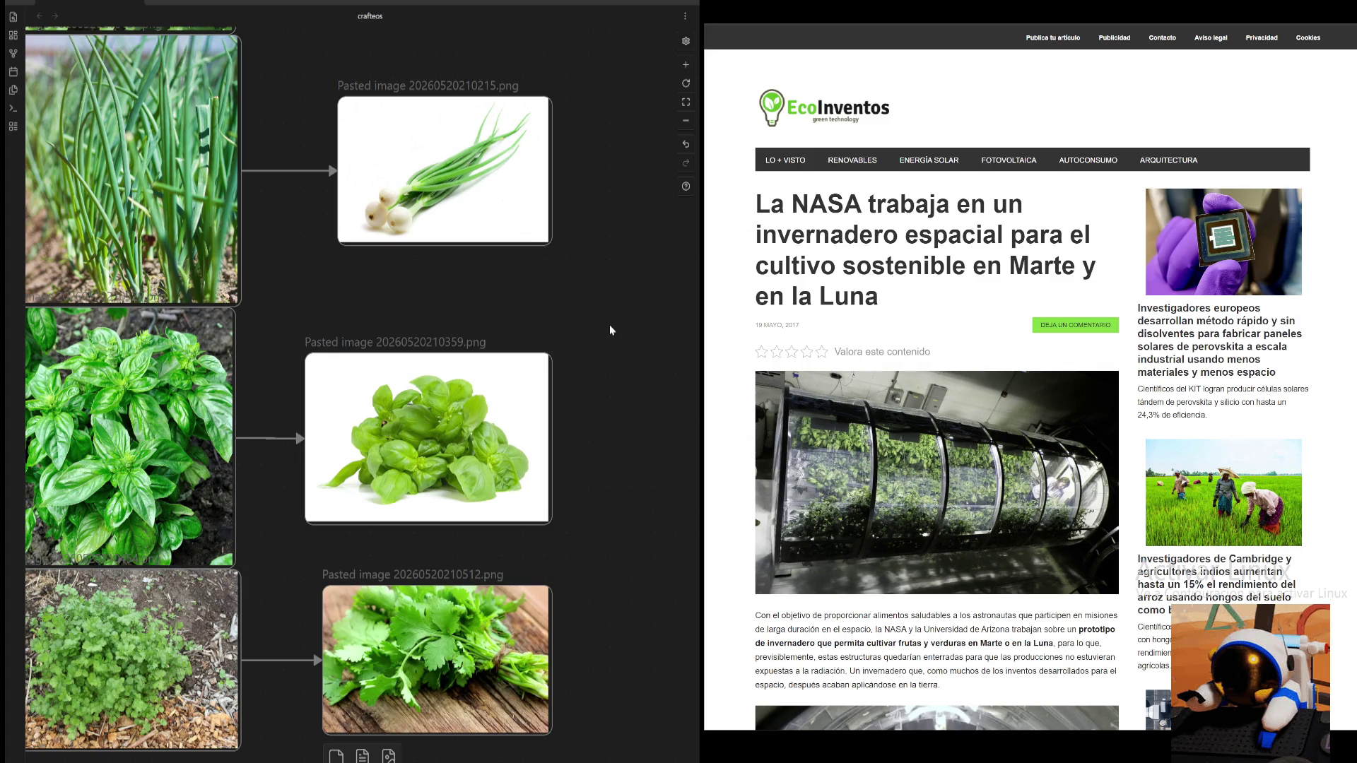
# - Pan to the toy-box image, zoom out twice and return to the crop tables and plant images
pyautogui.moveTo(610, 330); pyautogui.dragTo(264, 212)
pyautogui.click(685, 121)
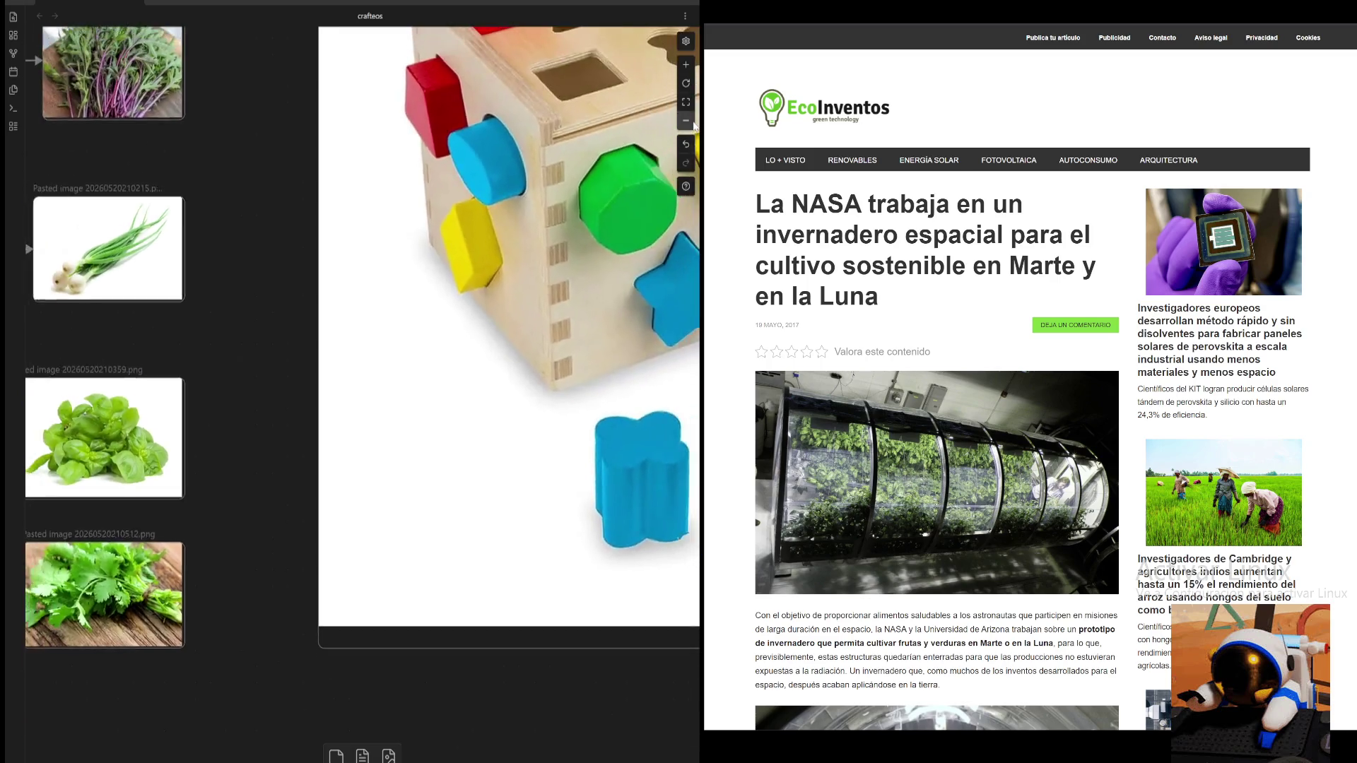
pyautogui.click(686, 121)
pyautogui.moveTo(326, 169); pyautogui.dragTo(672, 413)
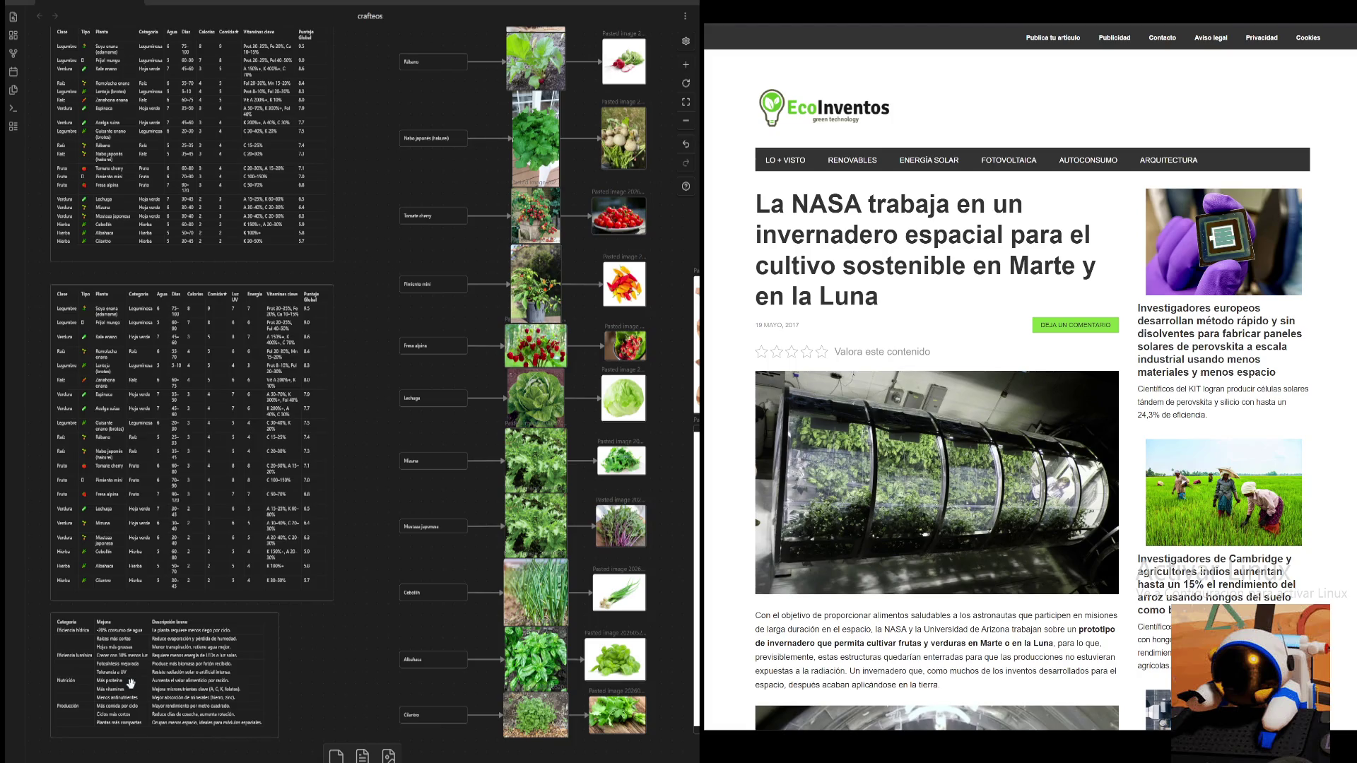
# - Pan past the lower tables and plant images up toward the top crop table
pyautogui.moveTo(340, 476)
pyautogui.mouseDown()
pyautogui.moveTo(395, 525)
pyautogui.moveTo(608, 106)
pyautogui.moveTo(599, 497)
pyautogui.mouseUp()
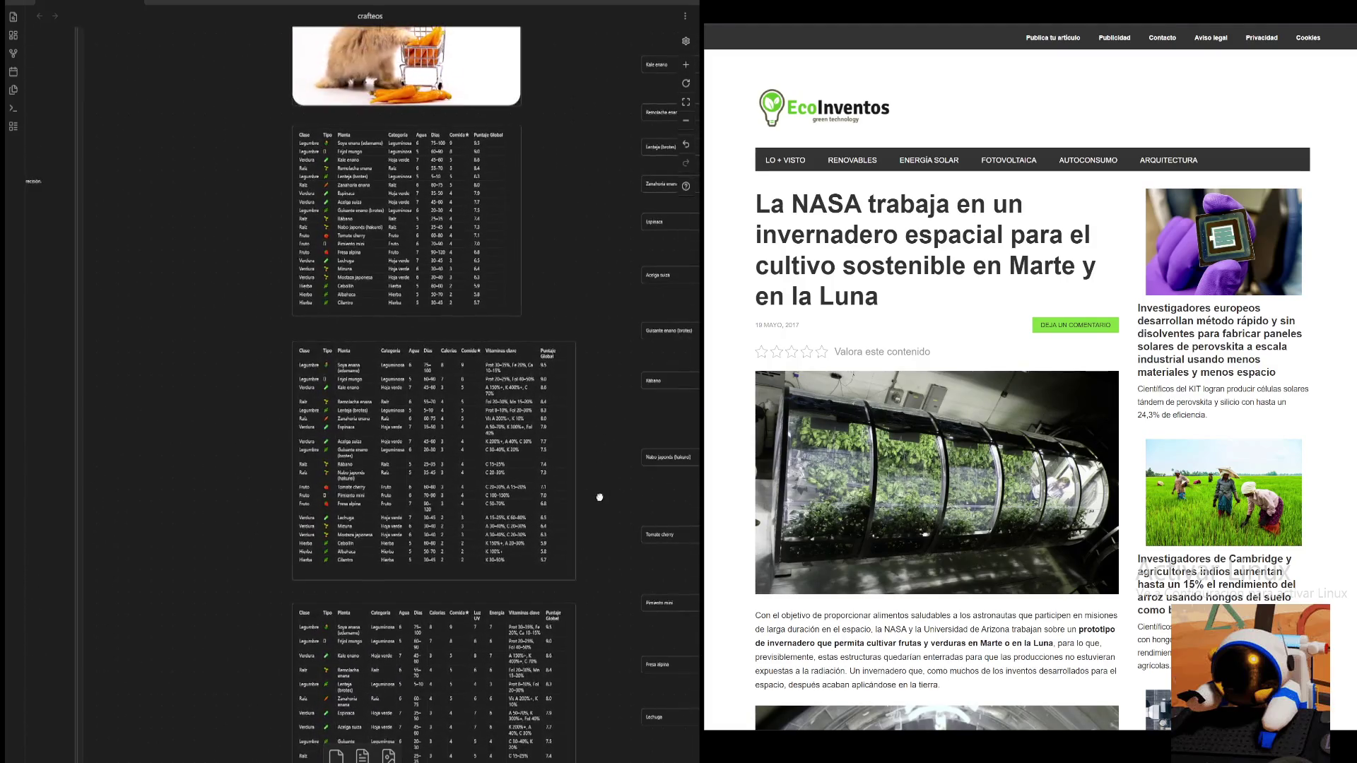
pyautogui.moveTo(599, 497)
pyautogui.mouseDown()
pyautogui.moveTo(552, 105)
pyautogui.moveTo(420, 159)
pyautogui.mouseUp()
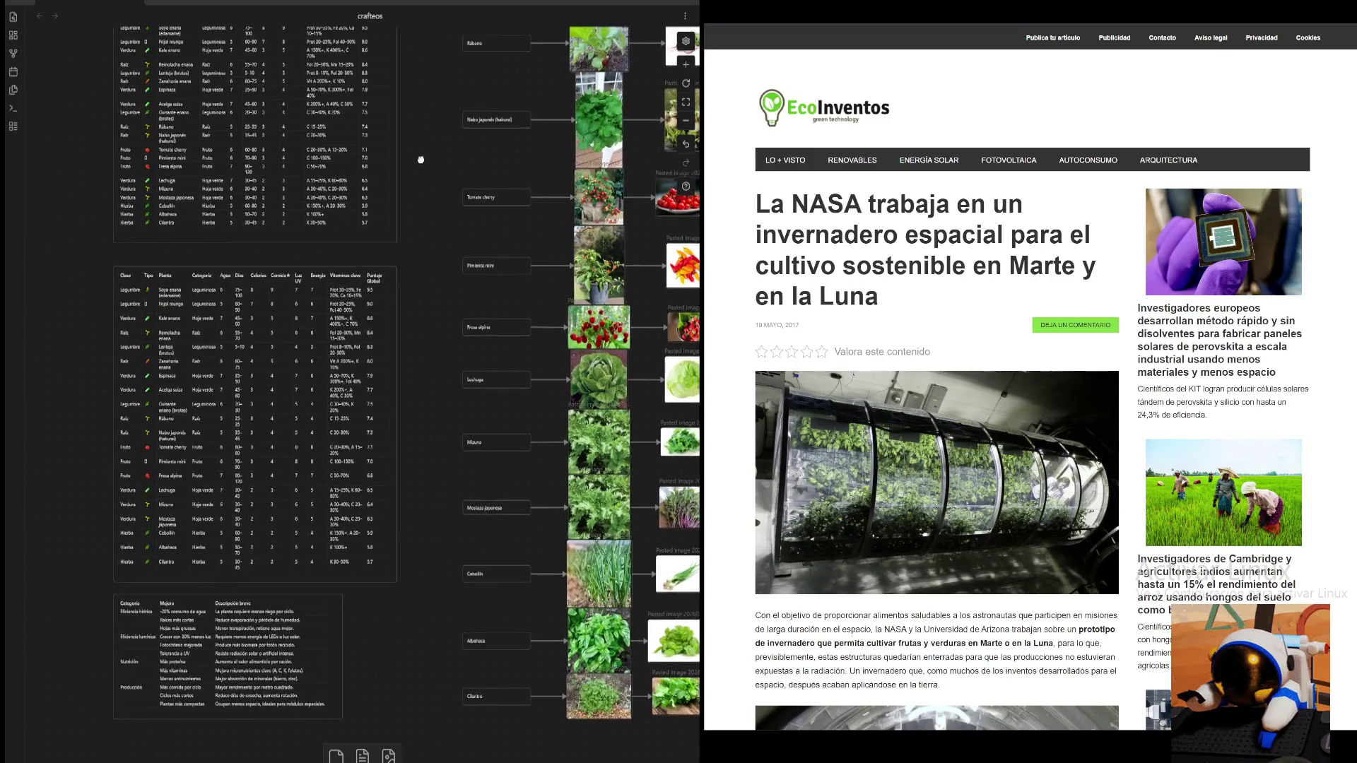
pyautogui.moveTo(420, 159)
pyautogui.mouseDown()
pyautogui.moveTo(523, 173)
pyautogui.moveTo(584, 499)
pyautogui.mouseUp()
pyautogui.moveTo(500, 219); pyautogui.dragTo(494, 41)
pyautogui.scroll(10, 550, 451)
pyautogui.scroll(3, 403, 191)
pyautogui.scroll(3, 403, 186)
pyautogui.scroll(3, 400, 204)
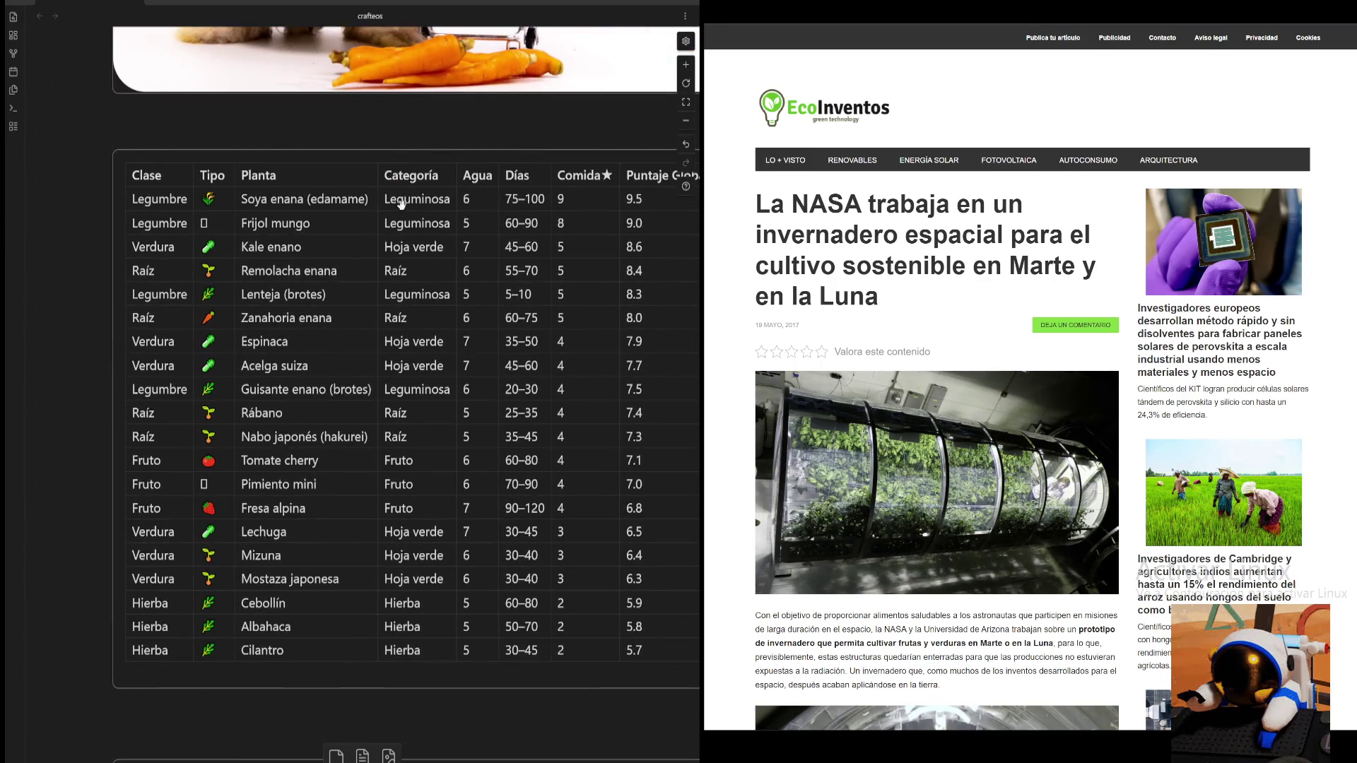
pyautogui.hscroll(3, 437, 152)
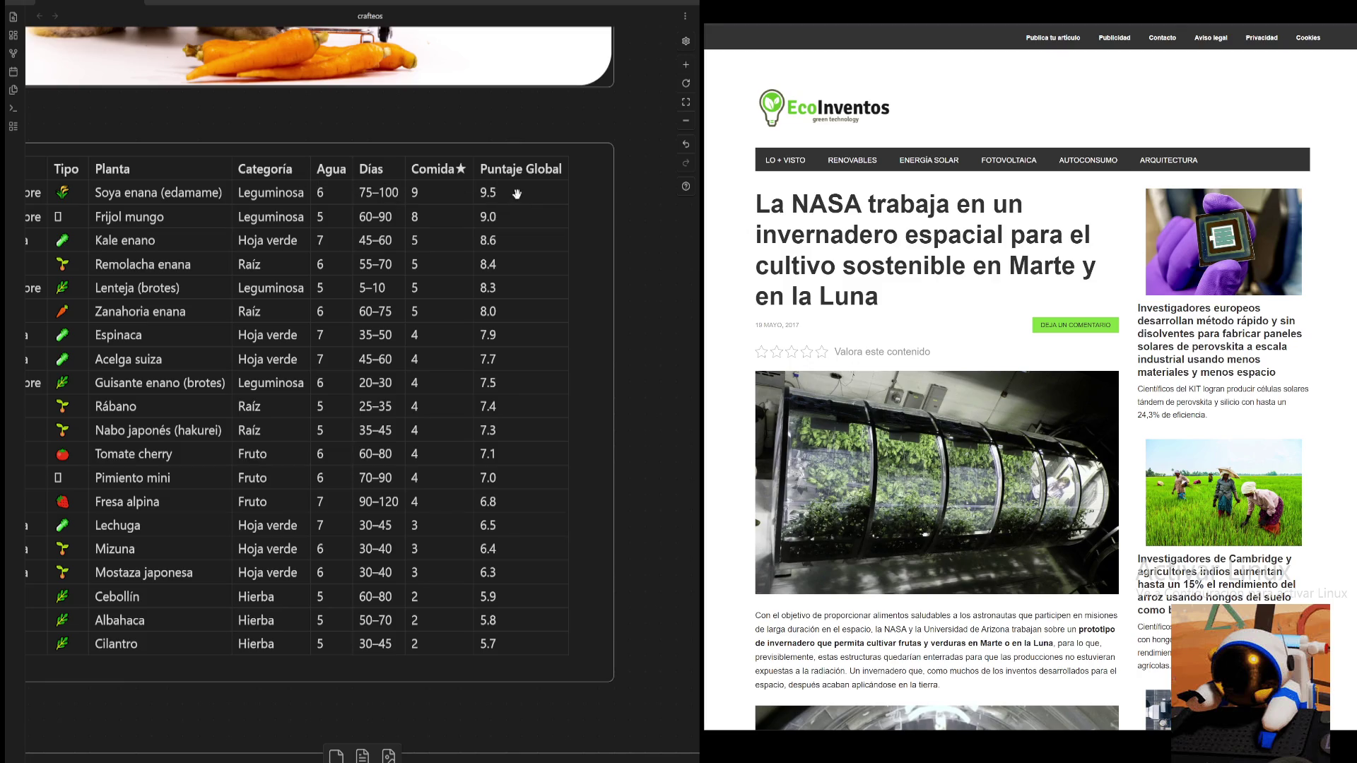
pyautogui.scroll(2, 425, 141)
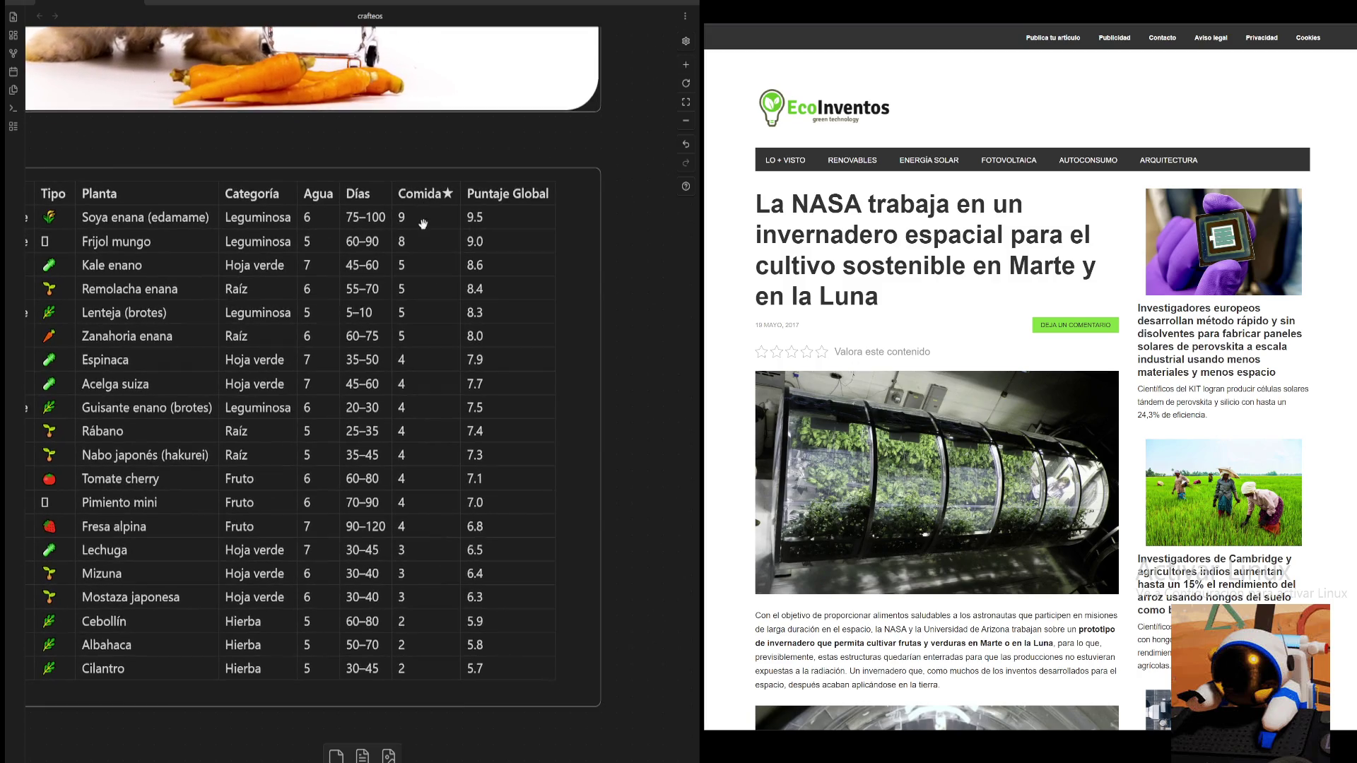
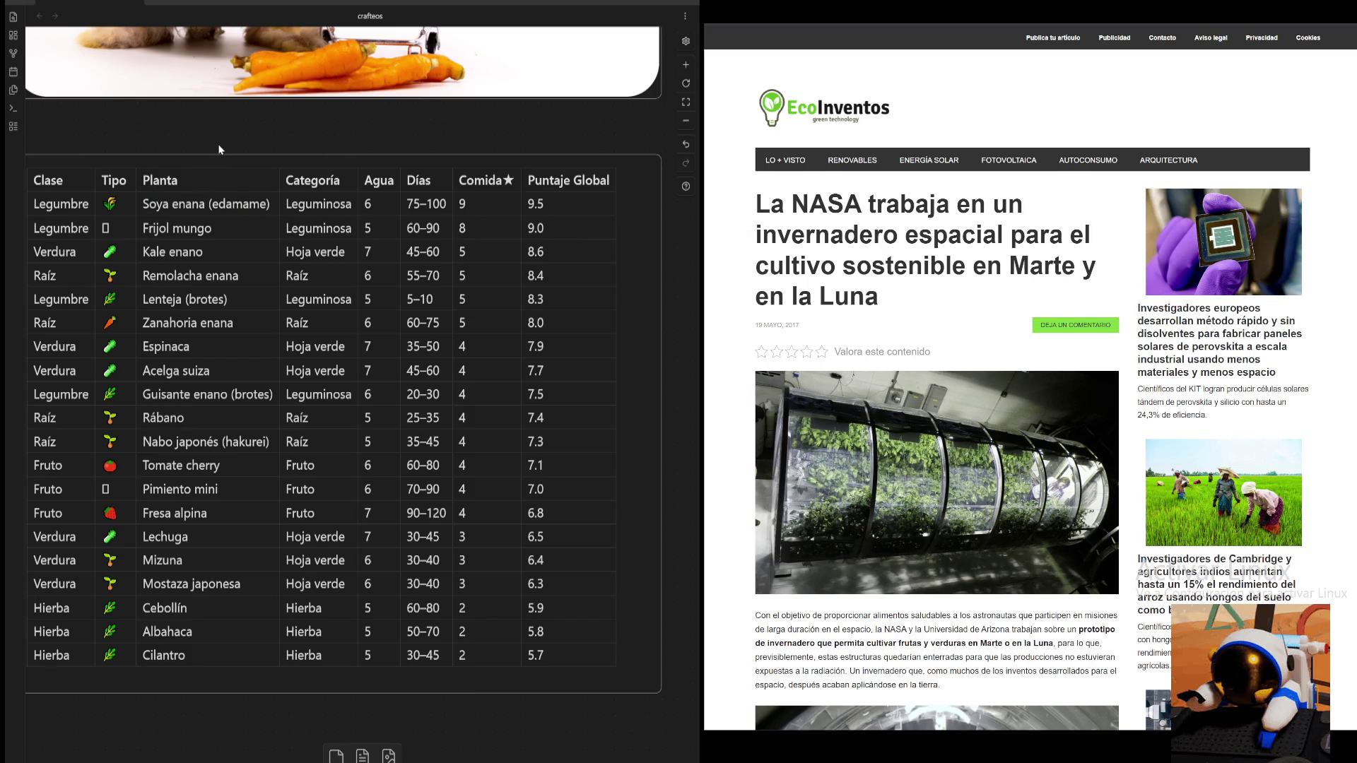
pyautogui.scroll(-2, 243, 84)
# - Add a narrow text card reading 1x10=10 on empty canvas below the plant tables
pyautogui.moveTo(244, 84); pyautogui.dragTo(238, 81)
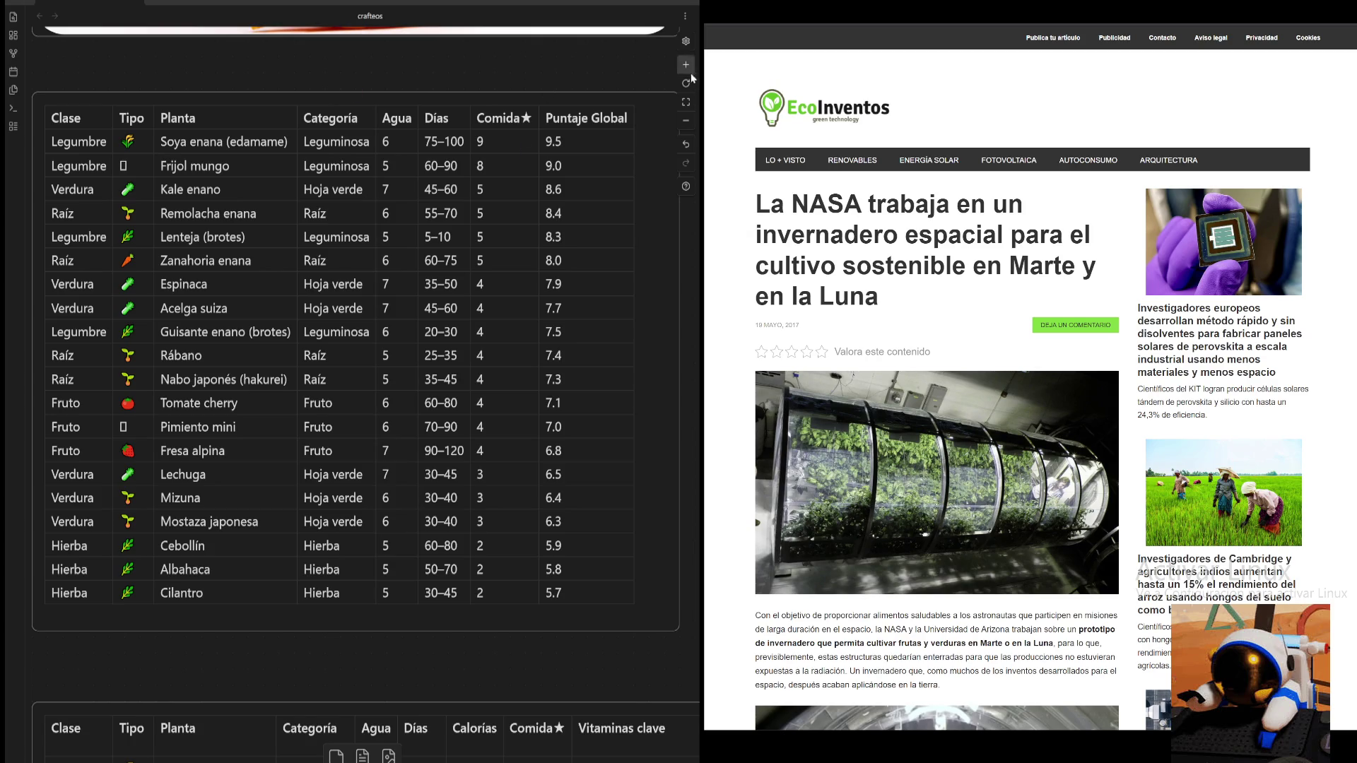
pyautogui.scroll(-1, 571, 77)
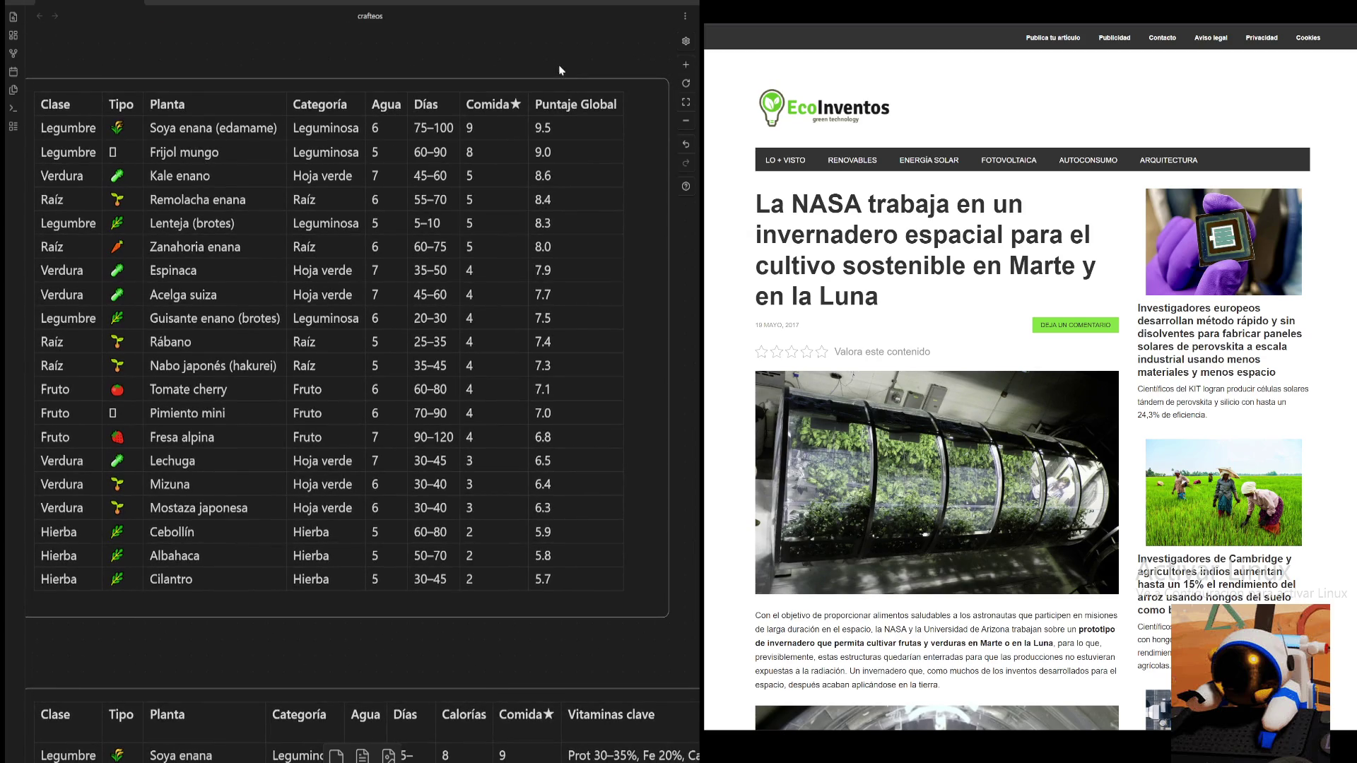
pyautogui.scroll(-2, 345, 81)
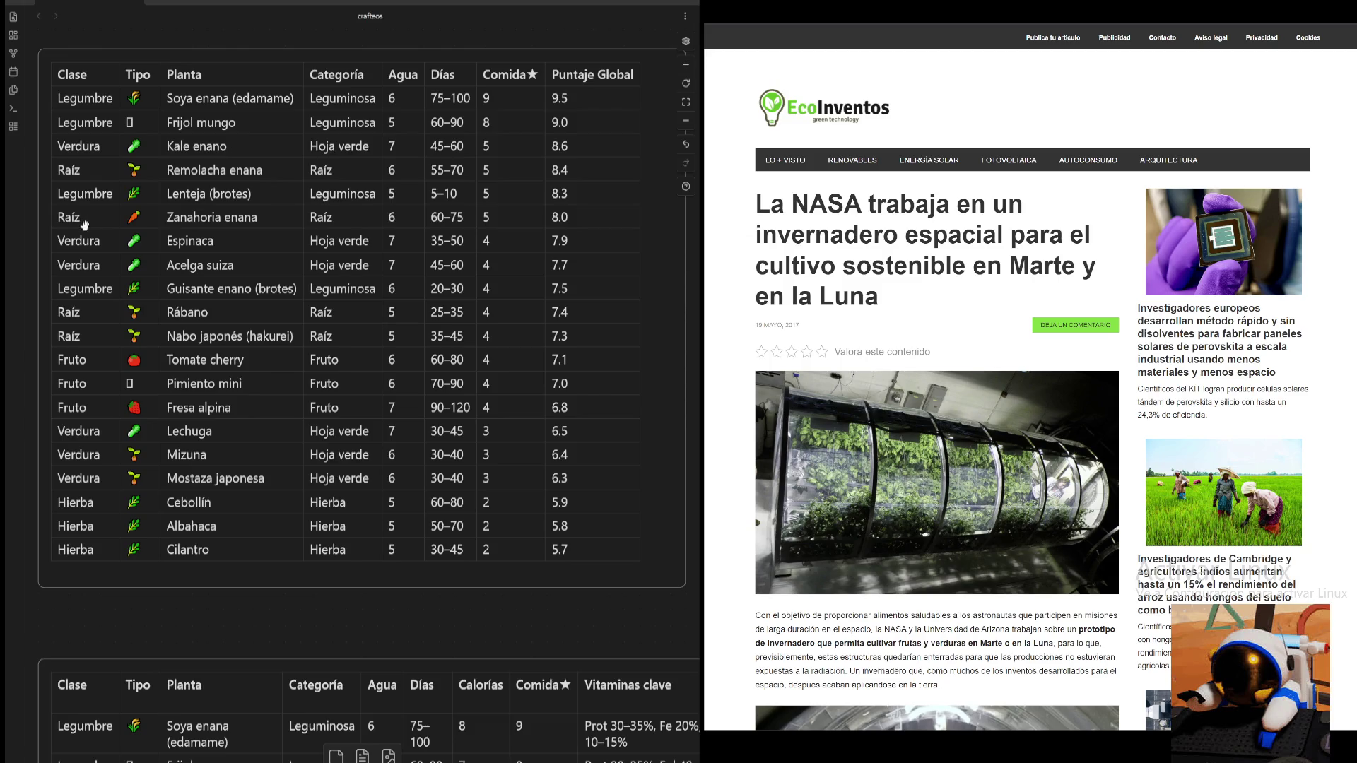
pyautogui.scroll(-5, 30, 385)
pyautogui.scroll(-3, 124, 156)
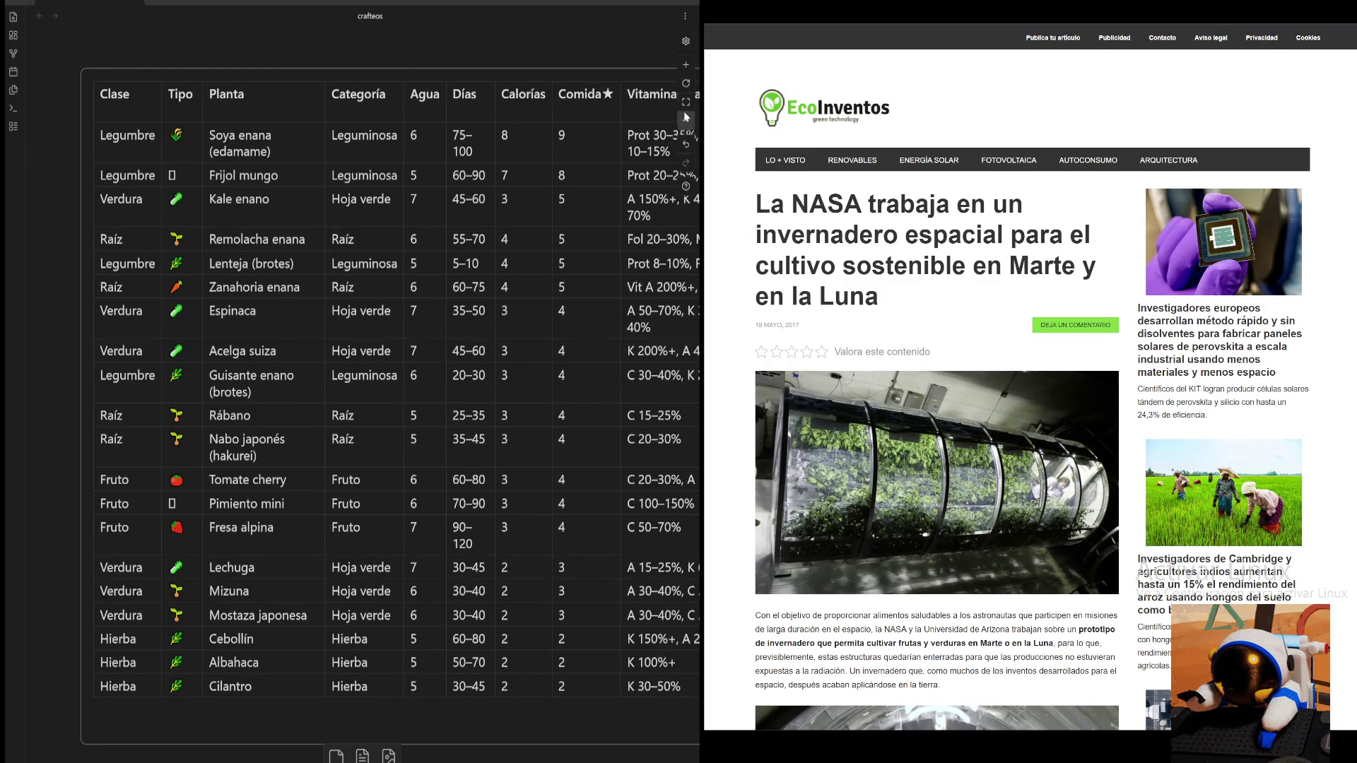
pyautogui.scroll(-3, 597, 96)
pyautogui.moveTo(597, 97); pyautogui.dragTo(523, 101)
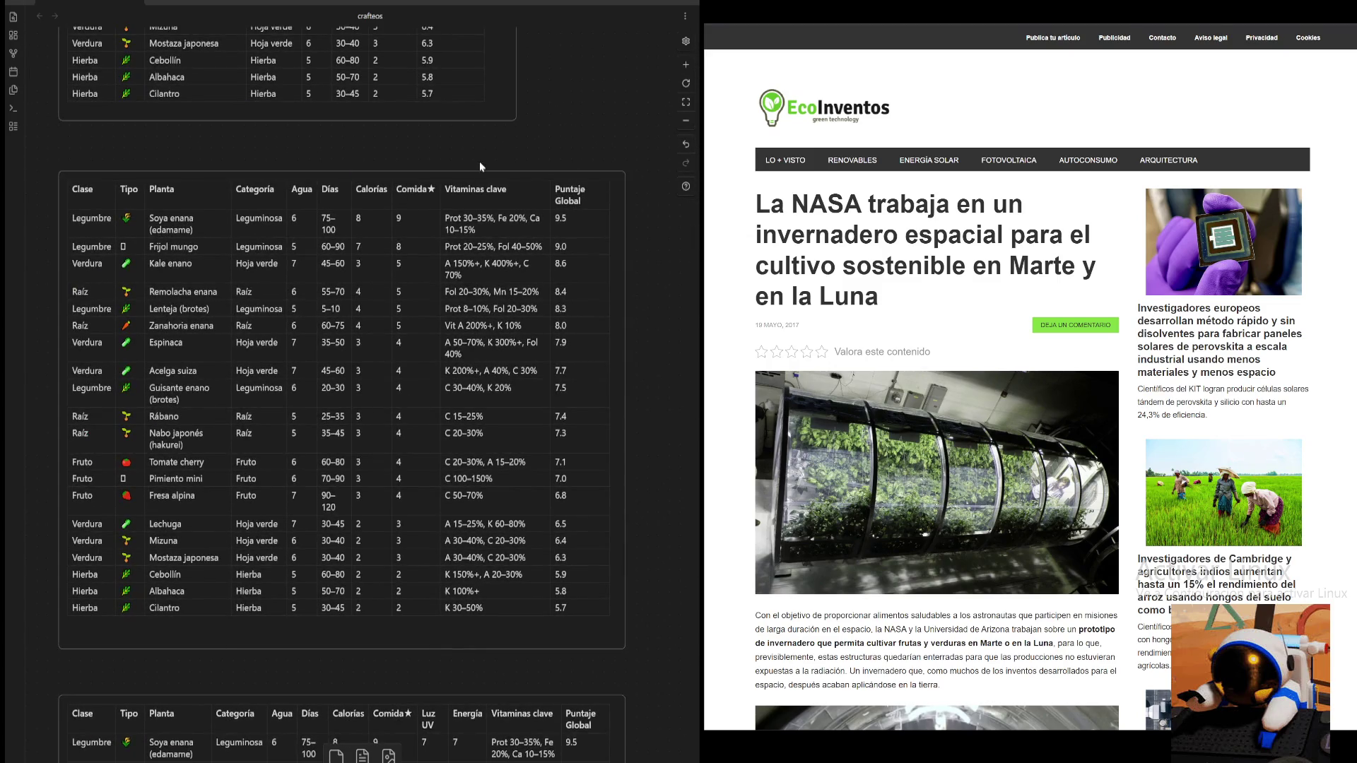
pyautogui.moveTo(479, 161); pyautogui.dragTo(492, 101)
pyautogui.hscroll(2, 509, 107)
pyautogui.scroll(1, 510, 106)
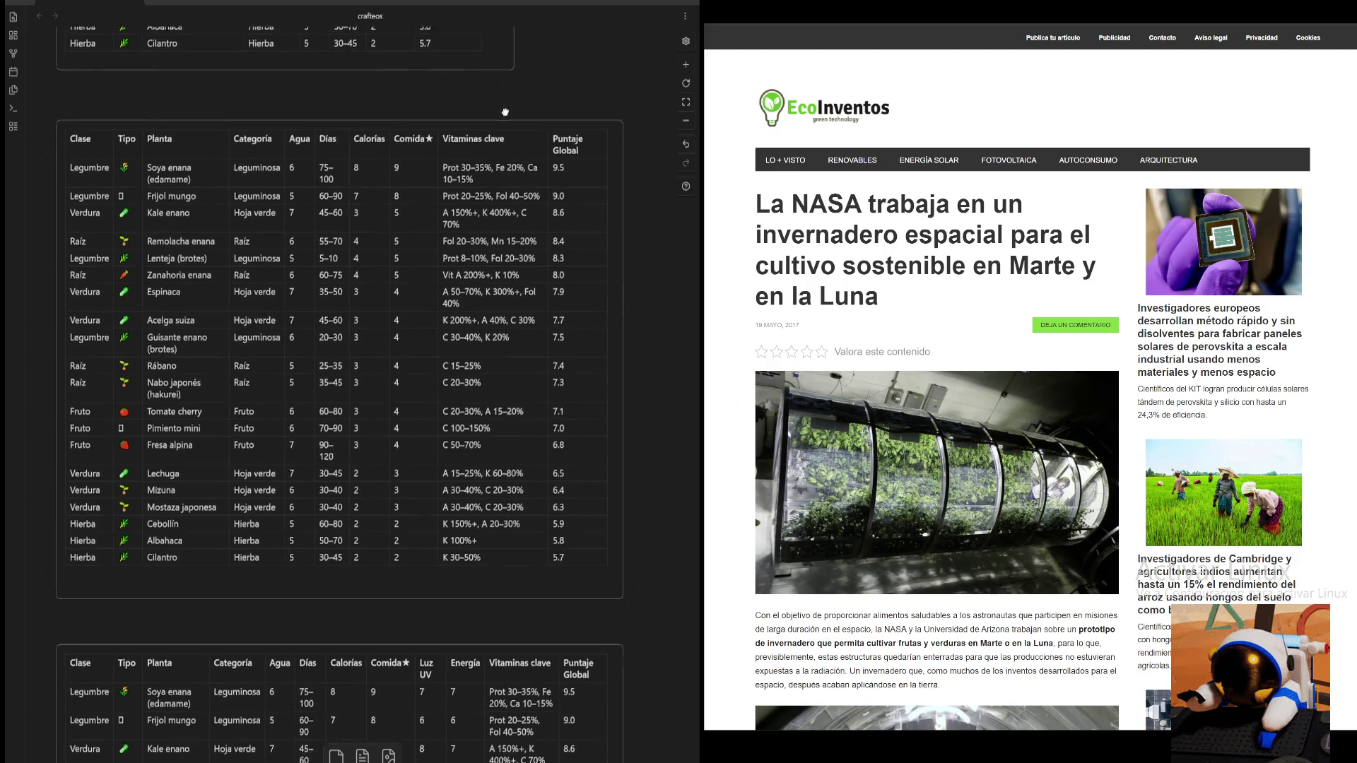
pyautogui.scroll(2, 636, 228)
pyautogui.scroll(3, 439, 248)
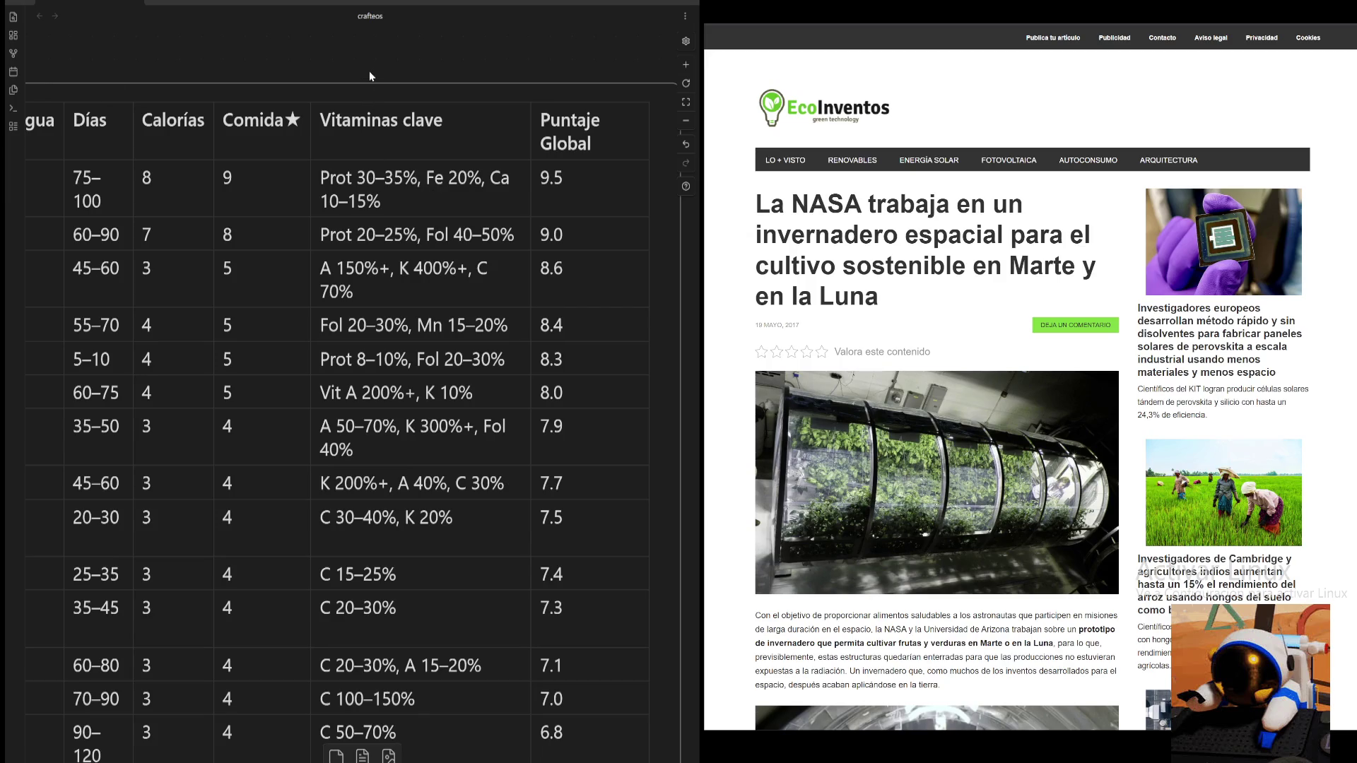
pyautogui.click(683, 122)
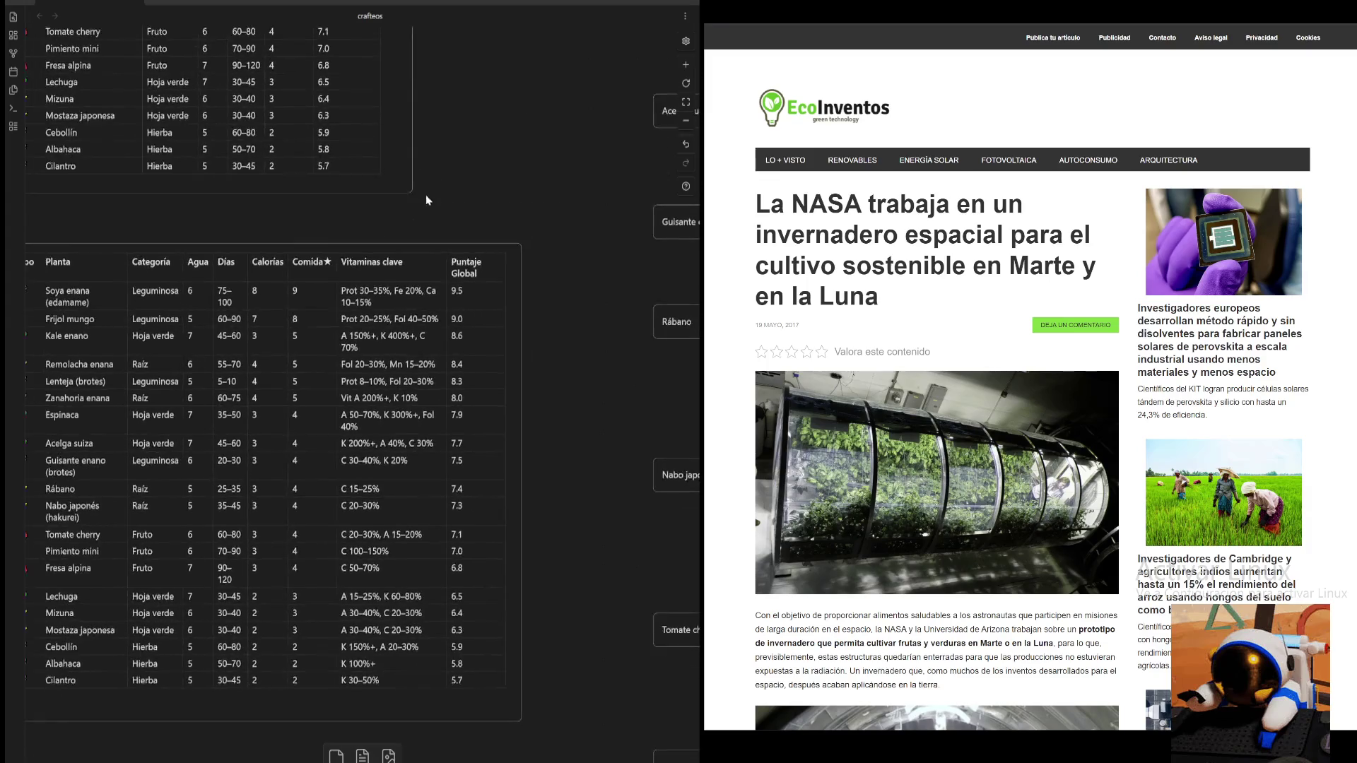
pyautogui.scroll(-1, 569, 113)
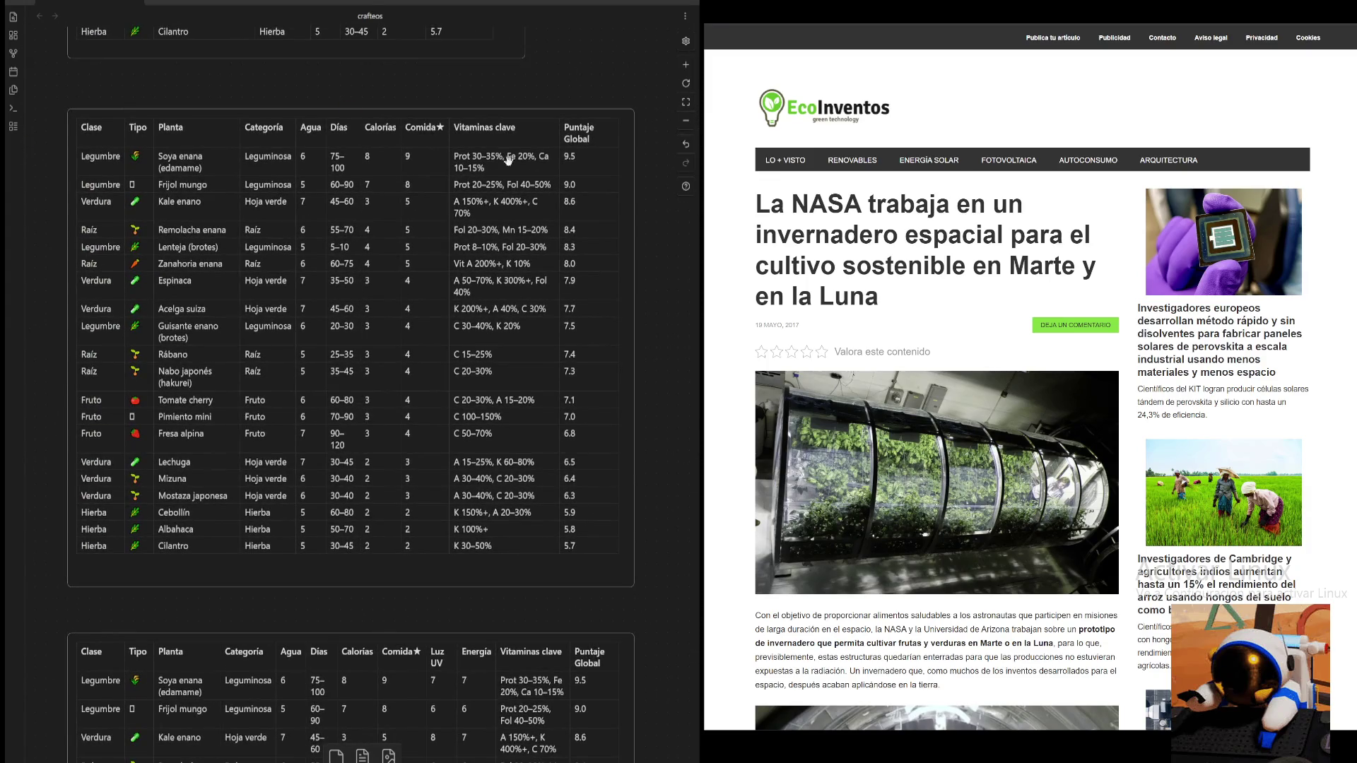
pyautogui.scroll(-2, 625, 244)
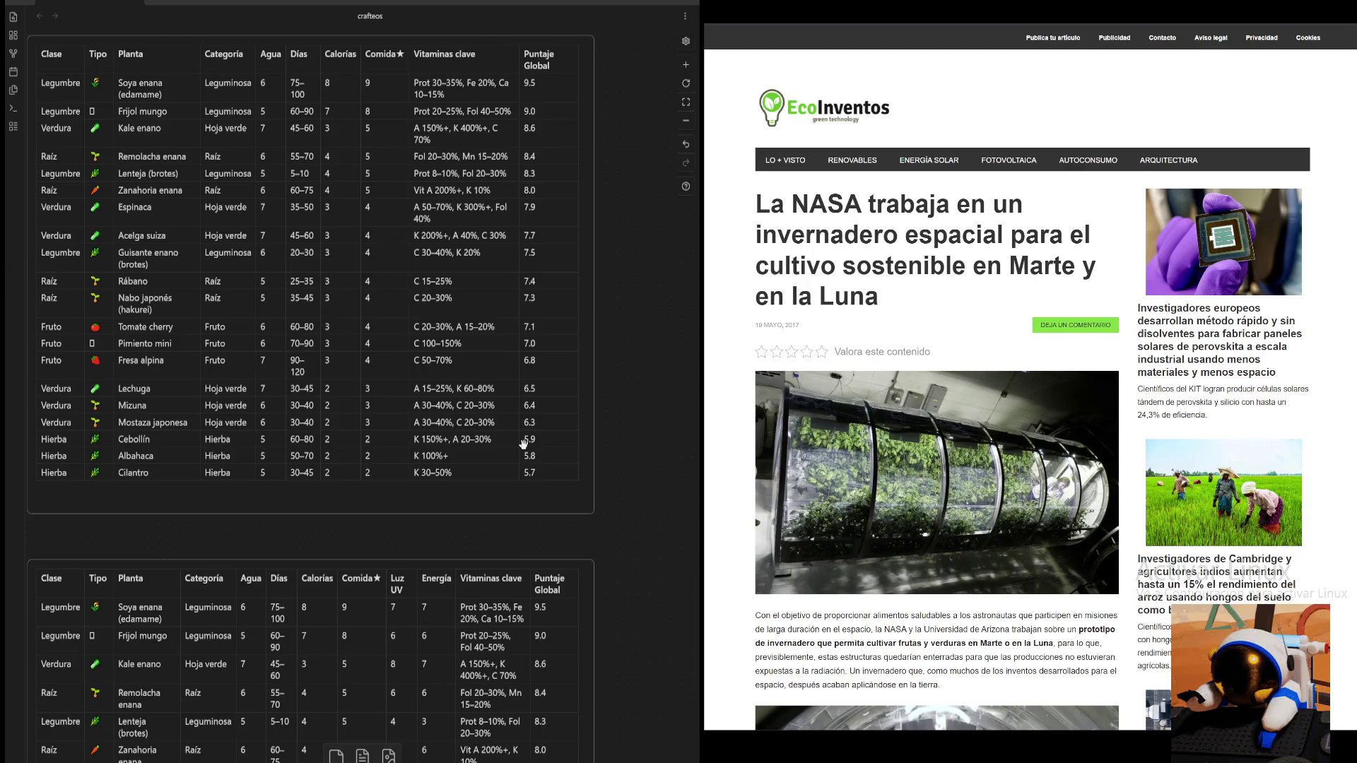
pyautogui.hscroll(2, 520, 439)
pyautogui.scroll(-3, 505, 439)
pyautogui.scroll(-3, 505, 440)
pyautogui.scroll(-3, 467, 434)
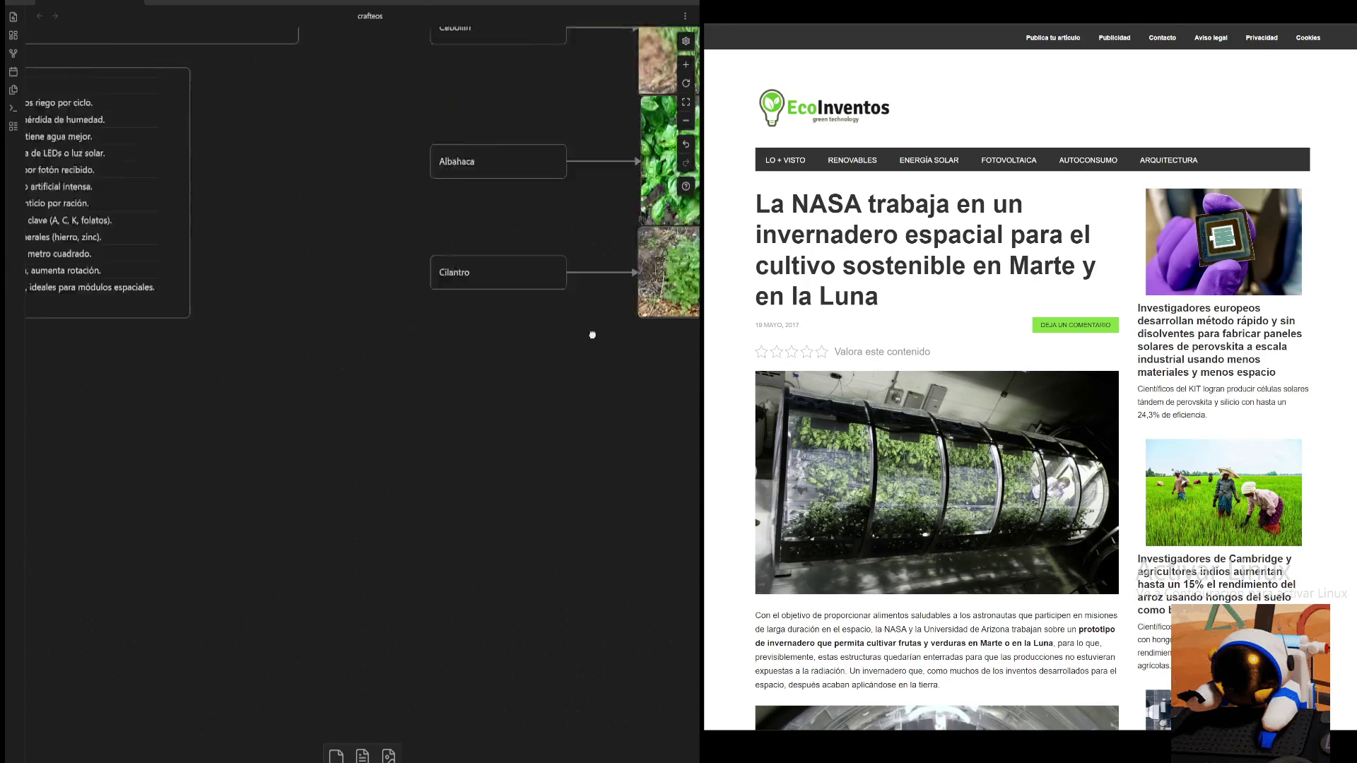
pyautogui.scroll(-2, 412, 434)
pyautogui.doubleClick(412, 434)
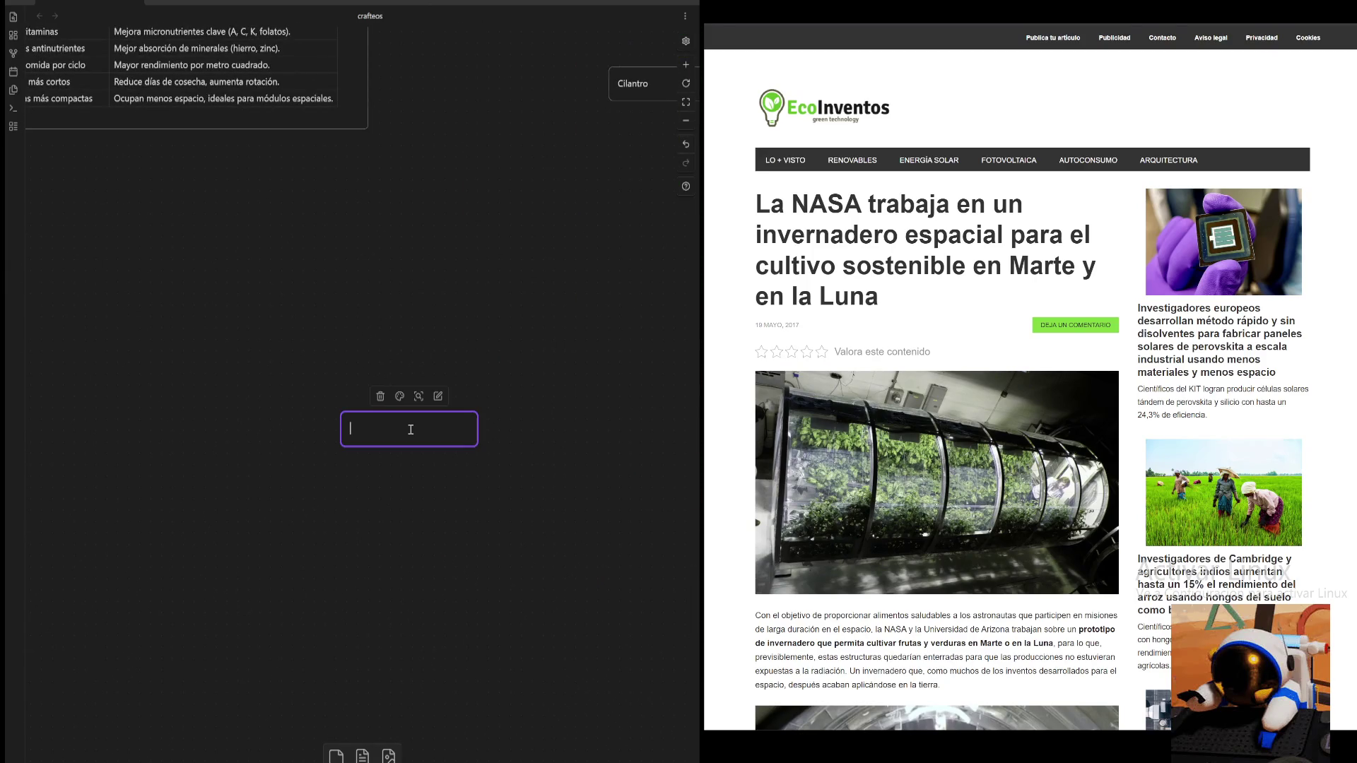
pyautogui.write('t1x10=10')
pyautogui.click(534, 421)
pyautogui.moveTo(477, 446); pyautogui.dragTo(404, 445)
pyautogui.click(477, 449)
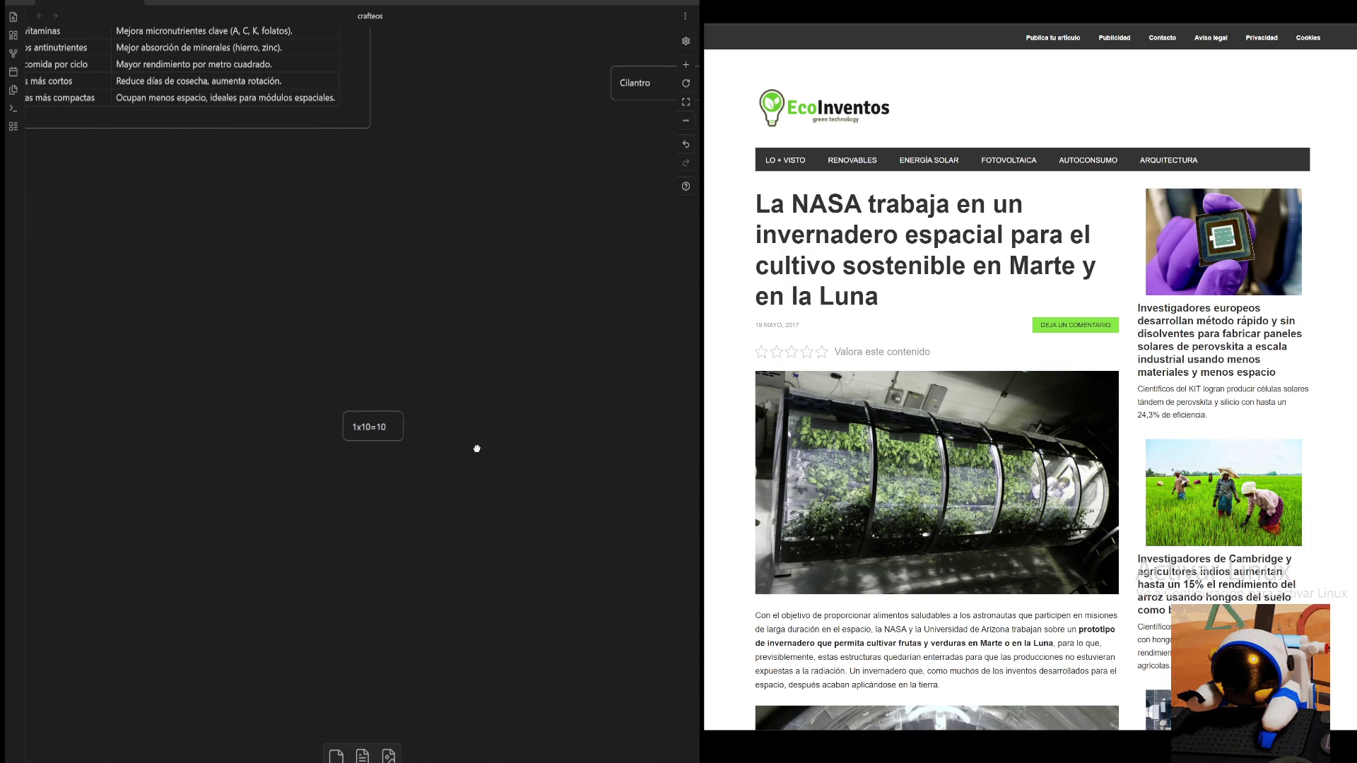
pyautogui.scroll(-2, 425, 402)
pyautogui.hscroll(-2, 424, 403)
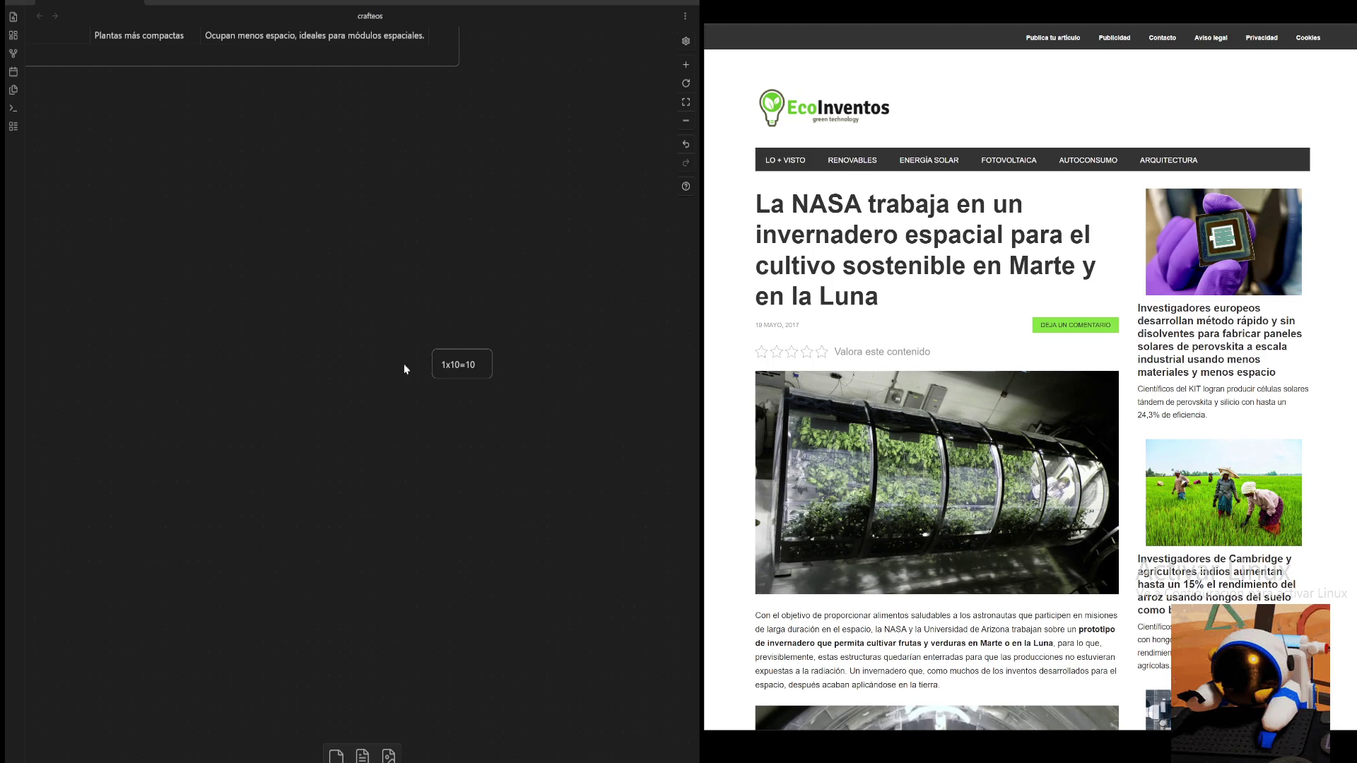
# - Add a second card reading 1+1+1+1+1 = 5 and place it under the 1x10=10 card
pyautogui.click(686, 64)
pyautogui.moveTo(635, 451); pyautogui.dragTo(501, 315)
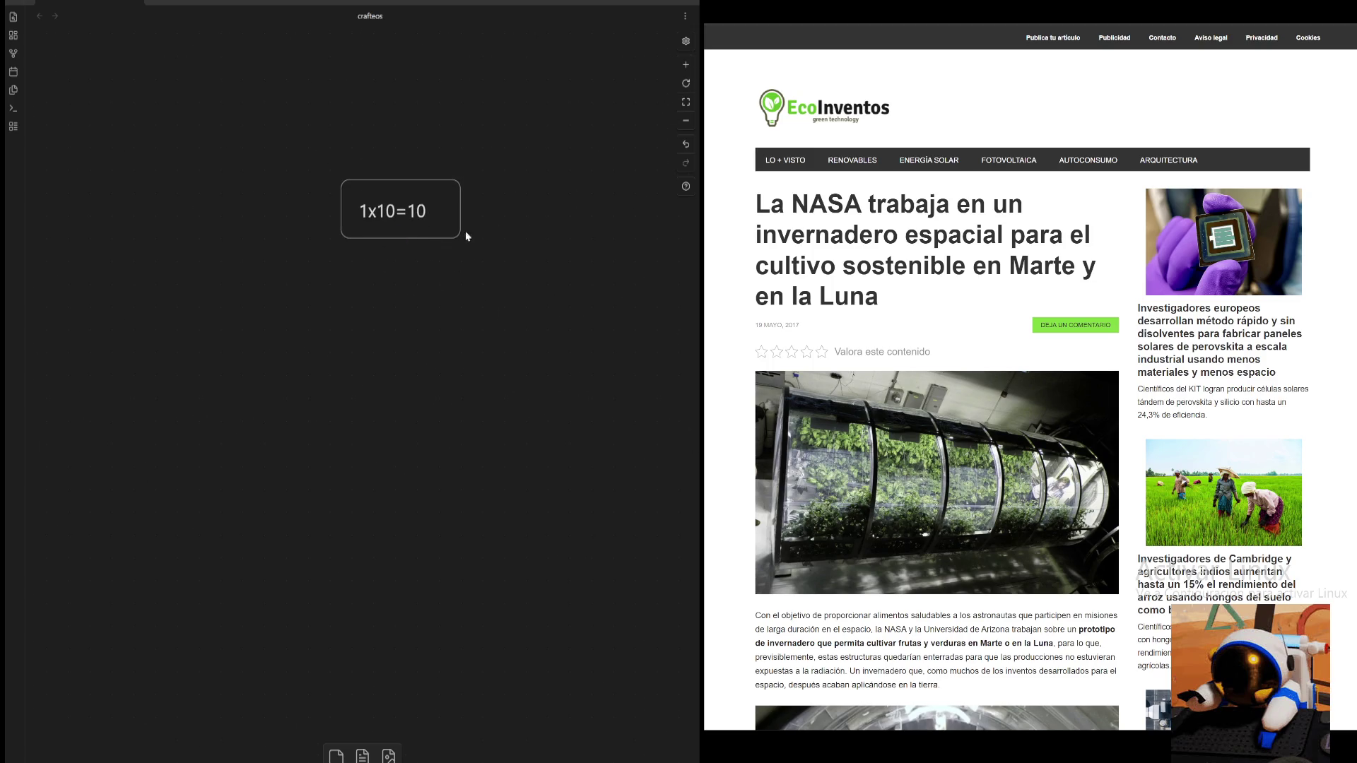
pyautogui.scroll(1, 397, 390)
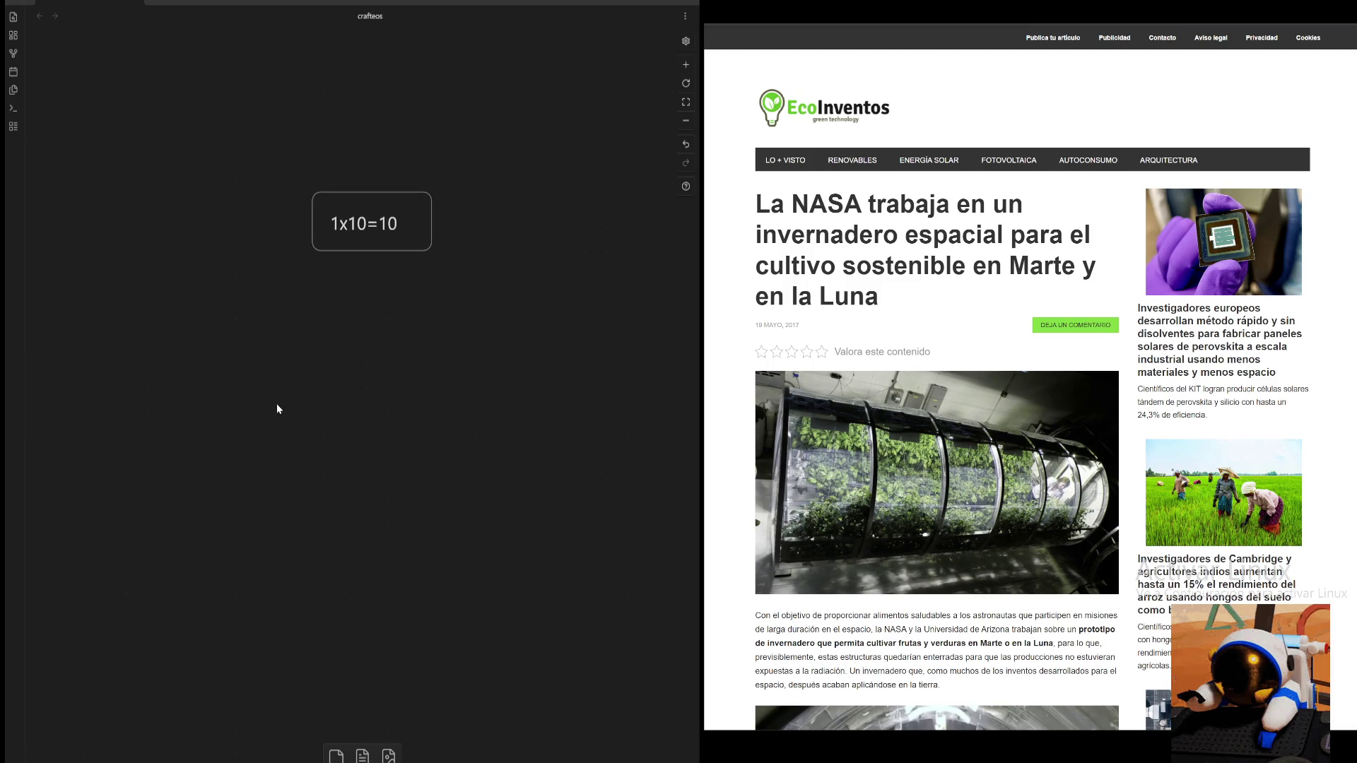
pyautogui.doubleClick(263, 428)
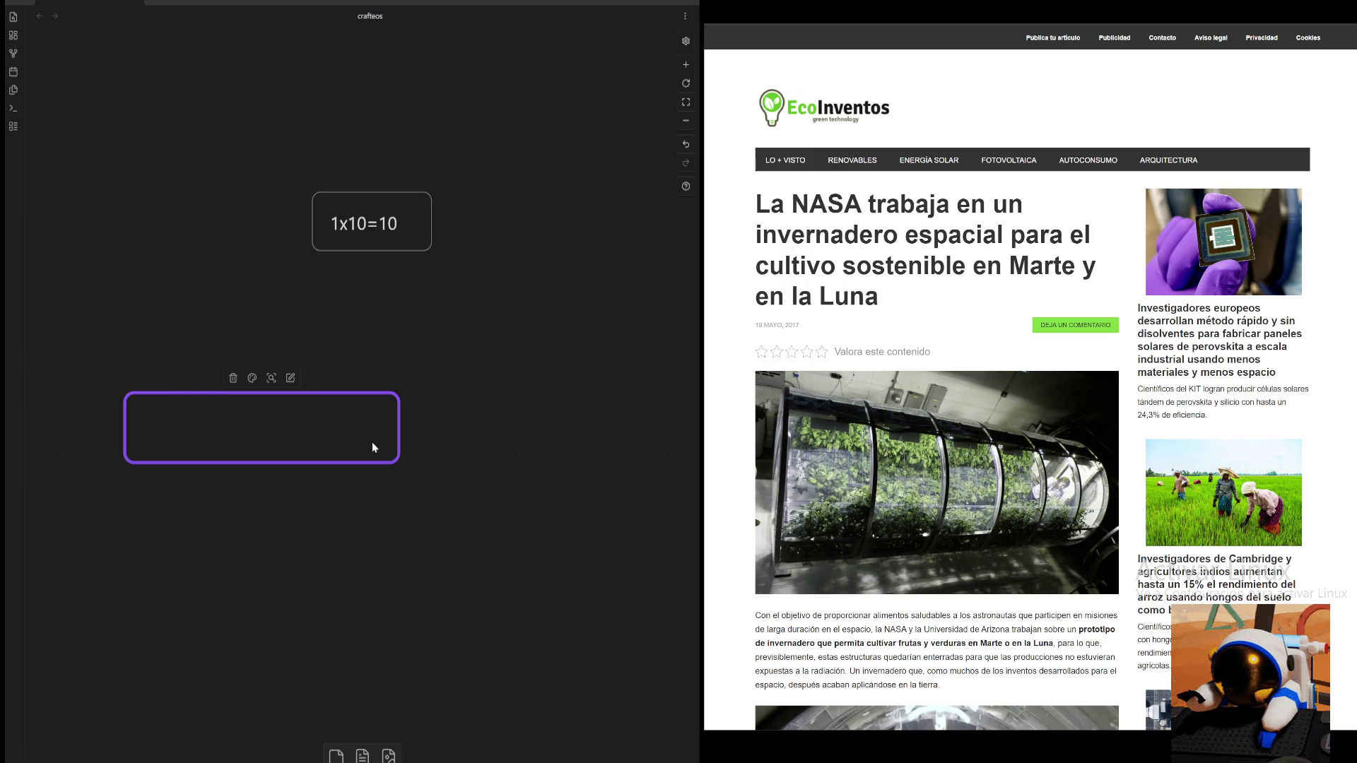
pyautogui.write('1+')
pyautogui.write('1+')
pyautogui.press('BackSpace')
pyautogui.write('+1+1')
pyautogui.write('+1')
pyautogui.write(' = 5')
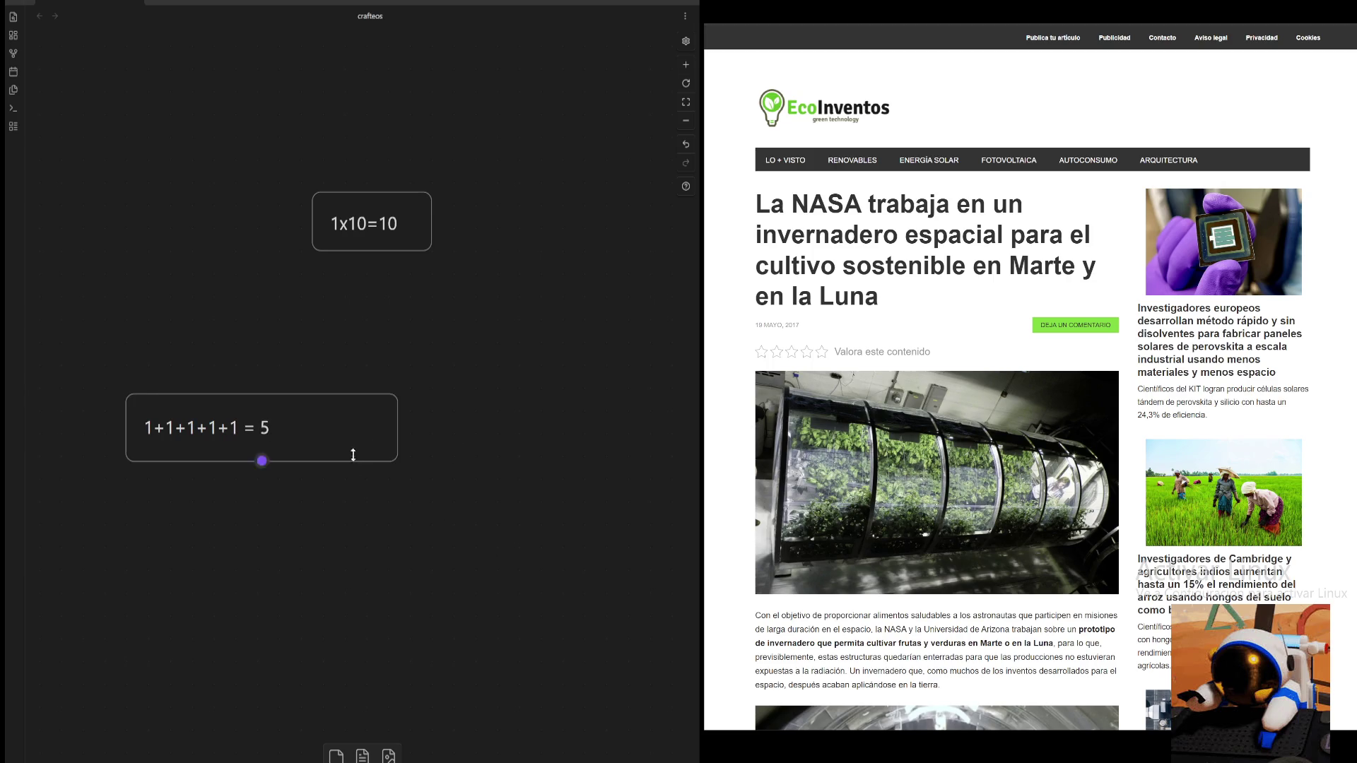
pyautogui.moveTo(350, 451); pyautogui.dragTo(480, 353)
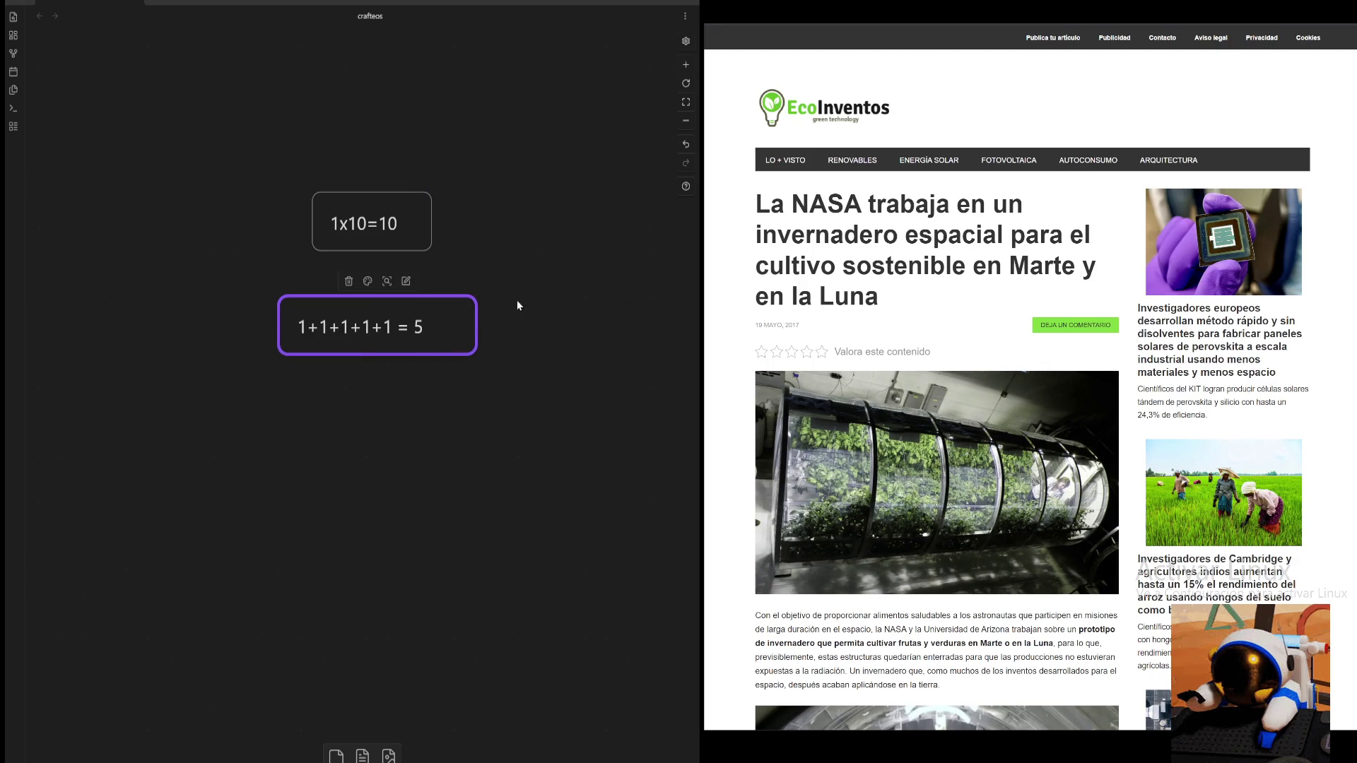
pyautogui.scroll(2, 512, 250)
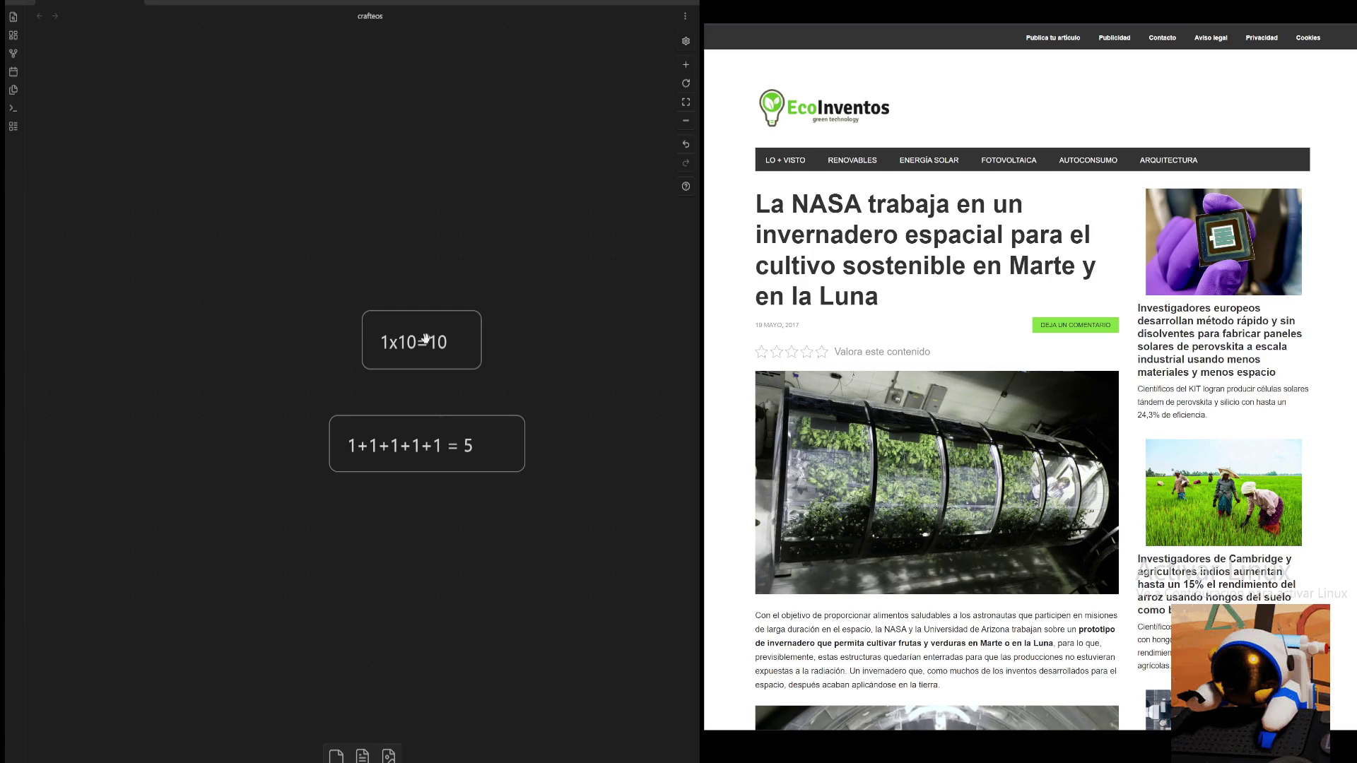
pyautogui.click(686, 121)
pyautogui.scroll(5, 451, 376)
pyautogui.scroll(1, 477, 524)
pyautogui.scroll(-4, 477, 551)
pyautogui.scroll(-1, 455, 439)
pyautogui.scroll(1, 530, 312)
pyautogui.scroll(1, 524, 380)
pyautogui.moveTo(524, 380)
pyautogui.mouseDown()
pyautogui.moveTo(472, 513)
pyautogui.moveTo(440, 205)
pyautogui.moveTo(474, 320)
pyautogui.mouseUp()
pyautogui.click(684, 70)
pyautogui.scroll(5, 573, 318)
pyautogui.scroll(3, 562, 440)
pyautogui.scroll(2, 622, 382)
pyautogui.moveTo(606, 318); pyautogui.dragTo(611, 465)
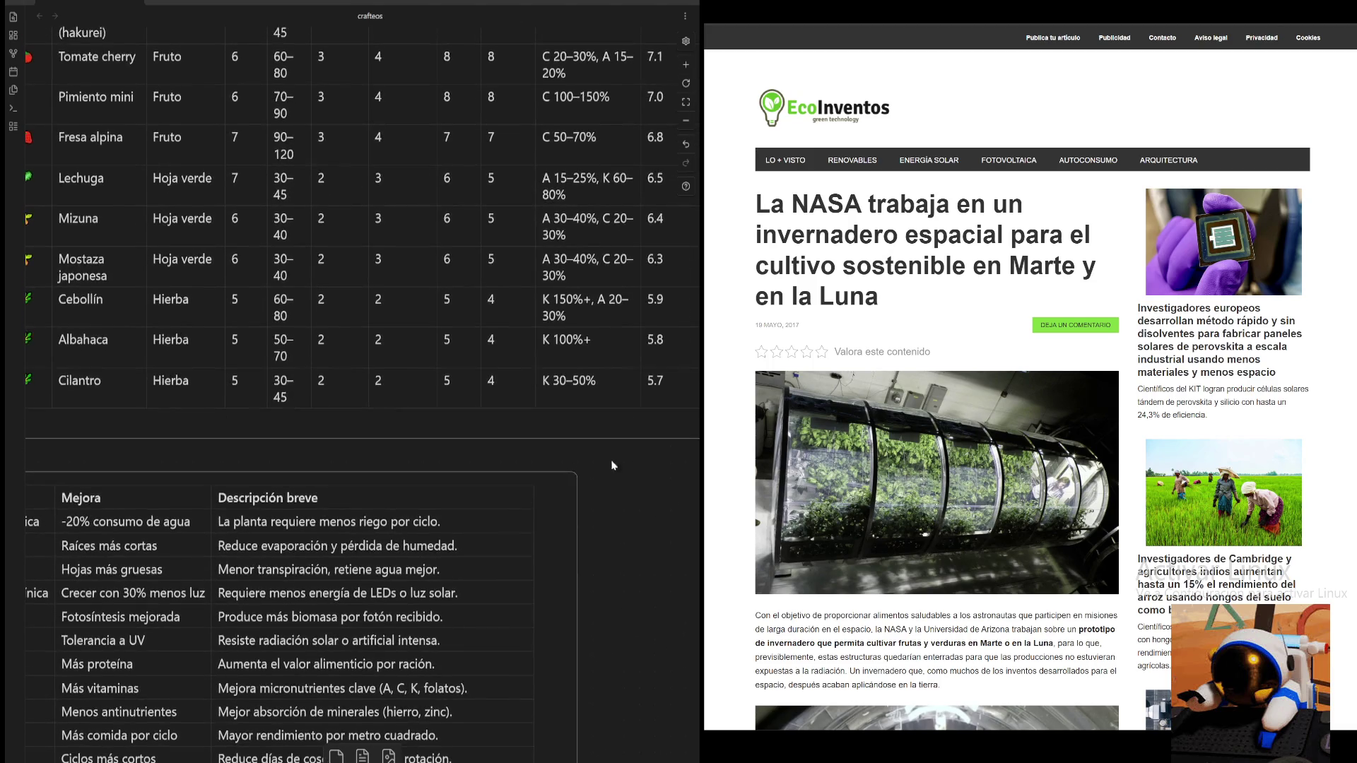
pyautogui.click(689, 119)
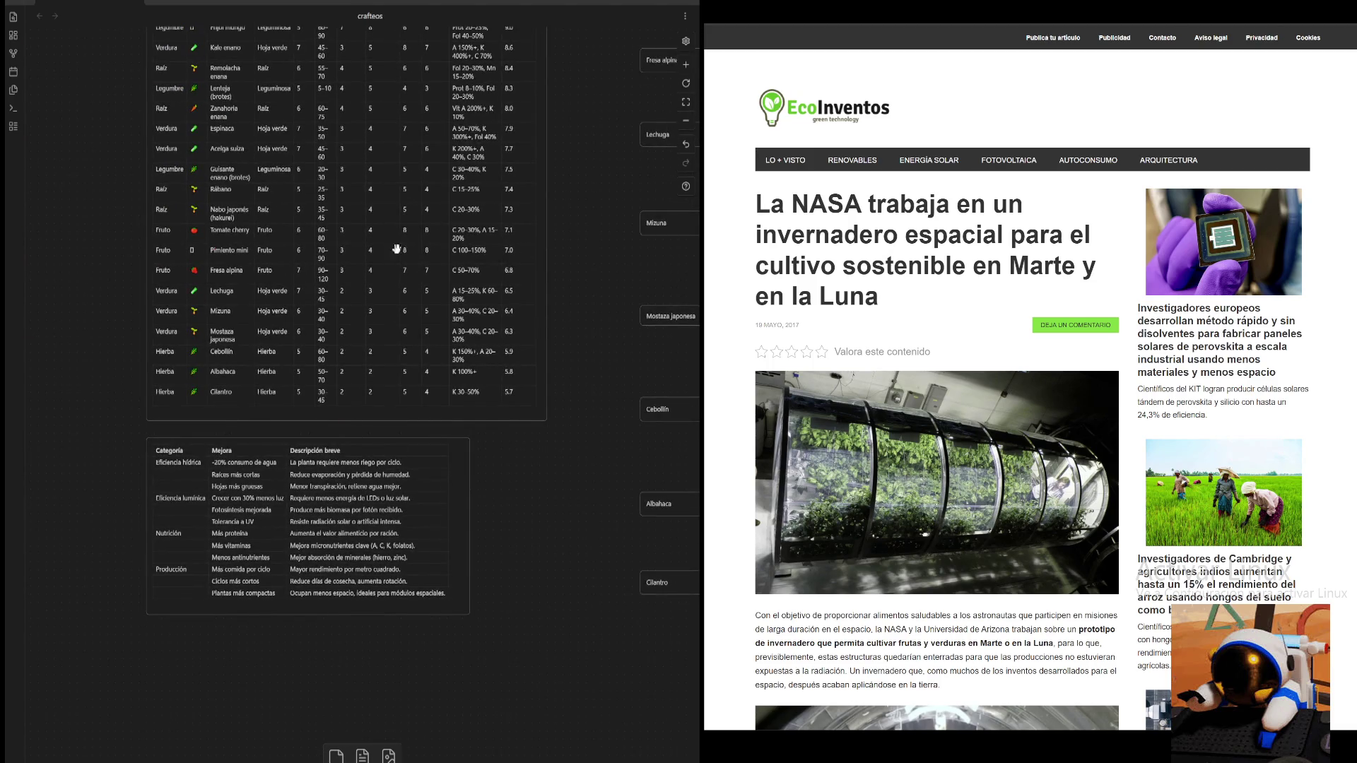
pyautogui.moveTo(563, 204)
pyautogui.mouseDown()
pyautogui.moveTo(546, 313)
pyautogui.moveTo(662, 148)
pyautogui.mouseUp()
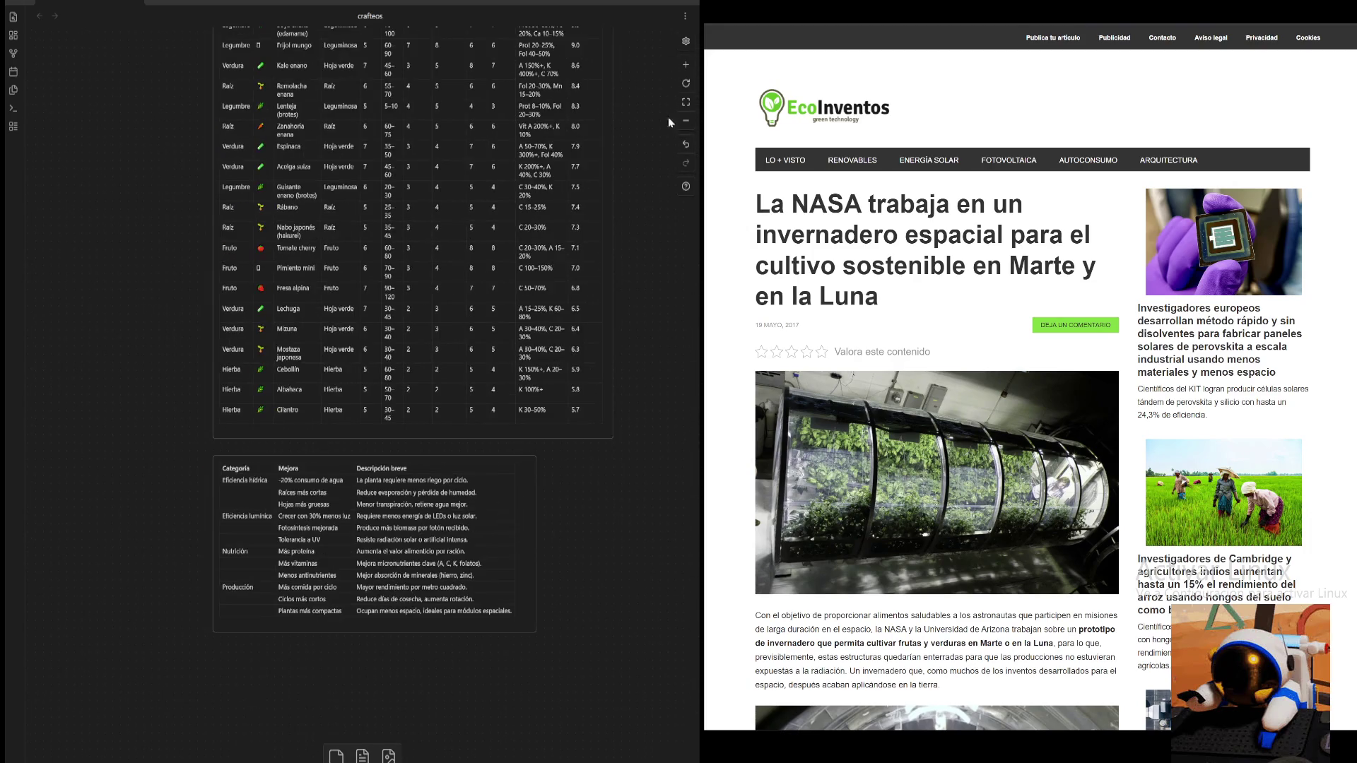
pyautogui.scroll(-5, 212, 342)
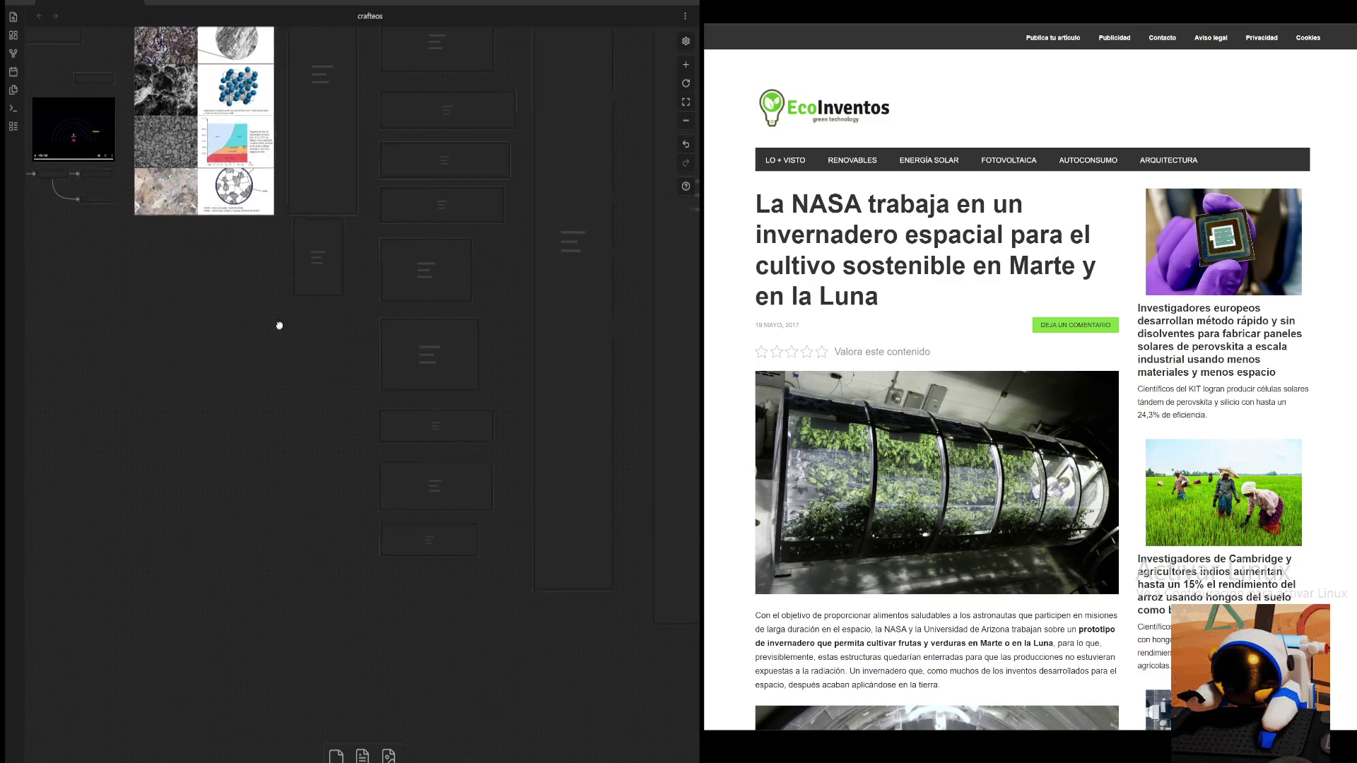
pyautogui.scroll(3, 266, 325)
pyautogui.click(690, 76)
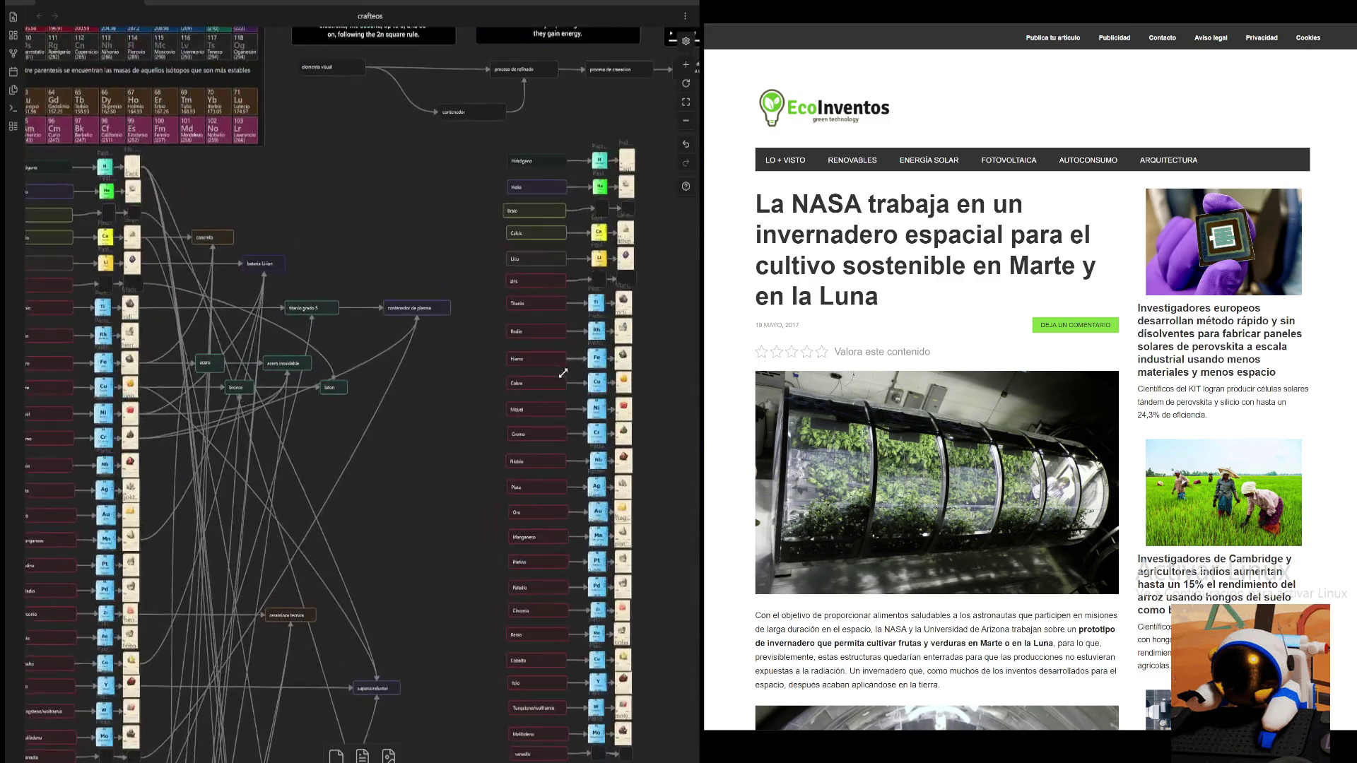
pyautogui.hscroll(5, 412, 469)
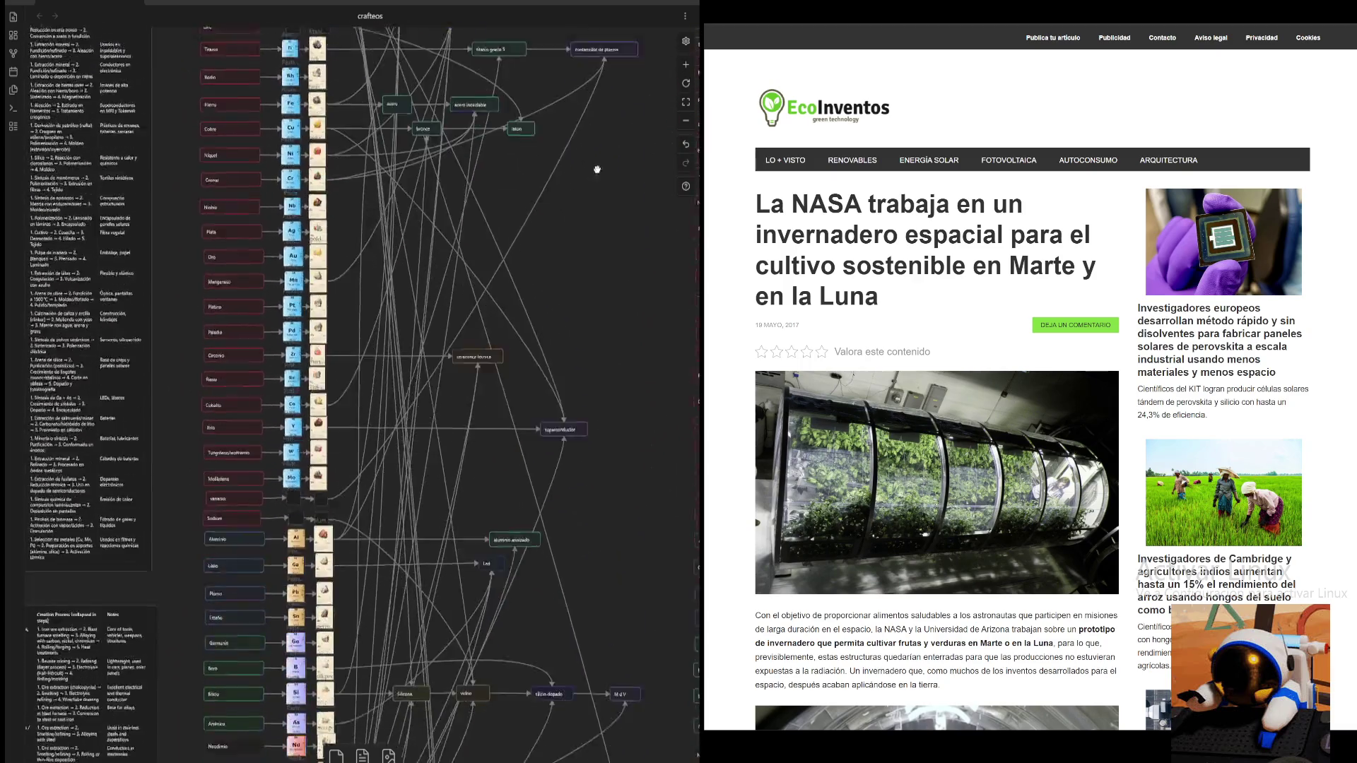
pyautogui.scroll(-5, 413, 469)
pyautogui.moveTo(528, 421)
pyautogui.mouseDown()
pyautogui.moveTo(513, 269)
pyautogui.moveTo(509, 303)
pyautogui.moveTo(597, 354)
pyautogui.moveTo(567, 535)
pyautogui.mouseUp()
pyautogui.scroll(-3, 566, 534)
pyautogui.scroll(-3, 555, 484)
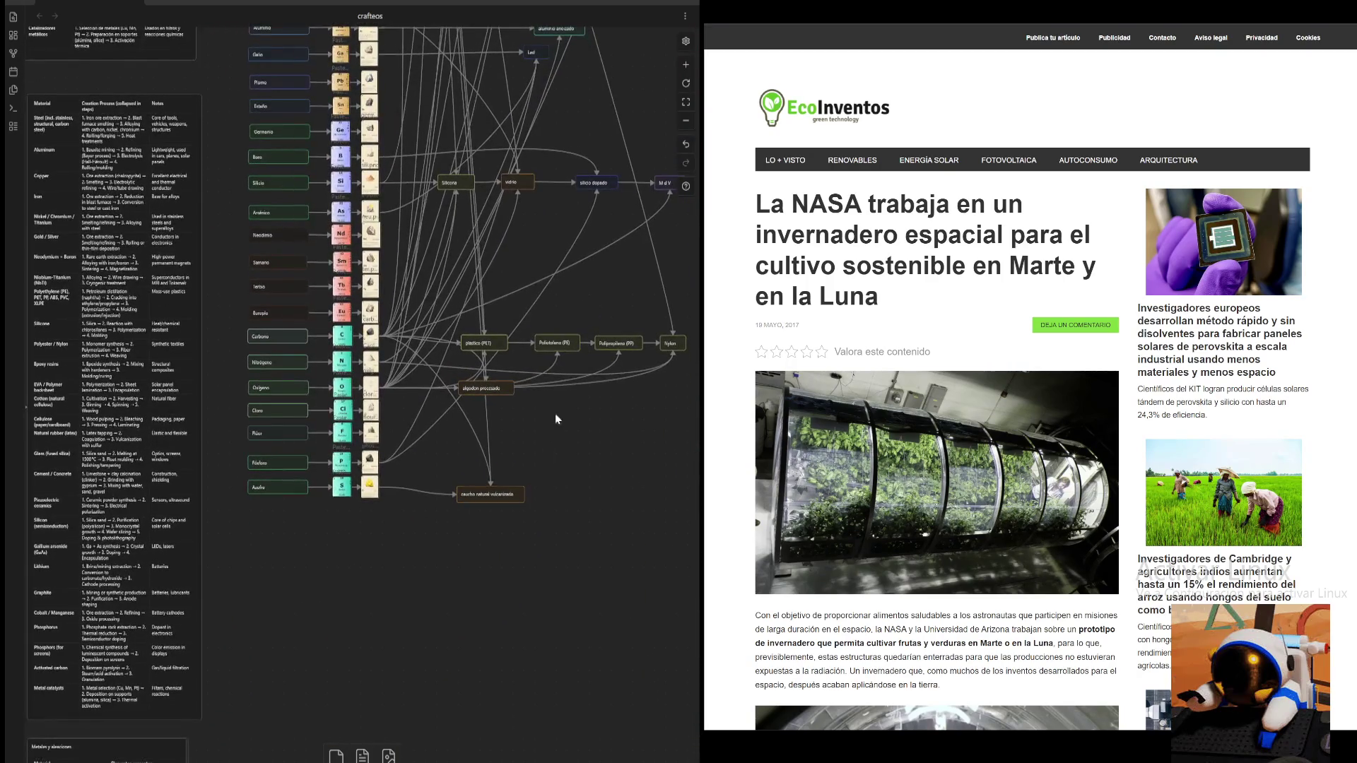
pyautogui.moveTo(551, 435); pyautogui.dragTo(459, 578)
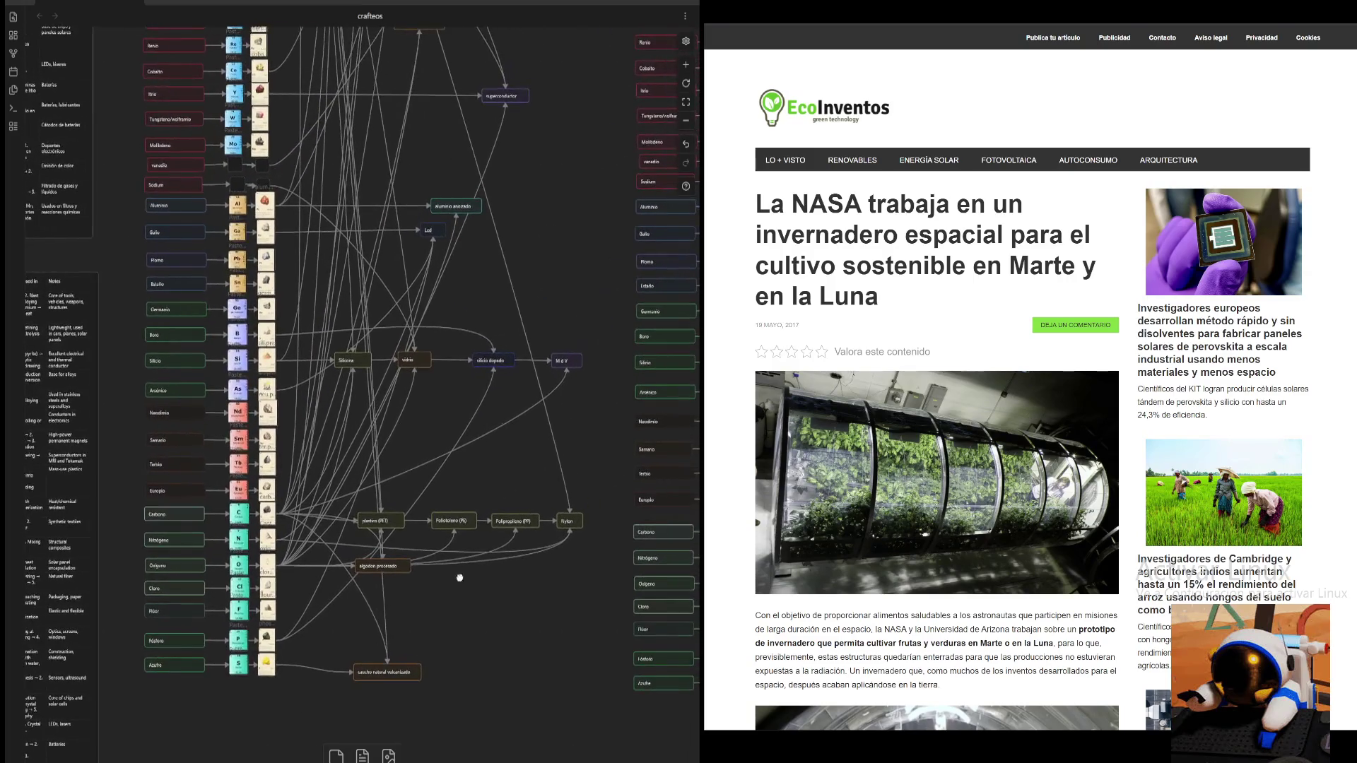
pyautogui.scroll(-1, 552, 251)
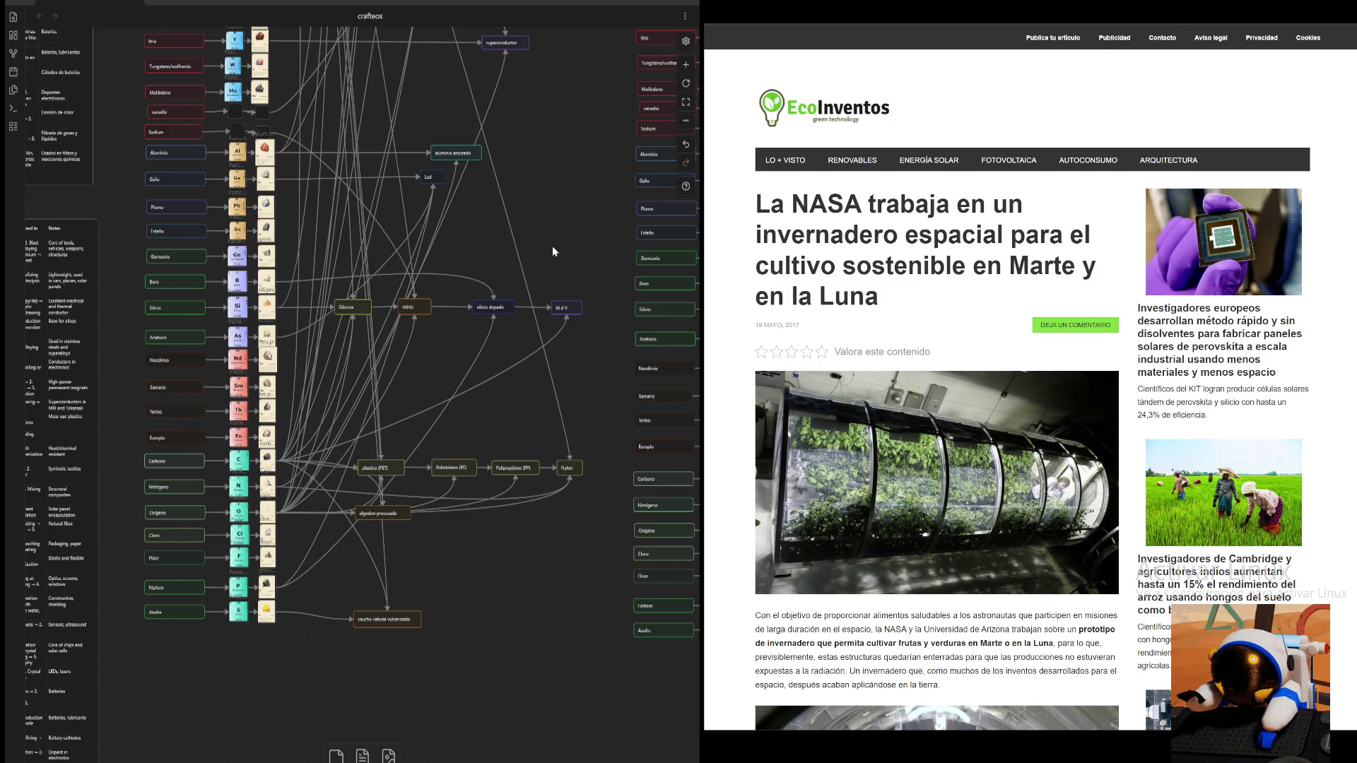
pyautogui.hscroll(5, 572, 255)
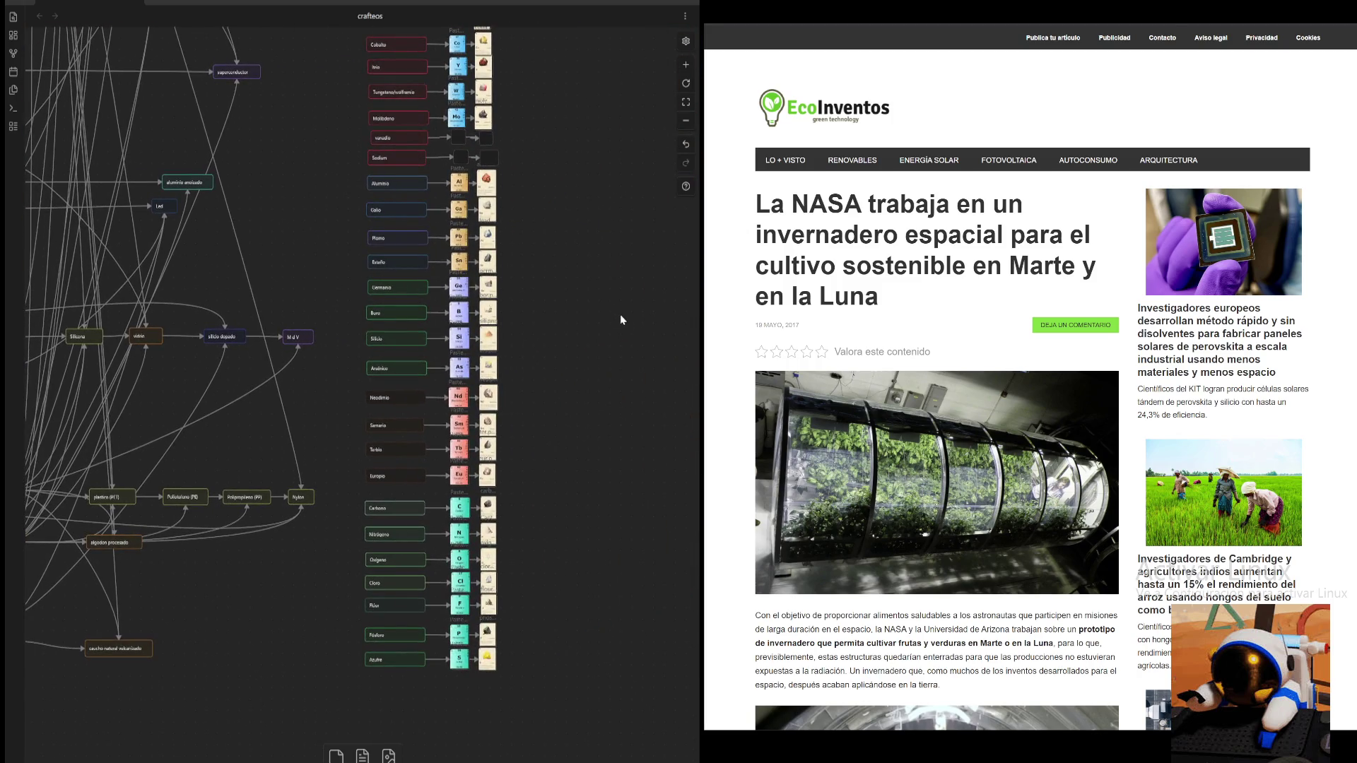
pyautogui.hscroll(5, 297, 499)
pyautogui.hscroll(5, 576, 393)
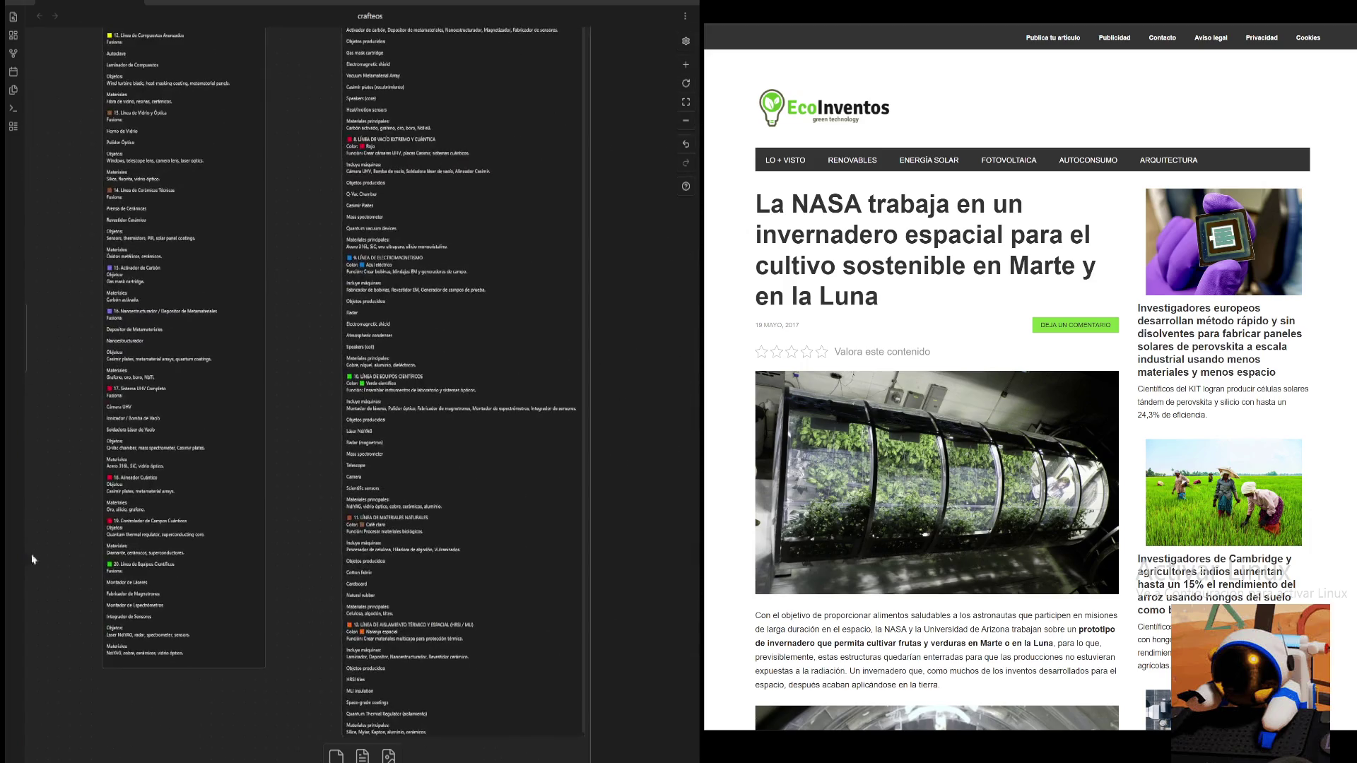
pyautogui.scroll(5, 613, 368)
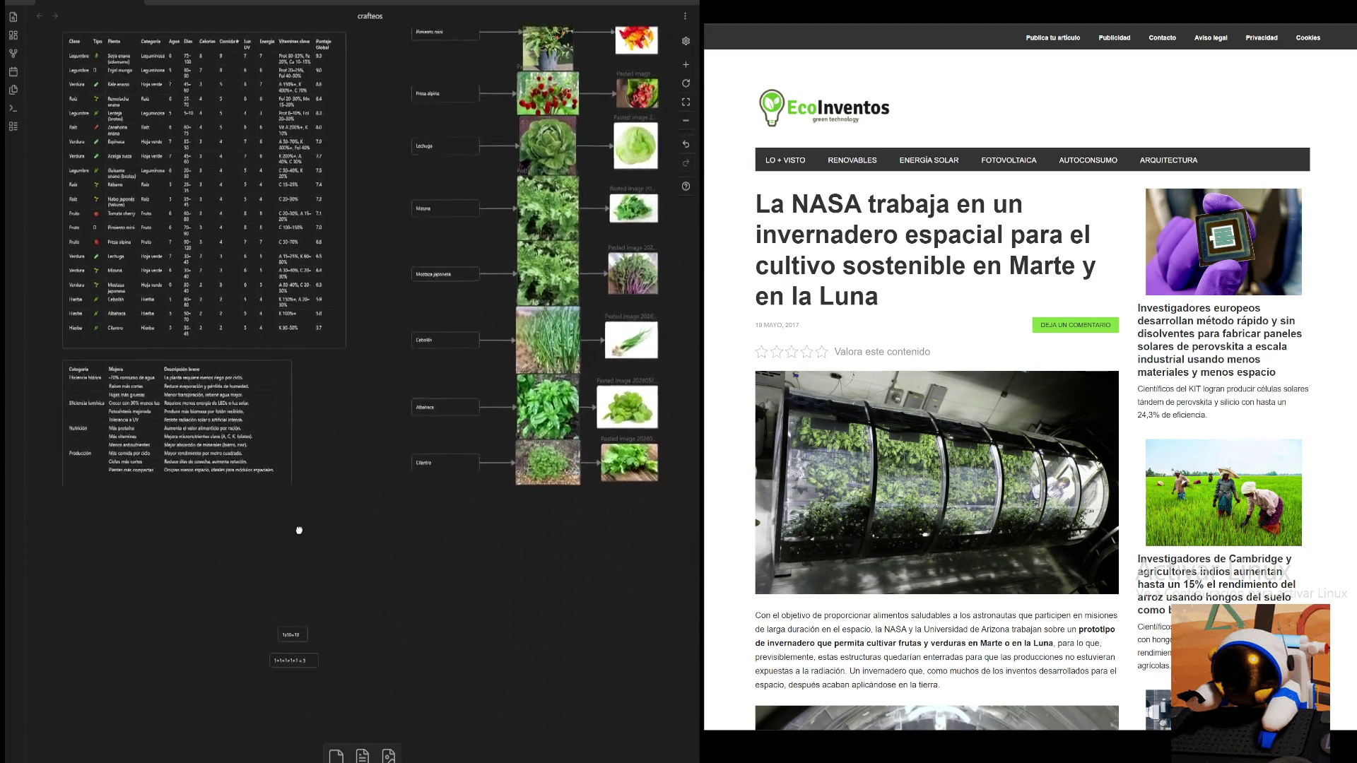
# - Pan over the plant rows, dismiss the empty card, and zoom out to show all plant tables and images
pyautogui.moveTo(477, 370); pyautogui.dragTo(270, 578)
pyautogui.scroll(3, 271, 578)
pyautogui.hscroll(3, 686, 138)
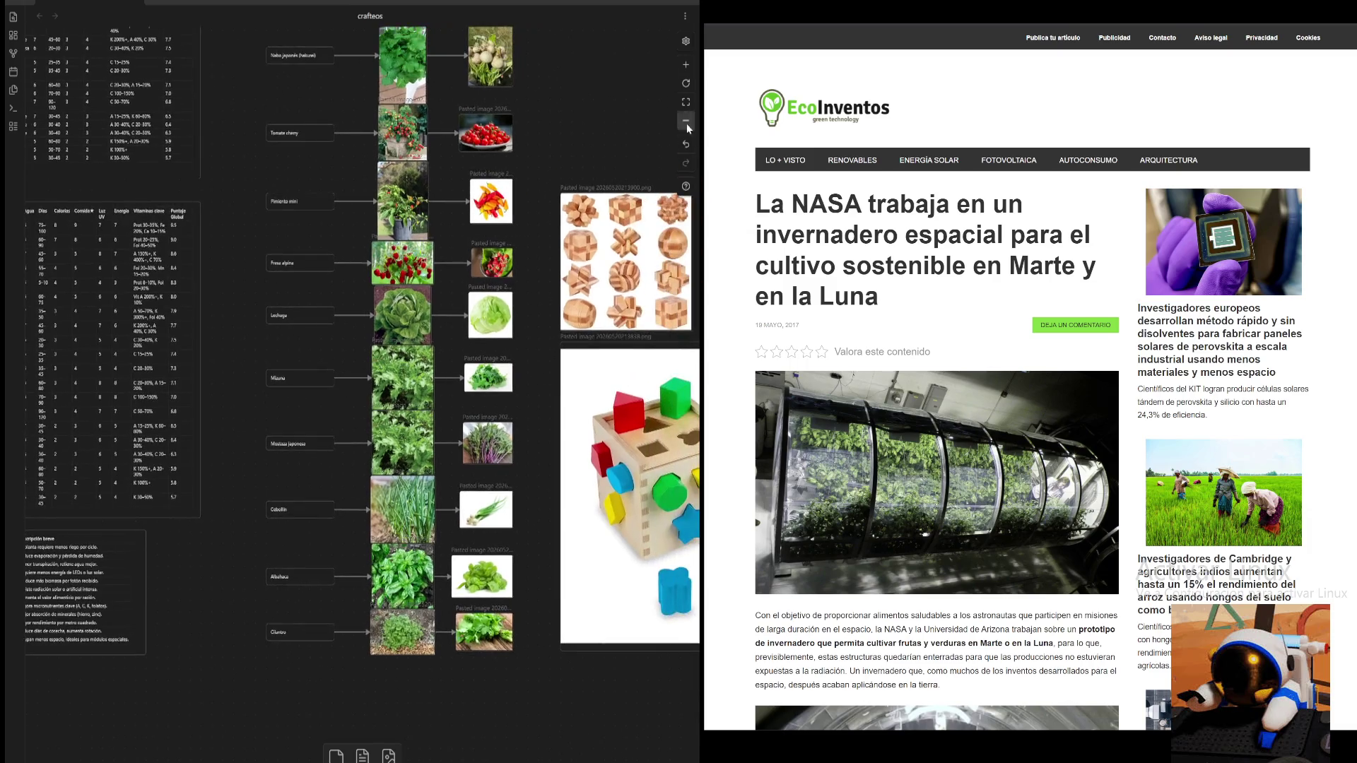
pyautogui.scroll(5, 584, 357)
pyautogui.scroll(5, 584, 357)
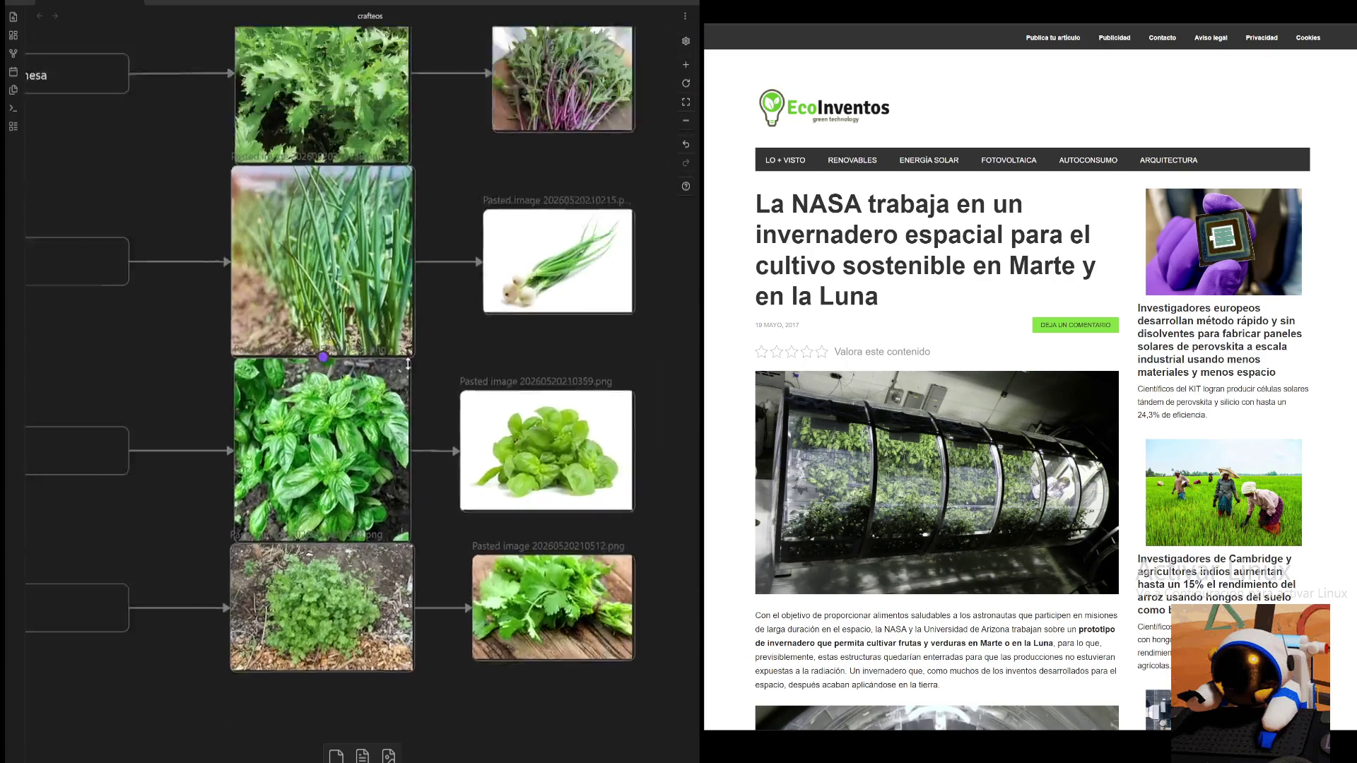
pyautogui.scroll(2, 539, 400)
pyautogui.hscroll(-2, 540, 401)
pyautogui.scroll(-2, 539, 401)
pyautogui.hscroll(1, 538, 401)
pyautogui.scroll(-2, 426, 255)
pyautogui.hscroll(1, 427, 256)
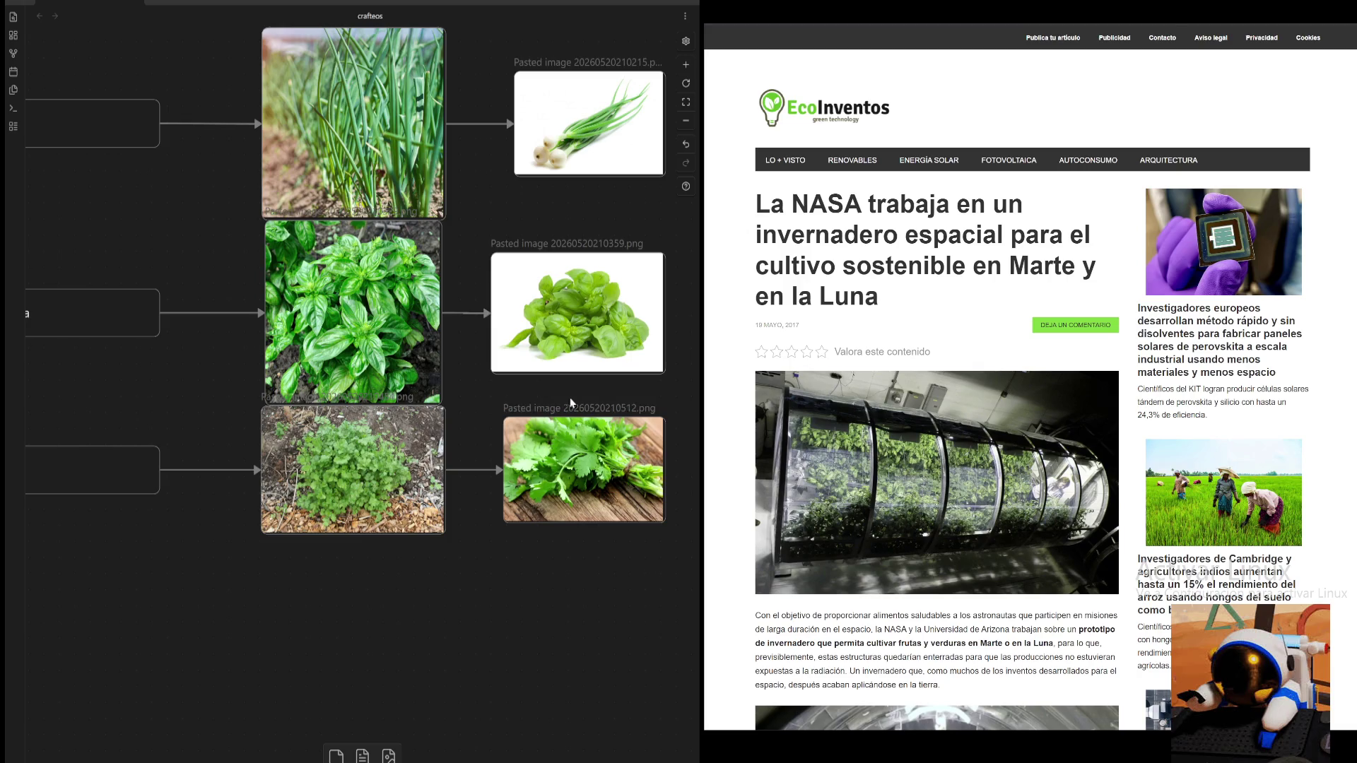
pyautogui.hscroll(2, 576, 404)
pyautogui.hscroll(-4, 360, 540)
pyautogui.hscroll(-3, 266, 500)
pyautogui.hscroll(4, 534, 520)
pyautogui.hscroll(2, 405, 399)
pyautogui.scroll(1, 183, 480)
pyautogui.hscroll(1, 182, 480)
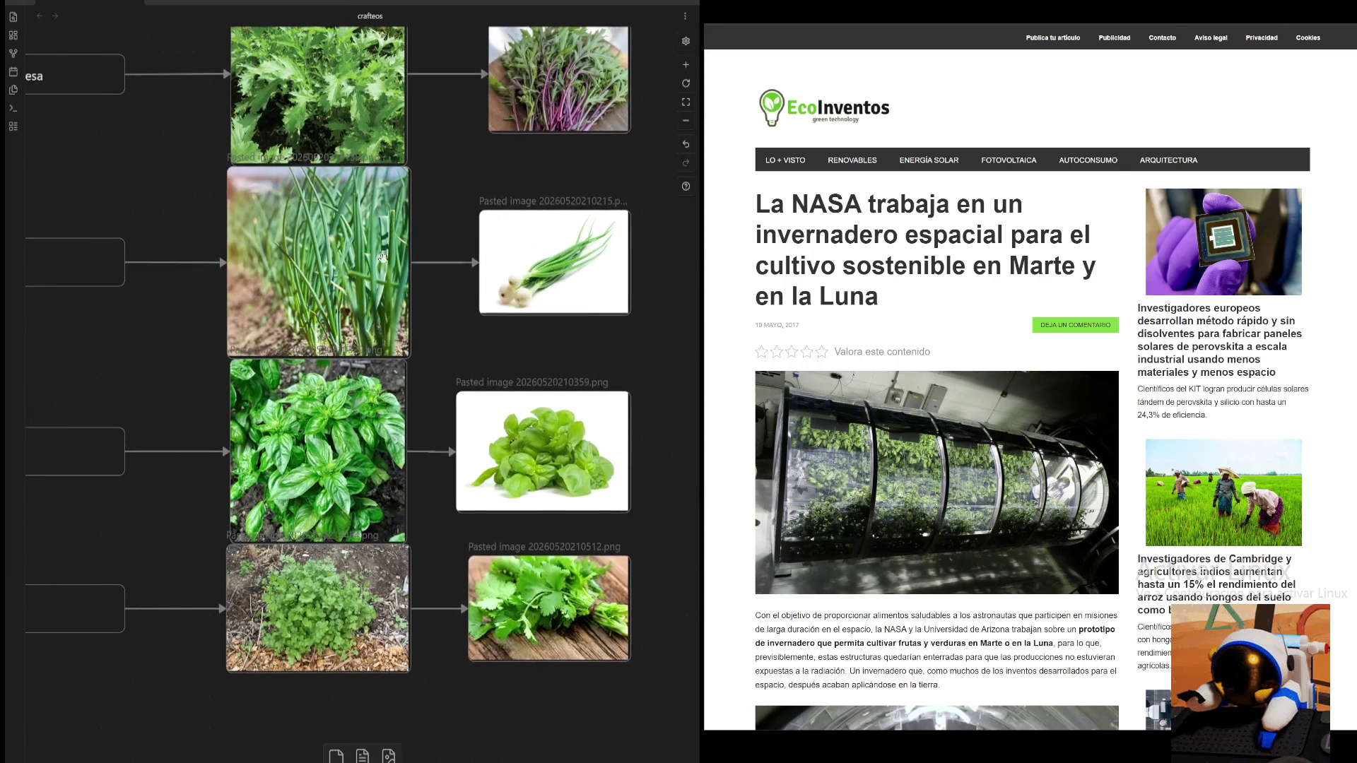
pyautogui.scroll(2, 426, 219)
pyautogui.scroll(1, 304, 370)
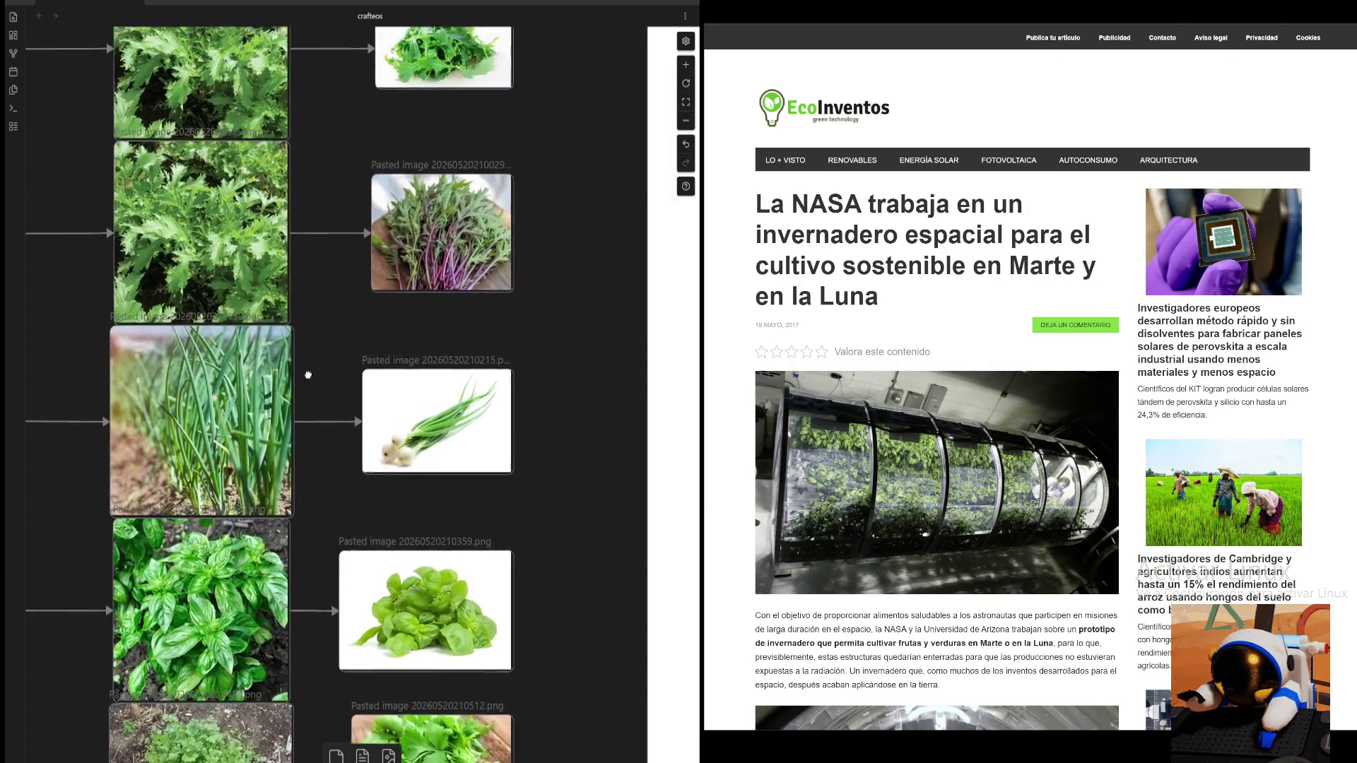
pyautogui.scroll(5, 371, 621)
pyautogui.scroll(2, 423, 360)
pyautogui.scroll(3, 485, 286)
pyautogui.scroll(2, 485, 287)
pyautogui.scroll(2, 454, 287)
pyautogui.scroll(3, 445, 525)
pyautogui.scroll(3, 447, 510)
pyautogui.scroll(1, 445, 371)
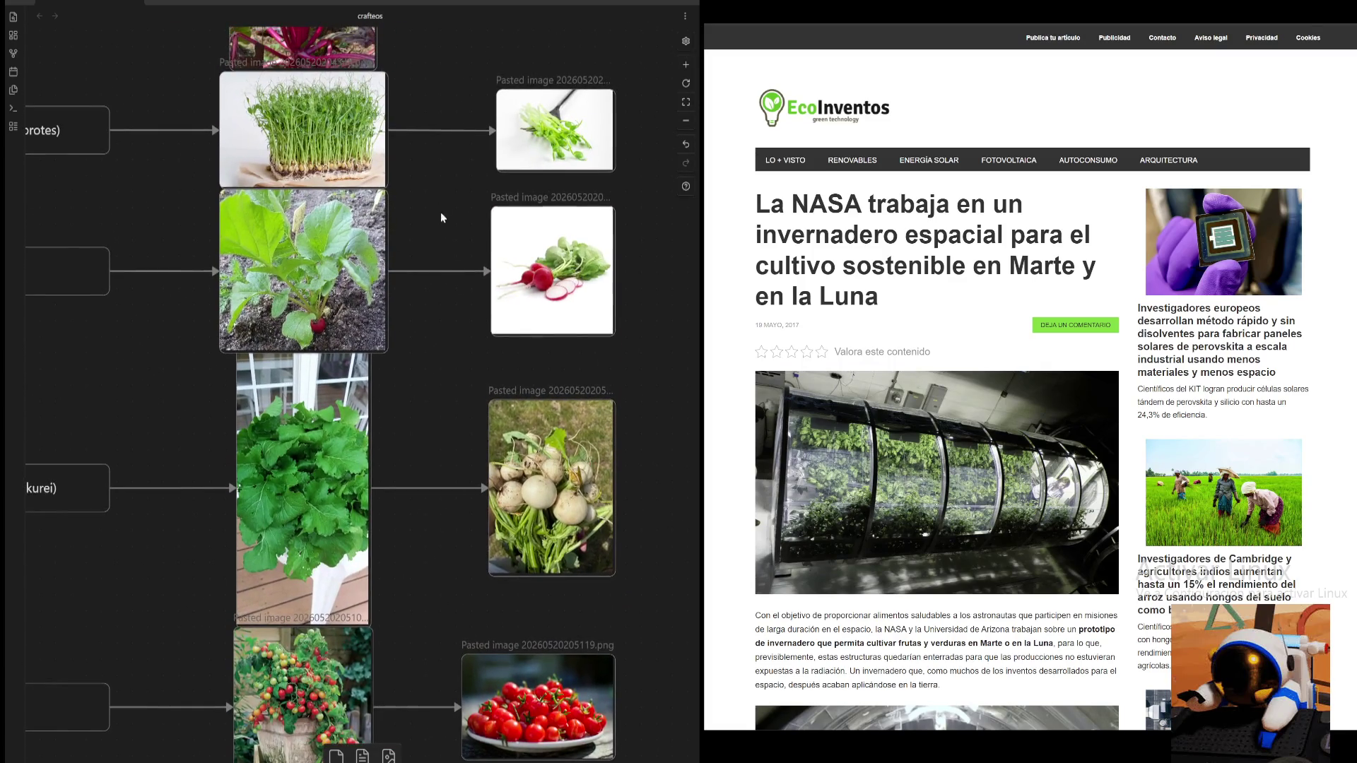
pyautogui.click(413, 164)
pyautogui.scroll(2, 417, 325)
pyautogui.scroll(3, 421, 484)
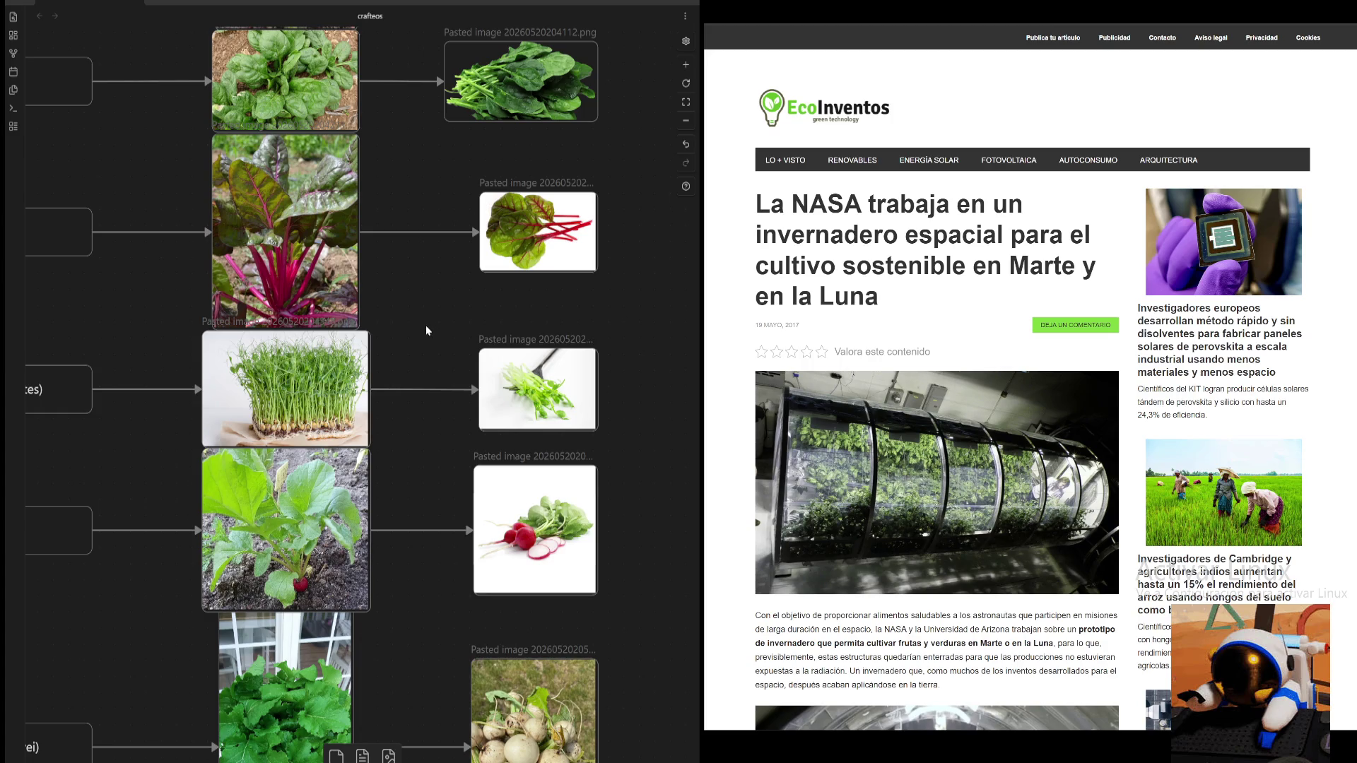
pyautogui.scroll(-1, 426, 330)
pyautogui.scroll(-3, 425, 331)
pyautogui.scroll(-5, 426, 213)
pyautogui.scroll(-3, 442, 152)
pyautogui.scroll(-2, 443, 153)
pyautogui.scroll(-5, 424, 476)
pyautogui.scroll(-3, 439, 218)
pyautogui.scroll(-2, 418, 203)
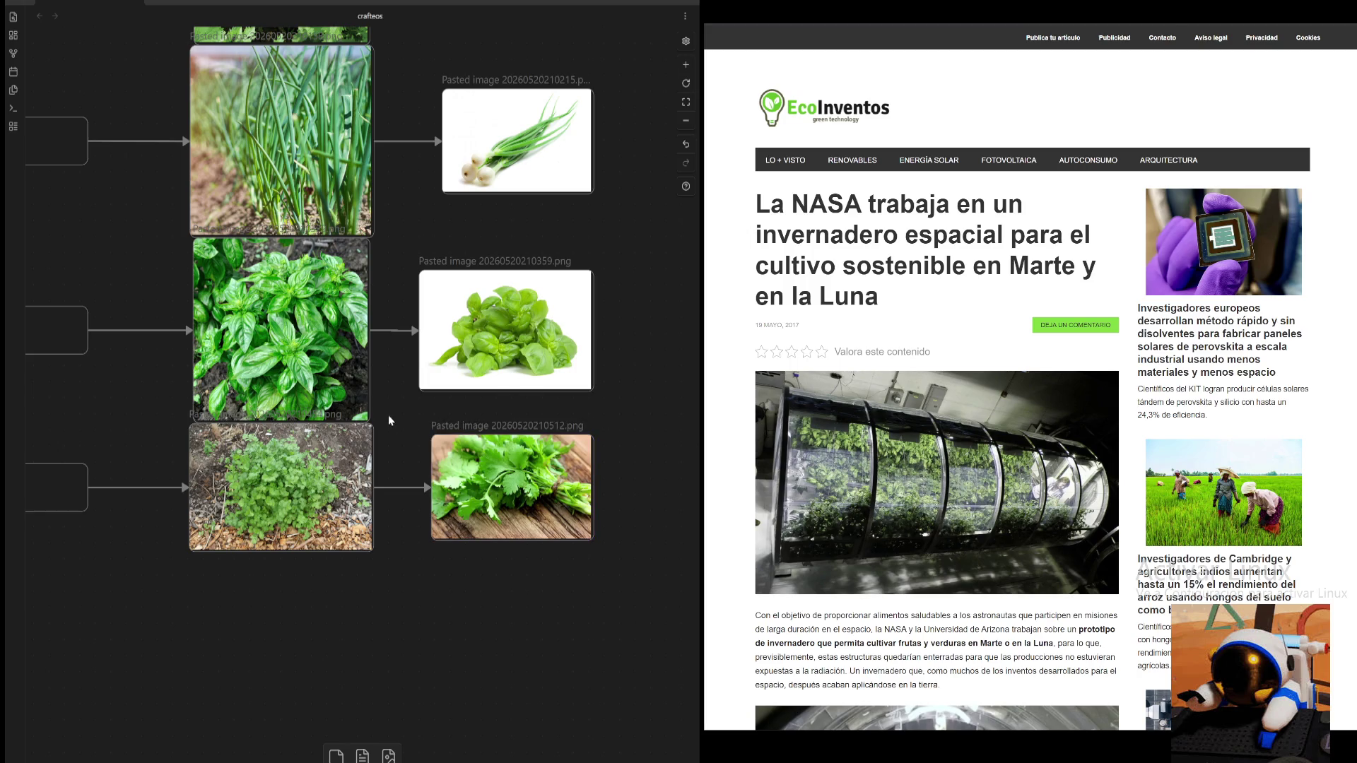
pyautogui.scroll(3, 388, 414)
pyautogui.hscroll(-2, 445, 360)
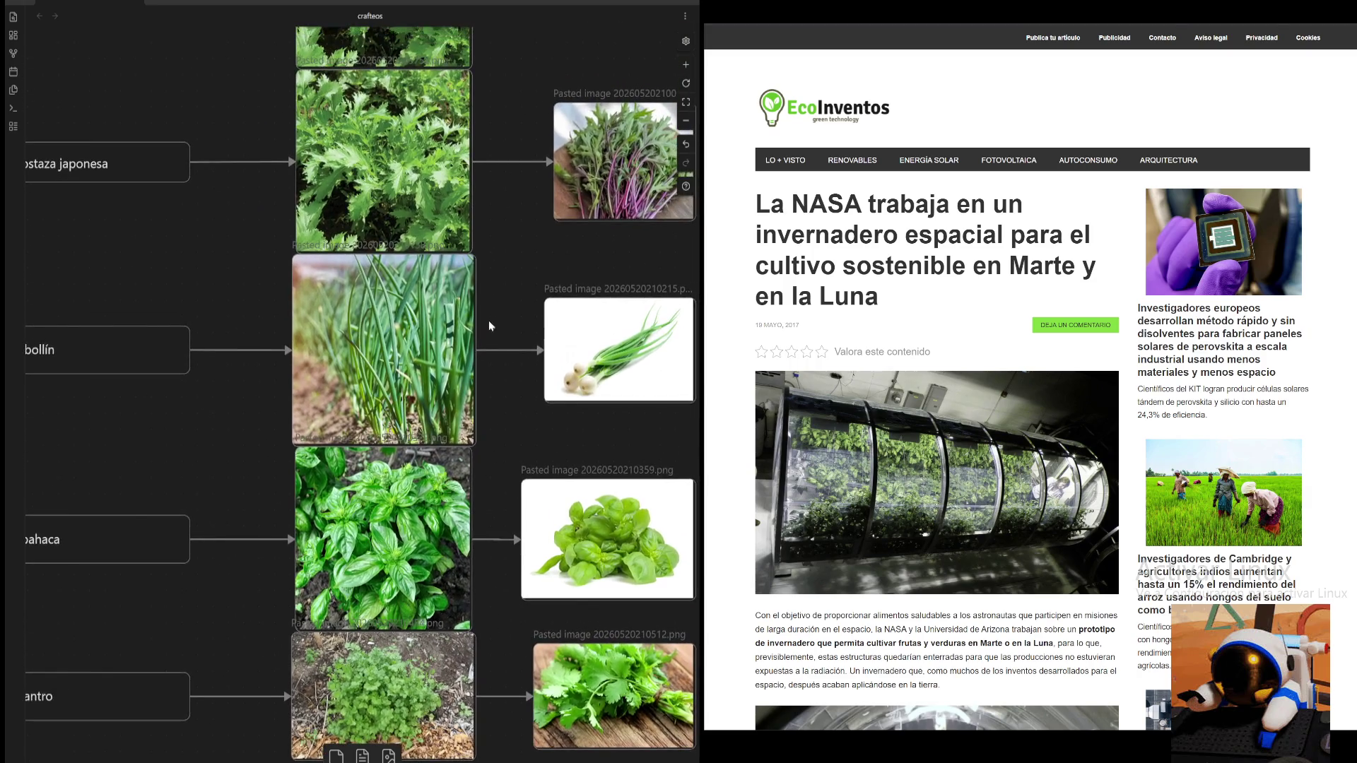
pyautogui.scroll(2, 487, 326)
pyautogui.scroll(1, 530, 349)
pyautogui.scroll(3, 530, 349)
pyautogui.scroll(1, 501, 569)
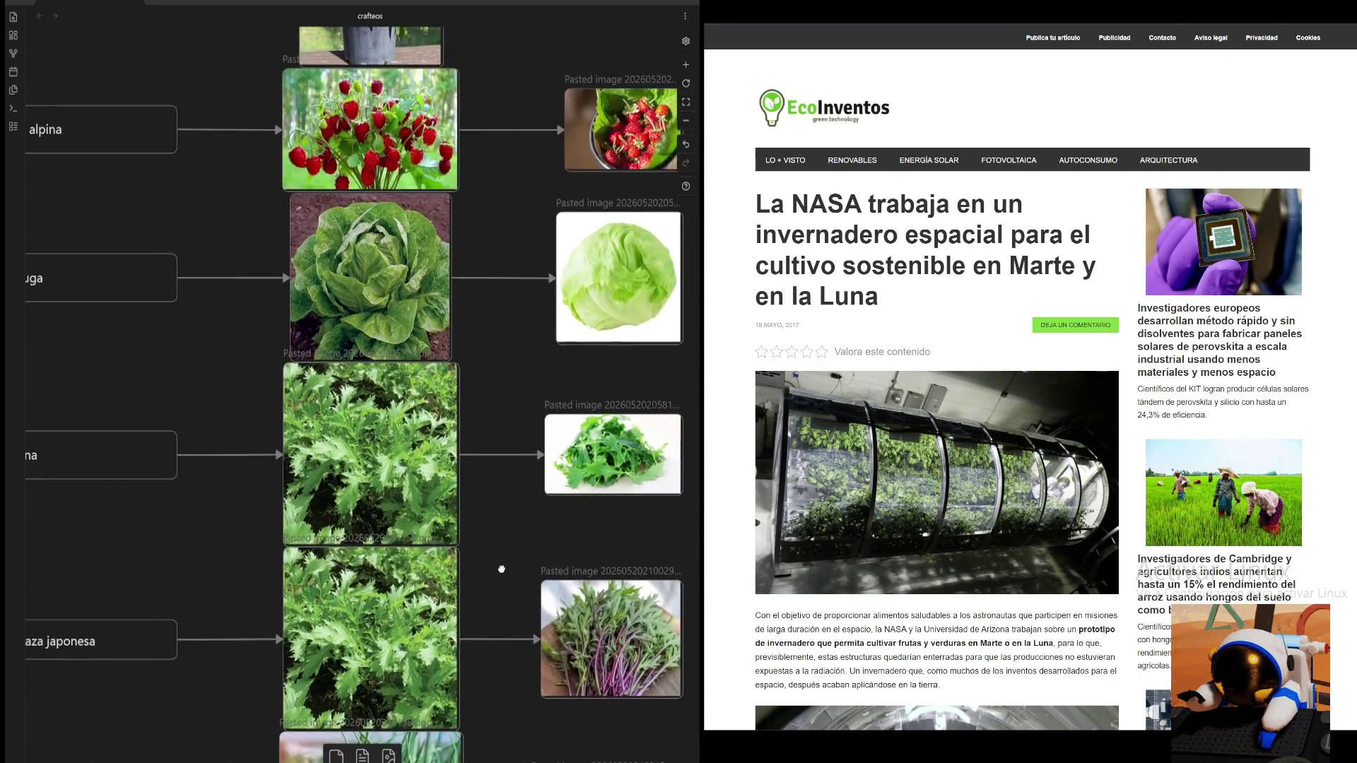
pyautogui.scroll(1, 506, 443)
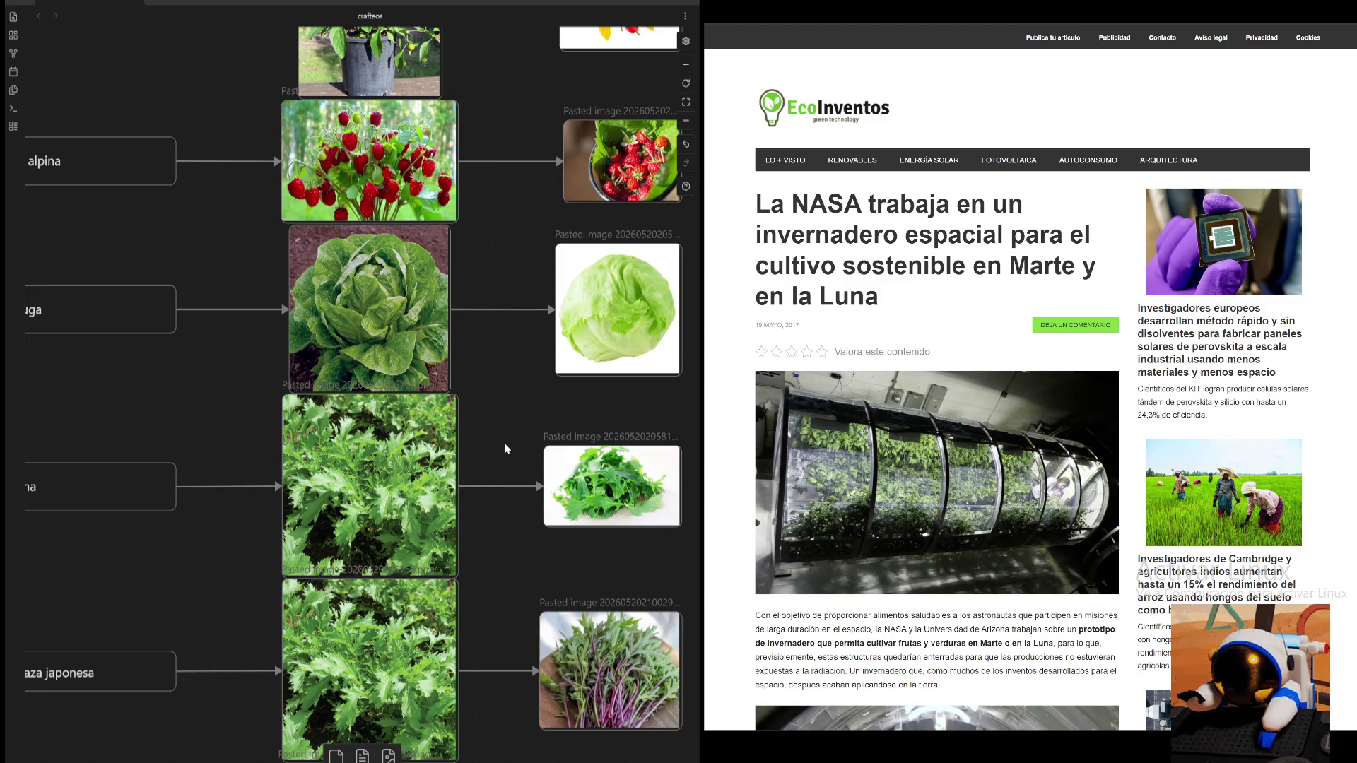
pyautogui.scroll(1, 505, 443)
pyautogui.scroll(1, 493, 477)
pyautogui.scroll(3, 487, 491)
pyautogui.scroll(1, 497, 506)
pyautogui.scroll(1, 485, 509)
pyautogui.scroll(2, 477, 434)
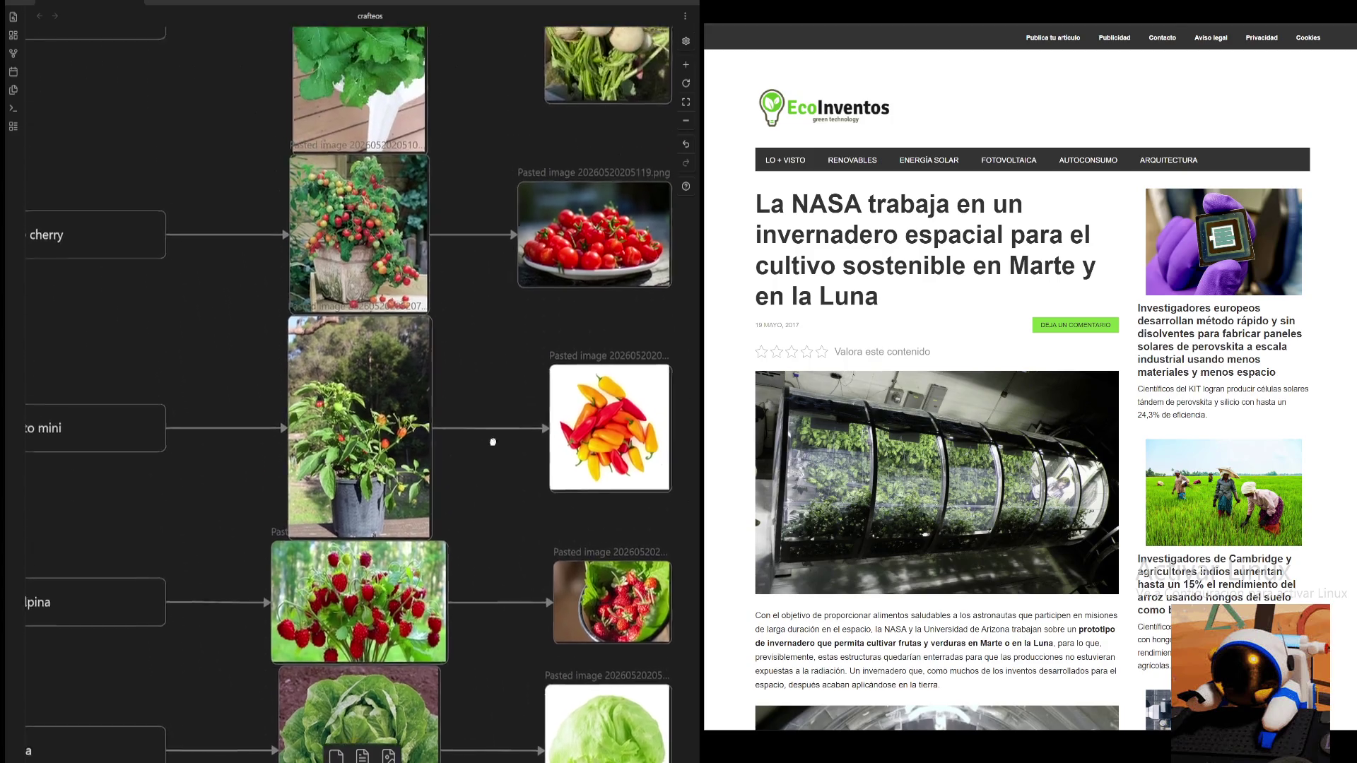
pyautogui.moveTo(493, 439); pyautogui.dragTo(507, 564)
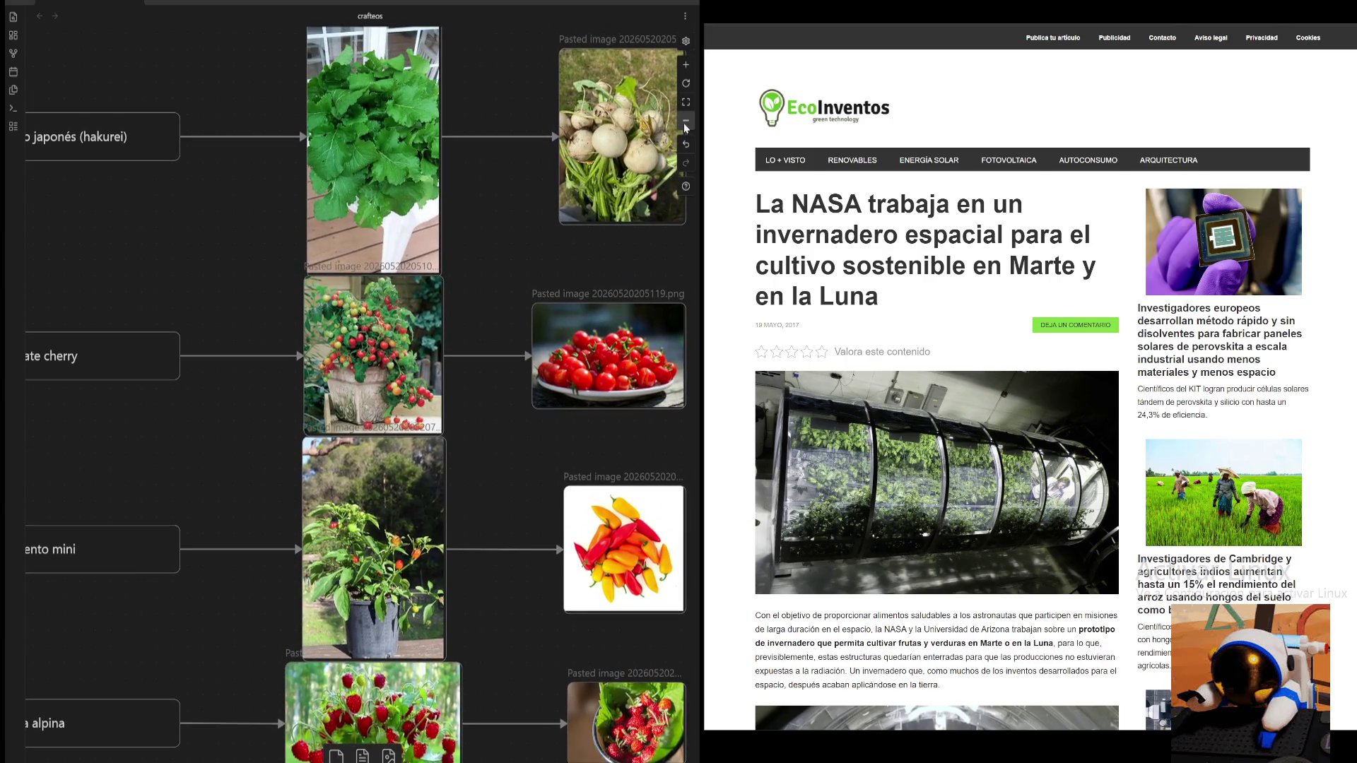
pyautogui.click(684, 124)
pyautogui.scroll(-3, 569, 263)
pyautogui.scroll(2, 609, 565)
pyautogui.hscroll(-3, 609, 565)
pyautogui.scroll(-2, 609, 564)
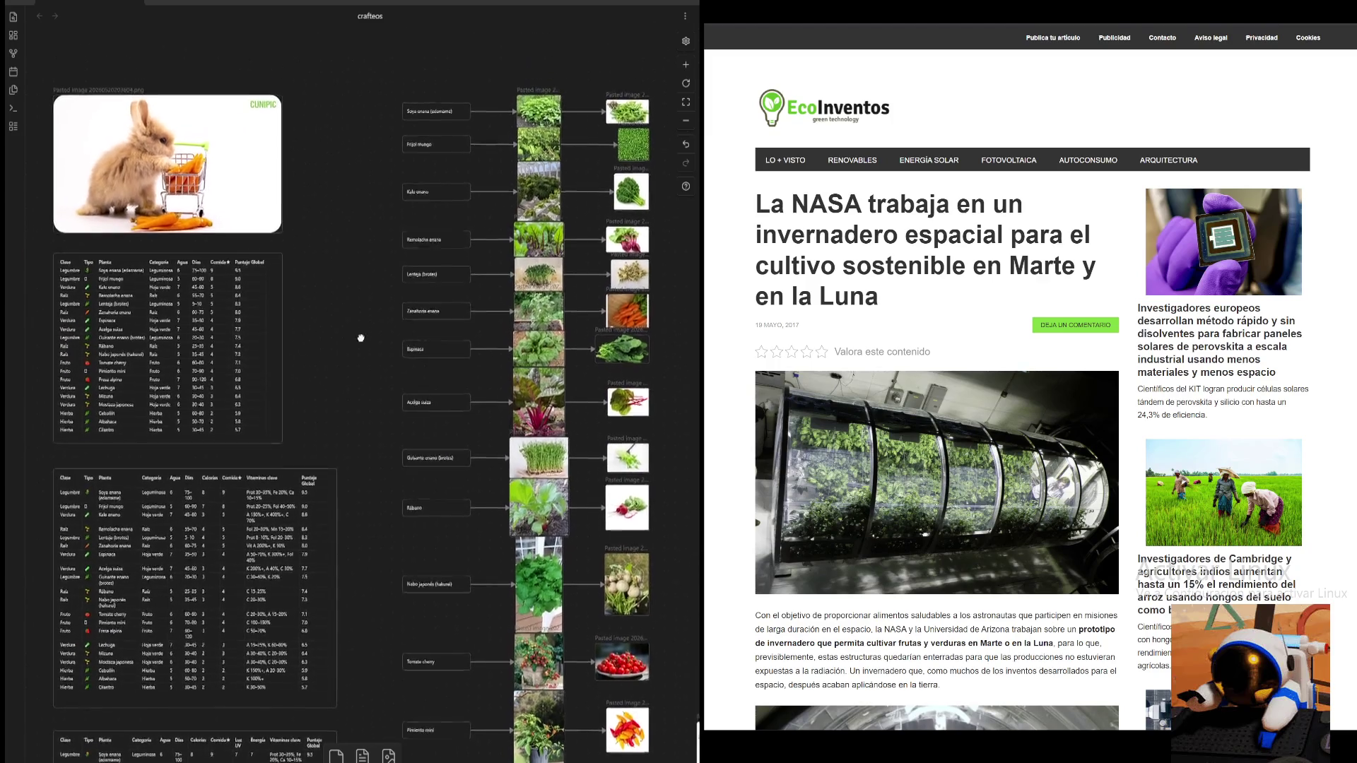
pyautogui.scroll(2, 455, 312)
pyautogui.moveTo(368, 285)
pyautogui.mouseDown()
pyautogui.moveTo(339, 306)
pyautogui.moveTo(349, 289)
pyautogui.mouseUp()
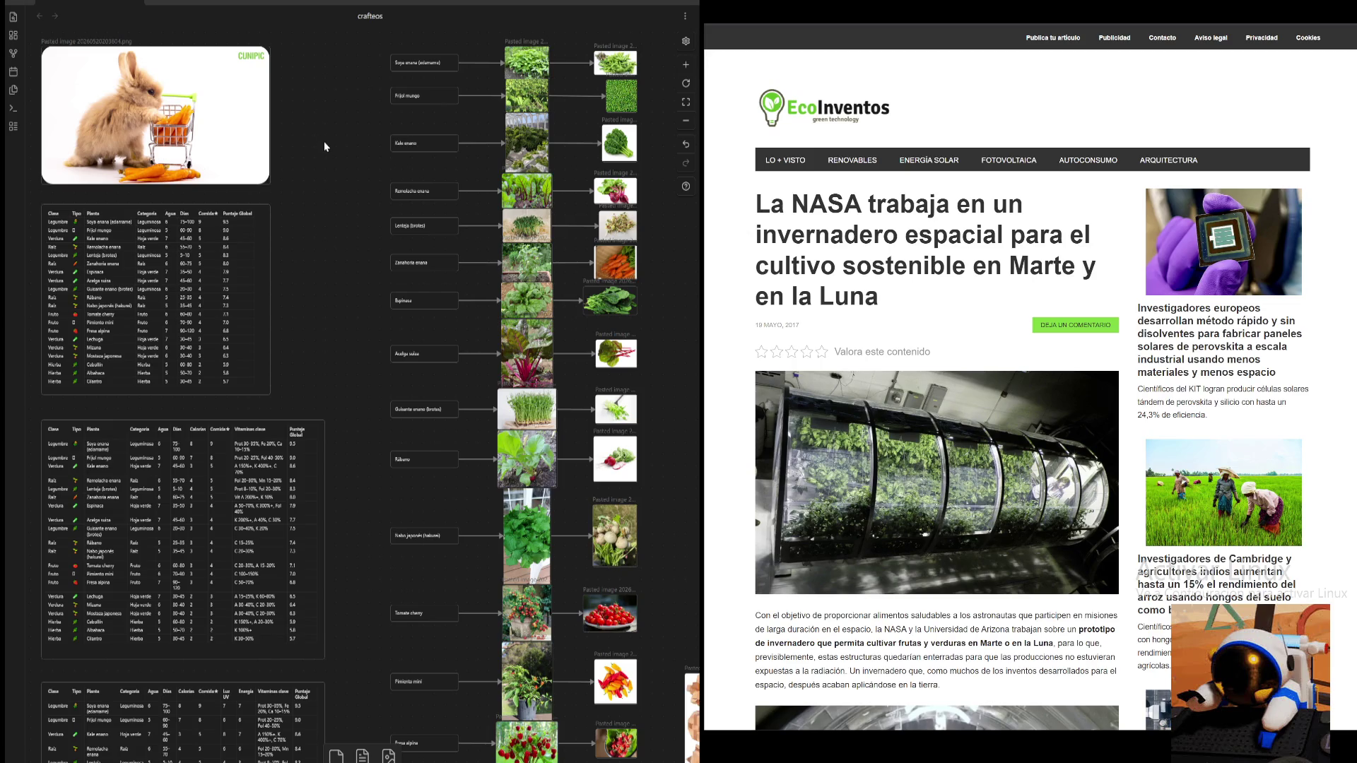
pyautogui.moveTo(323, 227)
pyautogui.mouseDown()
pyautogui.moveTo(381, 257)
pyautogui.moveTo(515, 120)
pyautogui.mouseUp()
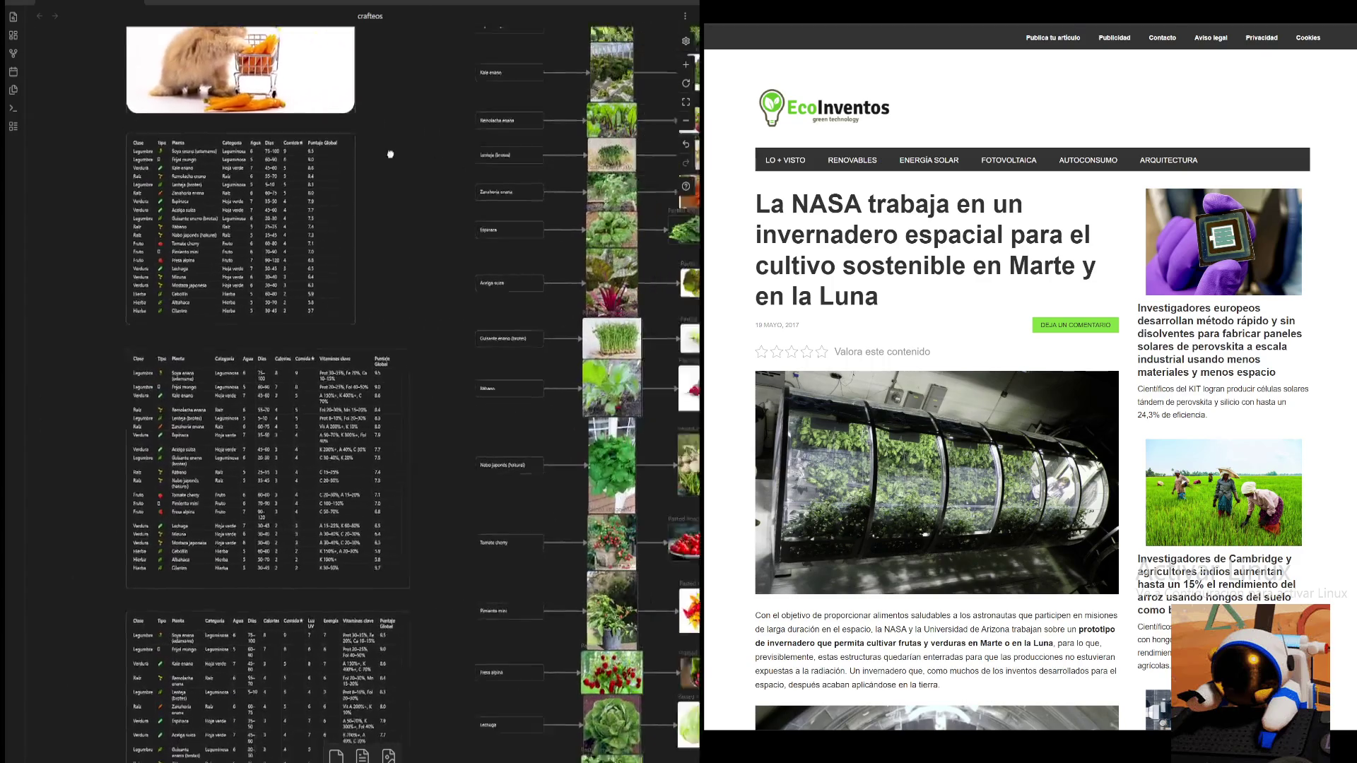
pyautogui.moveTo(513, 120); pyautogui.dragTo(380, 236)
pyautogui.hscroll(-2, 381, 236)
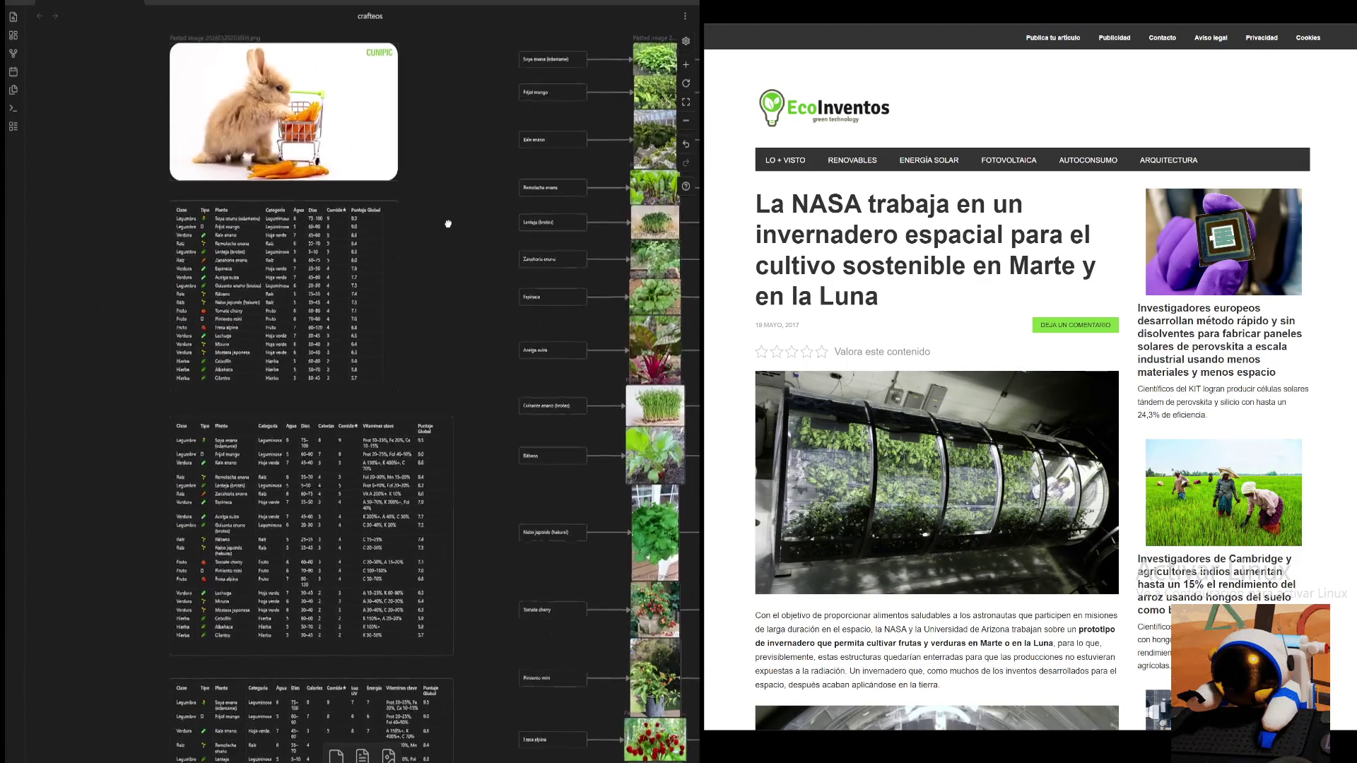
pyautogui.scroll(-2, 400, 306)
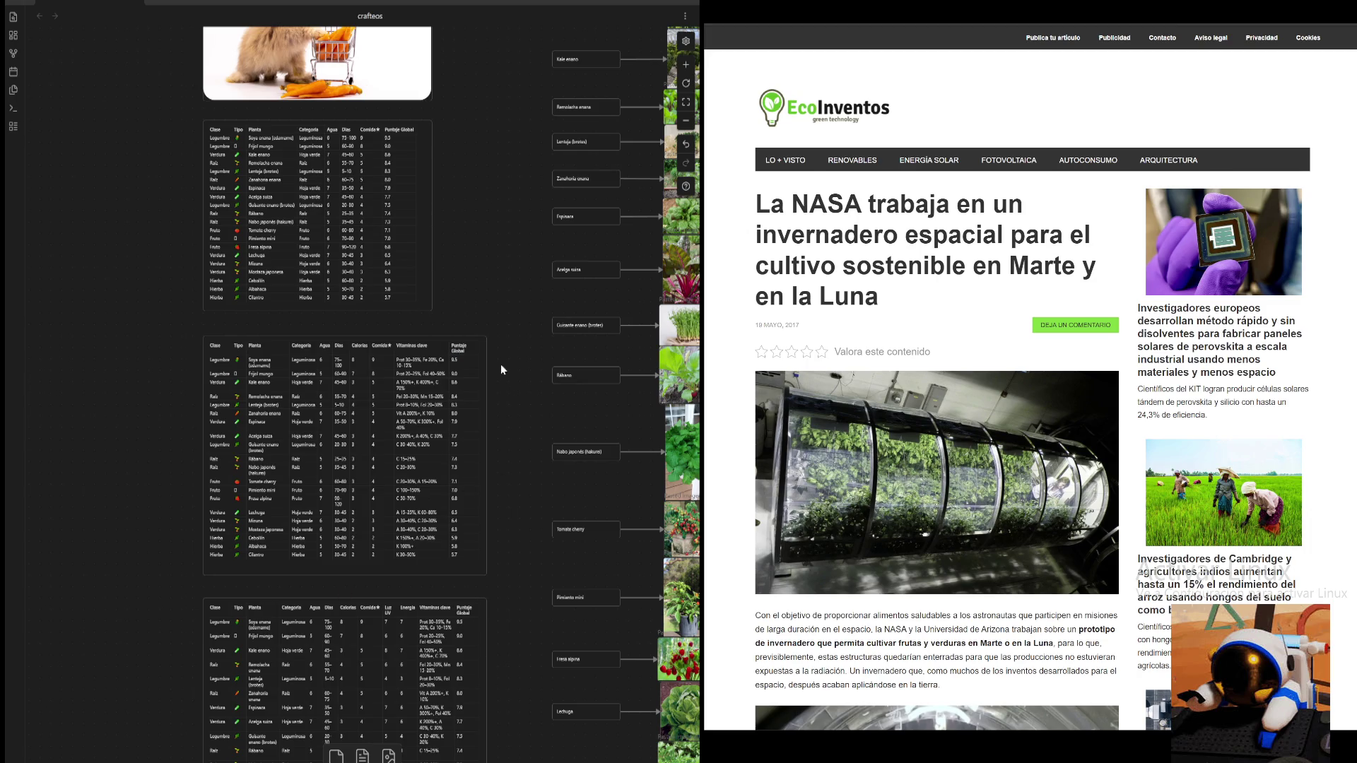
pyautogui.moveTo(516, 345); pyautogui.dragTo(305, 470)
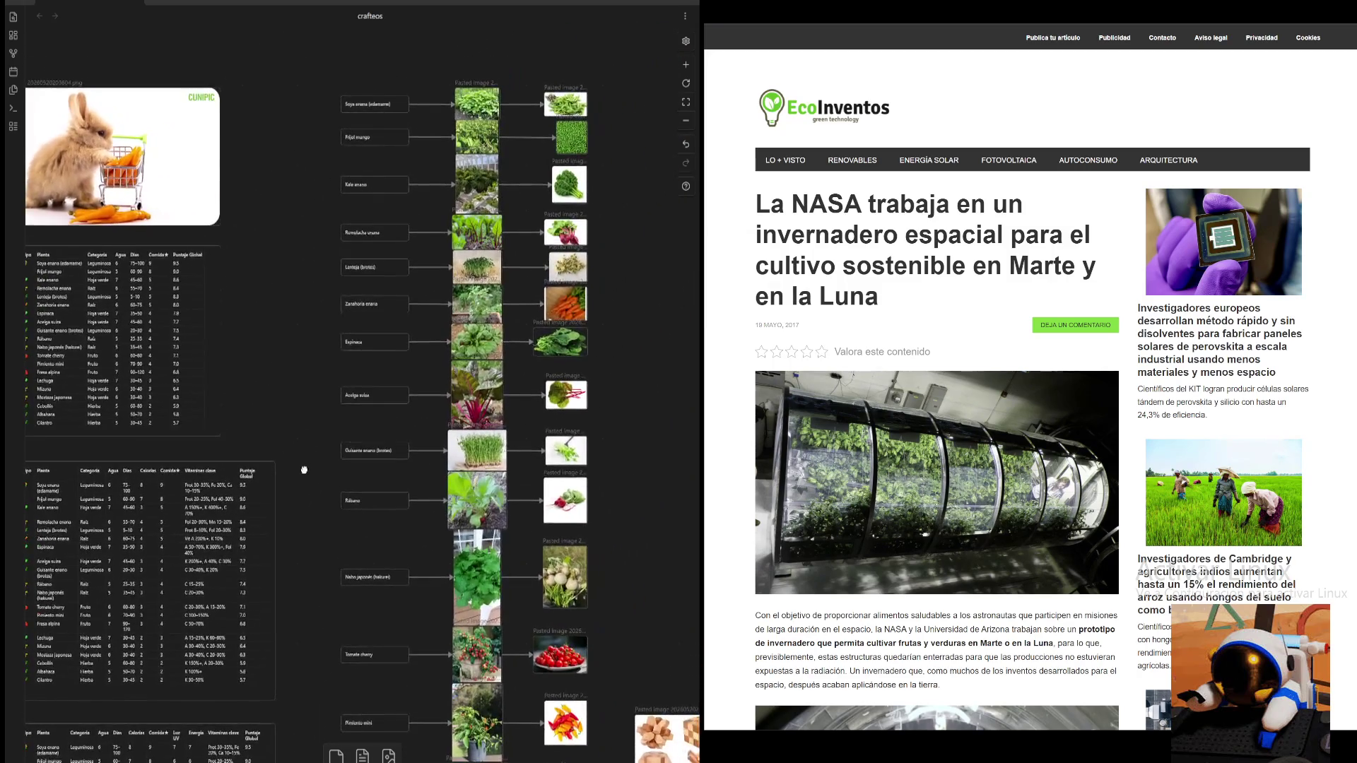
pyautogui.scroll(-2, 304, 469)
pyautogui.scroll(-2, 319, 393)
pyautogui.scroll(-2, 308, 318)
pyautogui.scroll(-2, 286, 213)
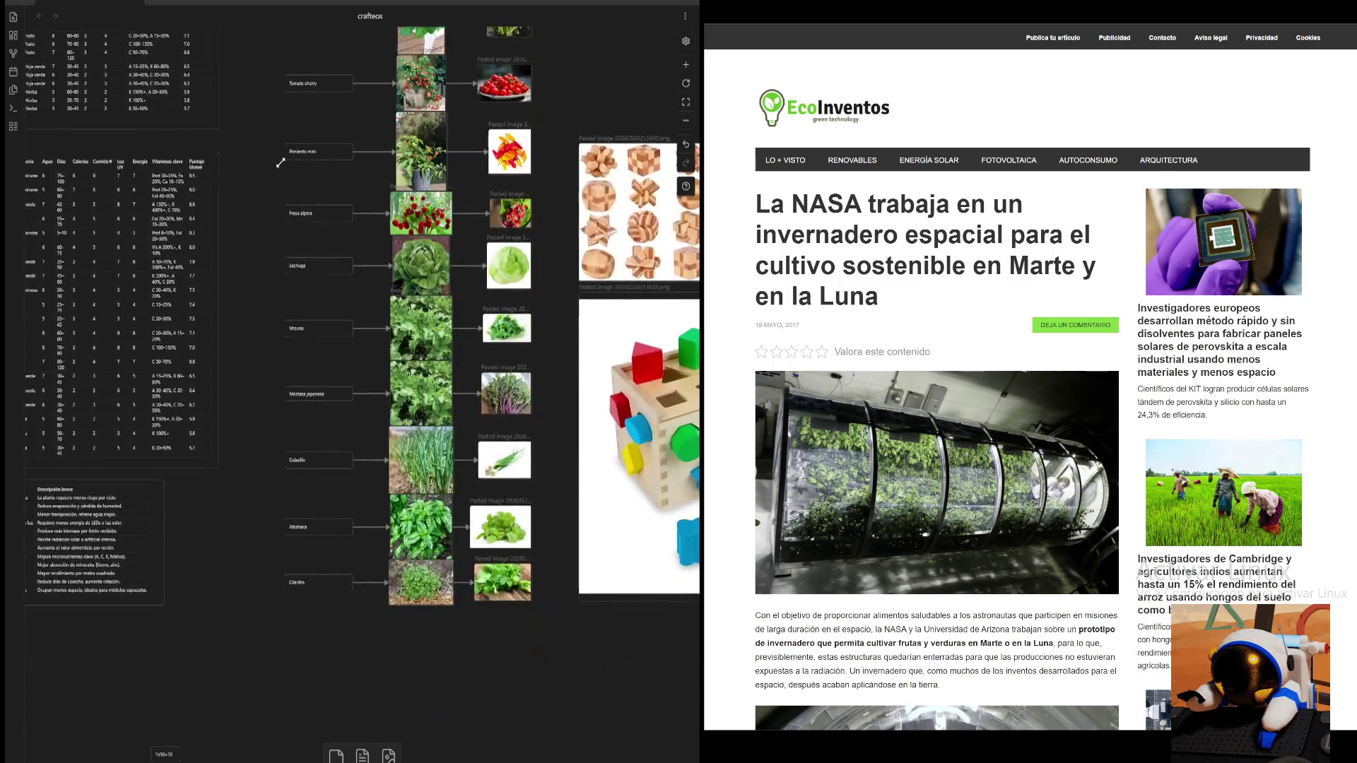
pyautogui.moveTo(280, 163); pyautogui.dragTo(279, 294)
pyautogui.scroll(3, 328, 307)
pyautogui.moveTo(389, 303)
pyautogui.mouseDown()
pyautogui.moveTo(219, 278)
pyautogui.moveTo(391, 354)
pyautogui.mouseUp()
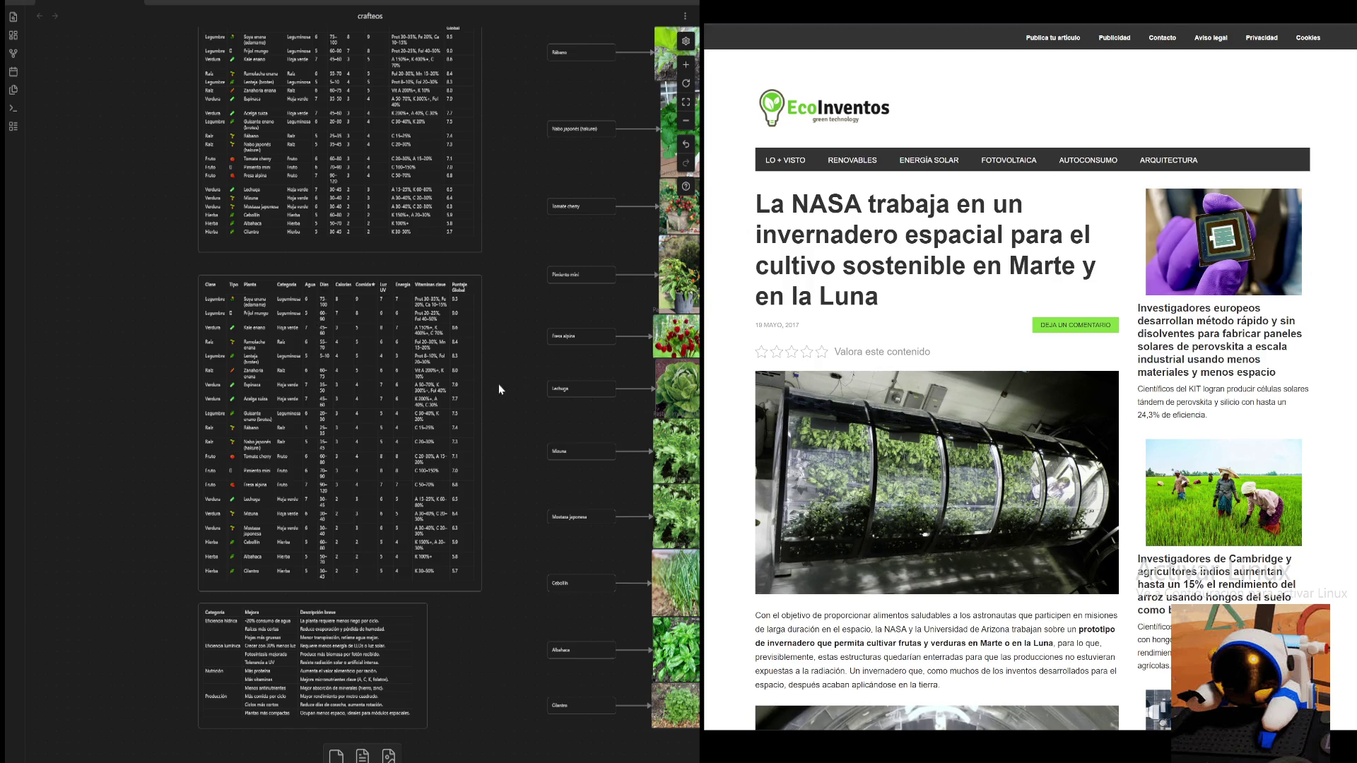
pyautogui.hscroll(5, 496, 389)
pyautogui.scroll(-3, 493, 189)
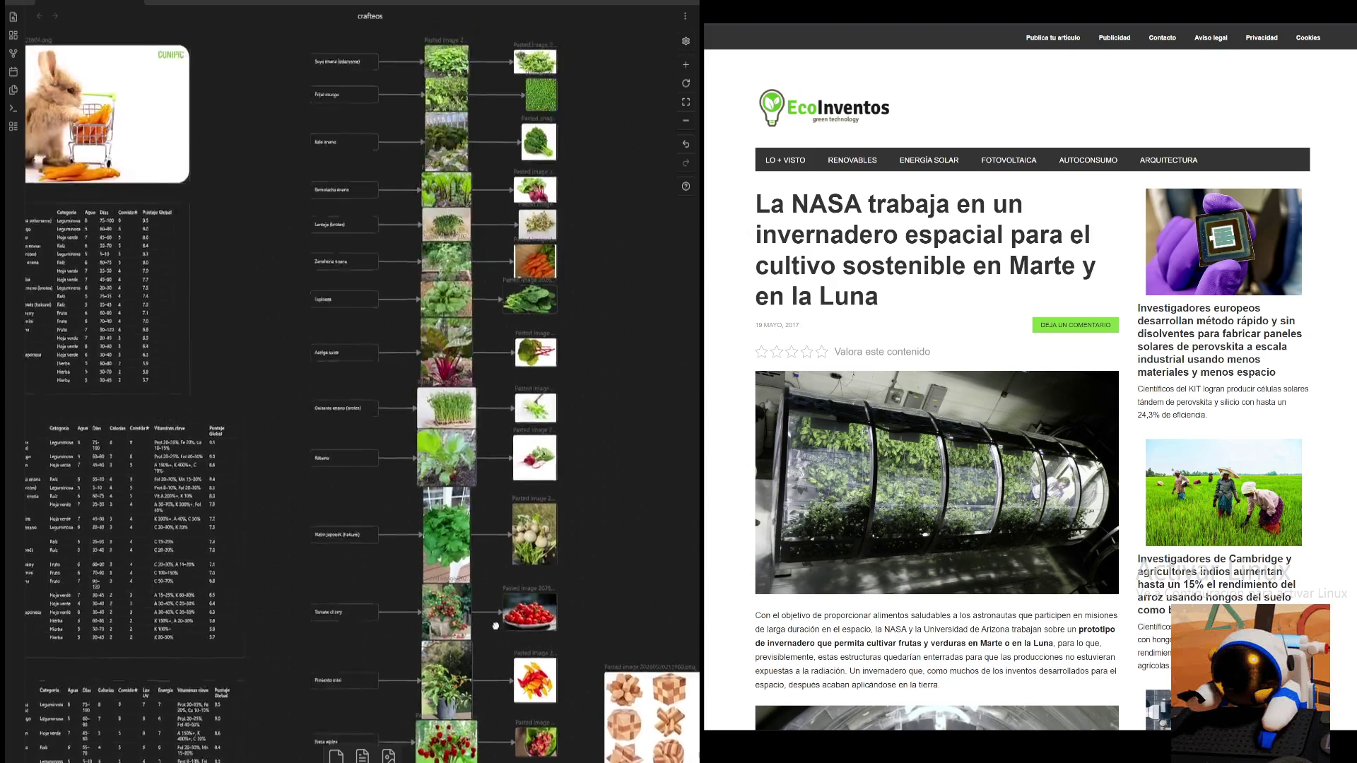
pyautogui.scroll(5, 520, 250)
pyautogui.scroll(3, 519, 251)
# - Marquee-select the puzzle and shape-sorter images near the Tomate cherry row and delete them
pyautogui.moveTo(542, 195)
pyautogui.mouseDown()
pyautogui.moveTo(534, 657)
pyautogui.moveTo(528, 625)
pyautogui.mouseUp()
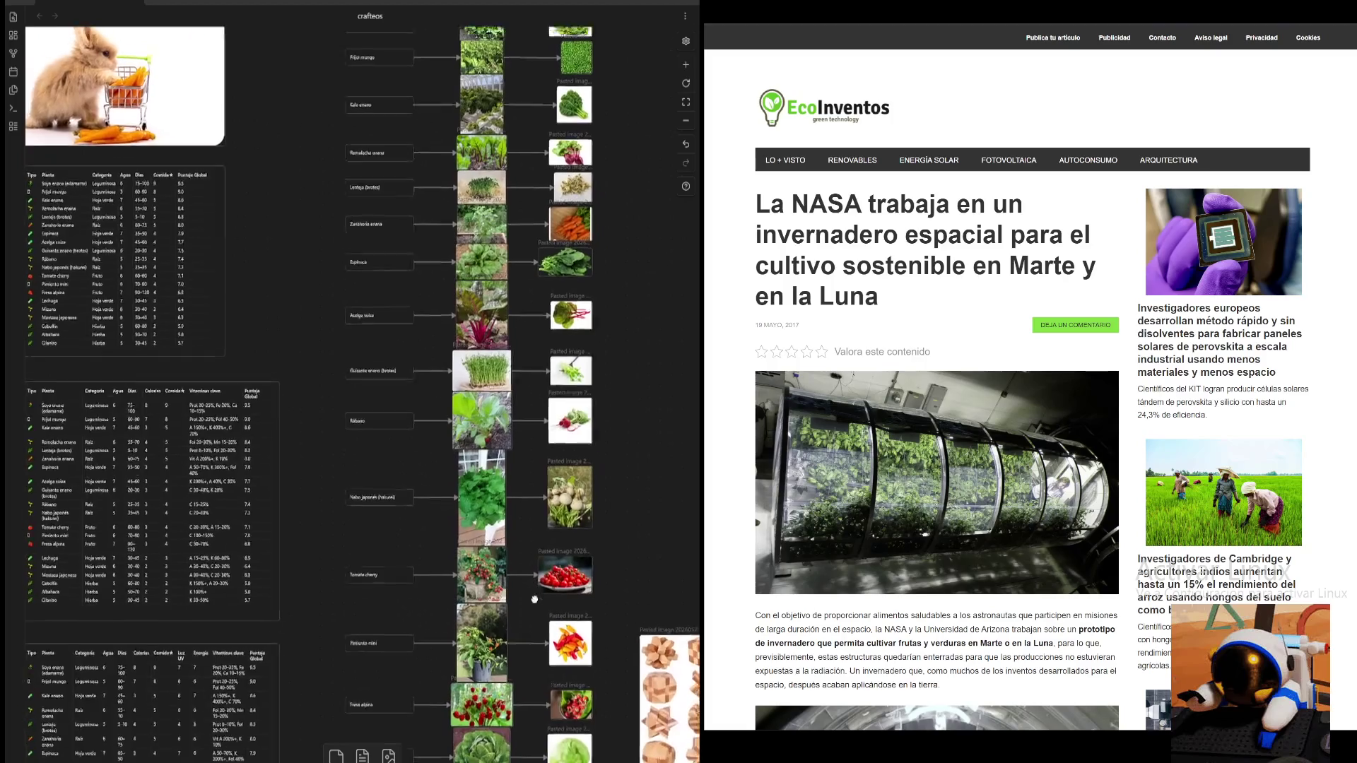
pyautogui.scroll(2, 528, 626)
pyautogui.moveTo(577, 657)
pyautogui.mouseDown()
pyautogui.moveTo(515, 177)
pyautogui.moveTo(503, 659)
pyautogui.moveTo(484, 171)
pyautogui.moveTo(544, 476)
pyautogui.moveTo(590, 166)
pyautogui.moveTo(500, 321)
pyautogui.mouseUp()
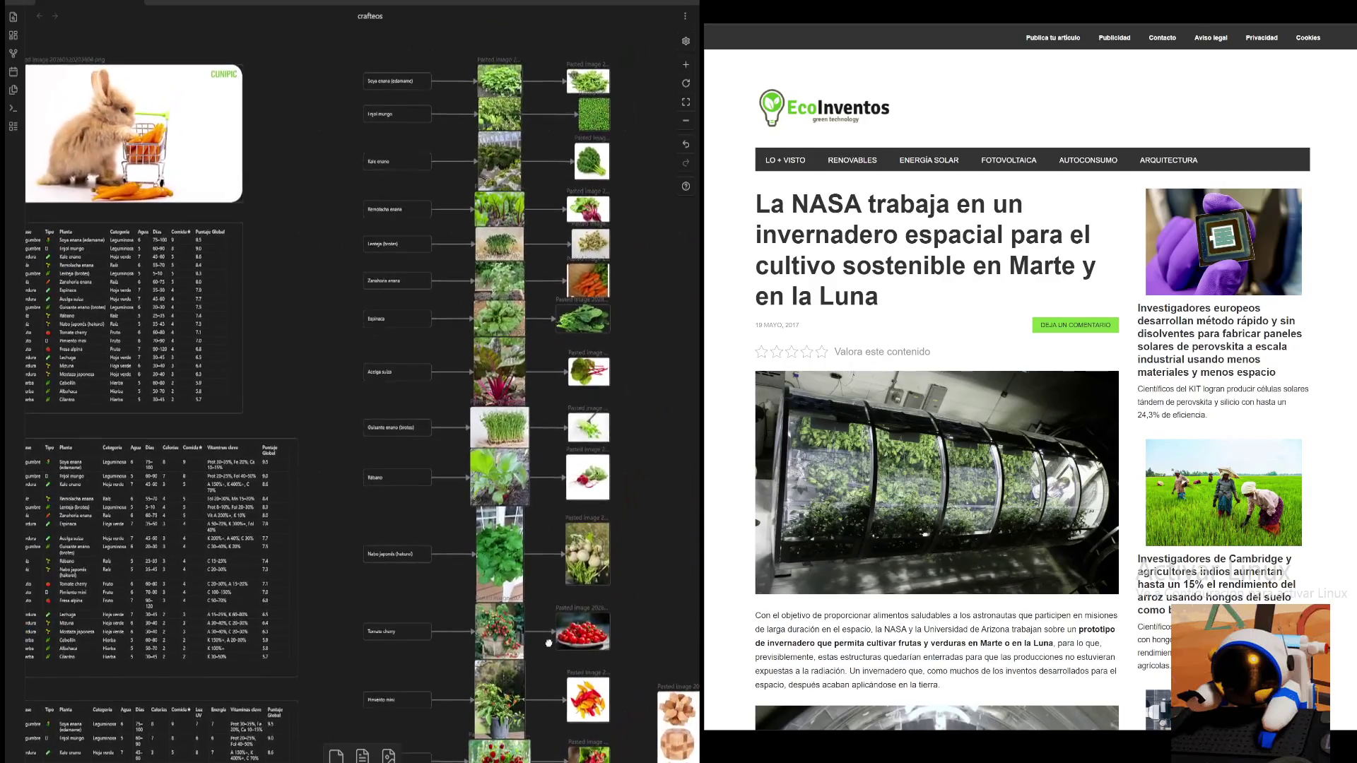
pyautogui.moveTo(501, 321)
pyautogui.mouseDown()
pyautogui.moveTo(488, 227)
pyautogui.moveTo(456, 222)
pyautogui.moveTo(446, 246)
pyautogui.mouseUp()
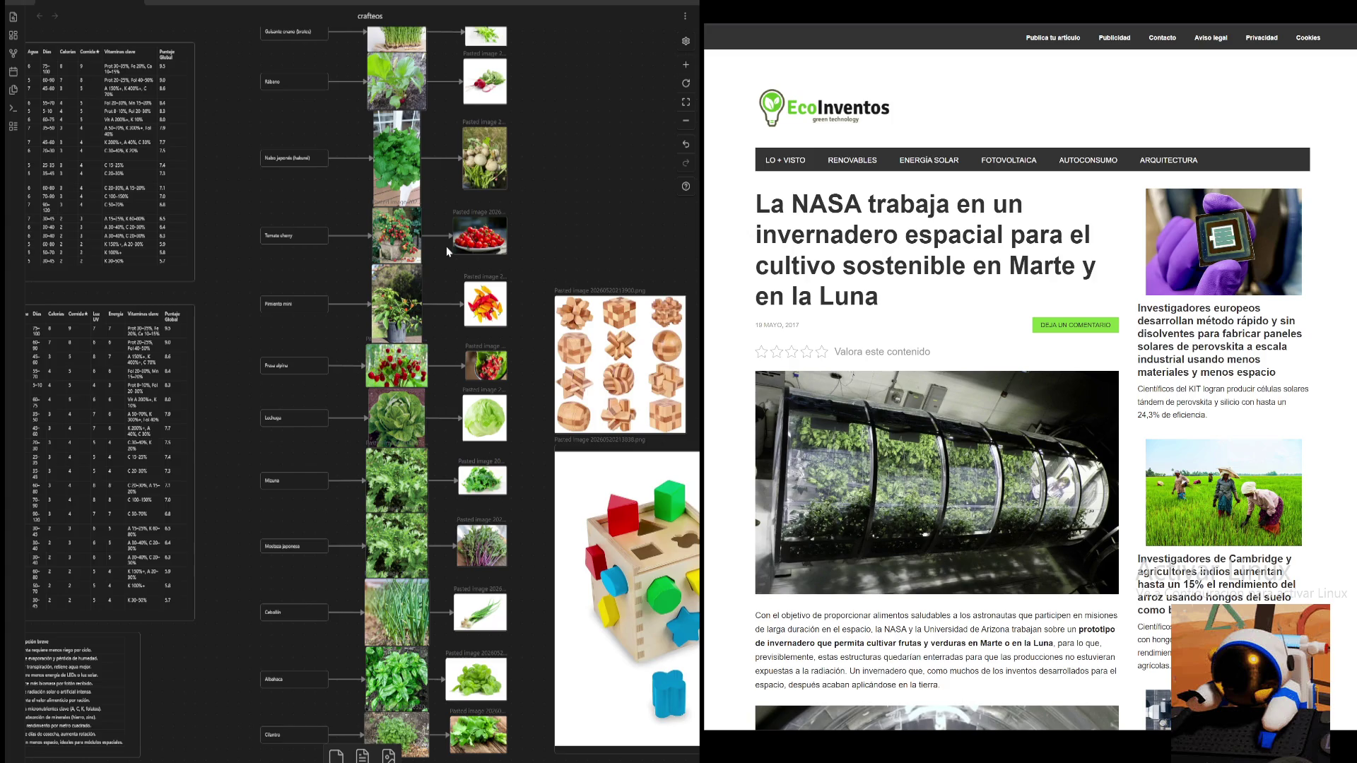
pyautogui.scroll(-2, 623, 229)
pyautogui.moveTo(629, 149); pyautogui.dragTo(546, 584)
pyautogui.click(541, 176)
pyautogui.scroll(3, 566, 258)
pyautogui.scroll(5, 406, 280)
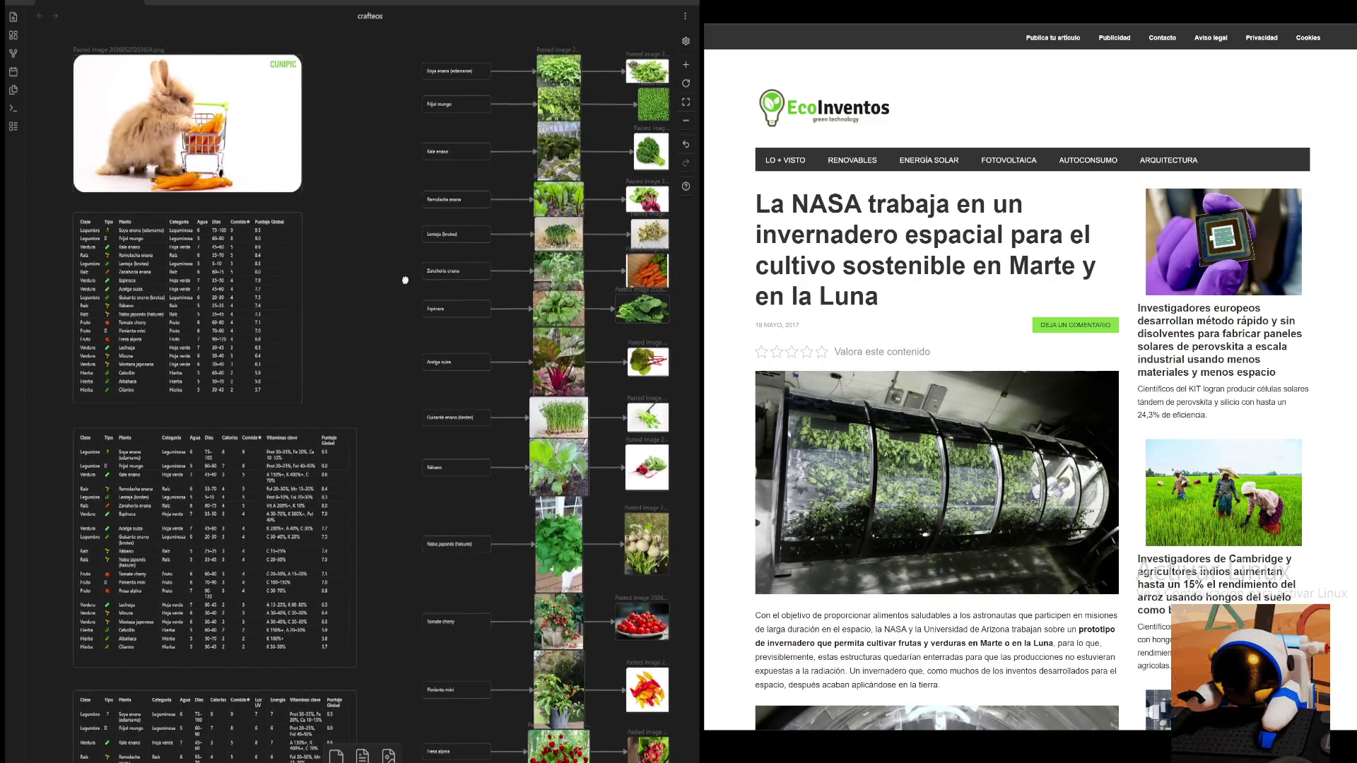
pyautogui.moveTo(417, 369); pyautogui.dragTo(398, 343)
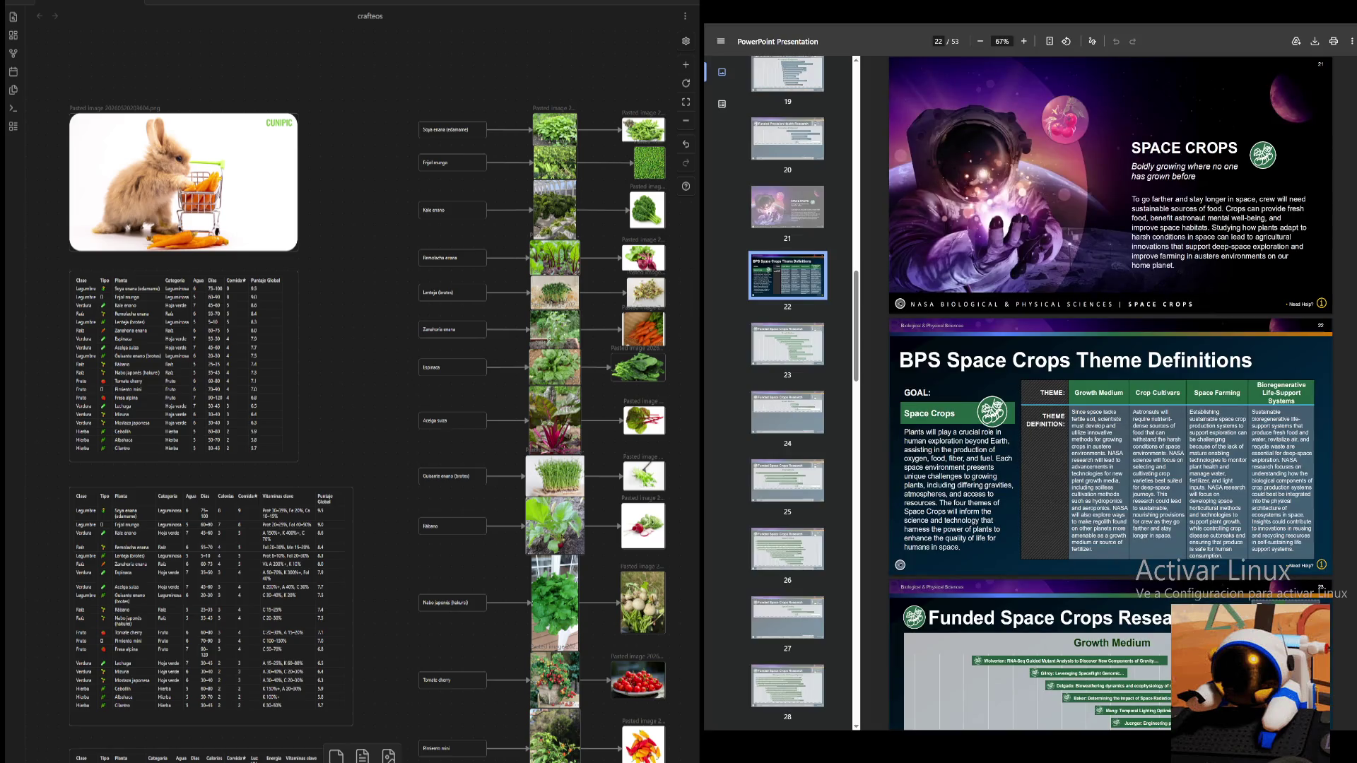
pyautogui.scroll(1, 1111, 392)
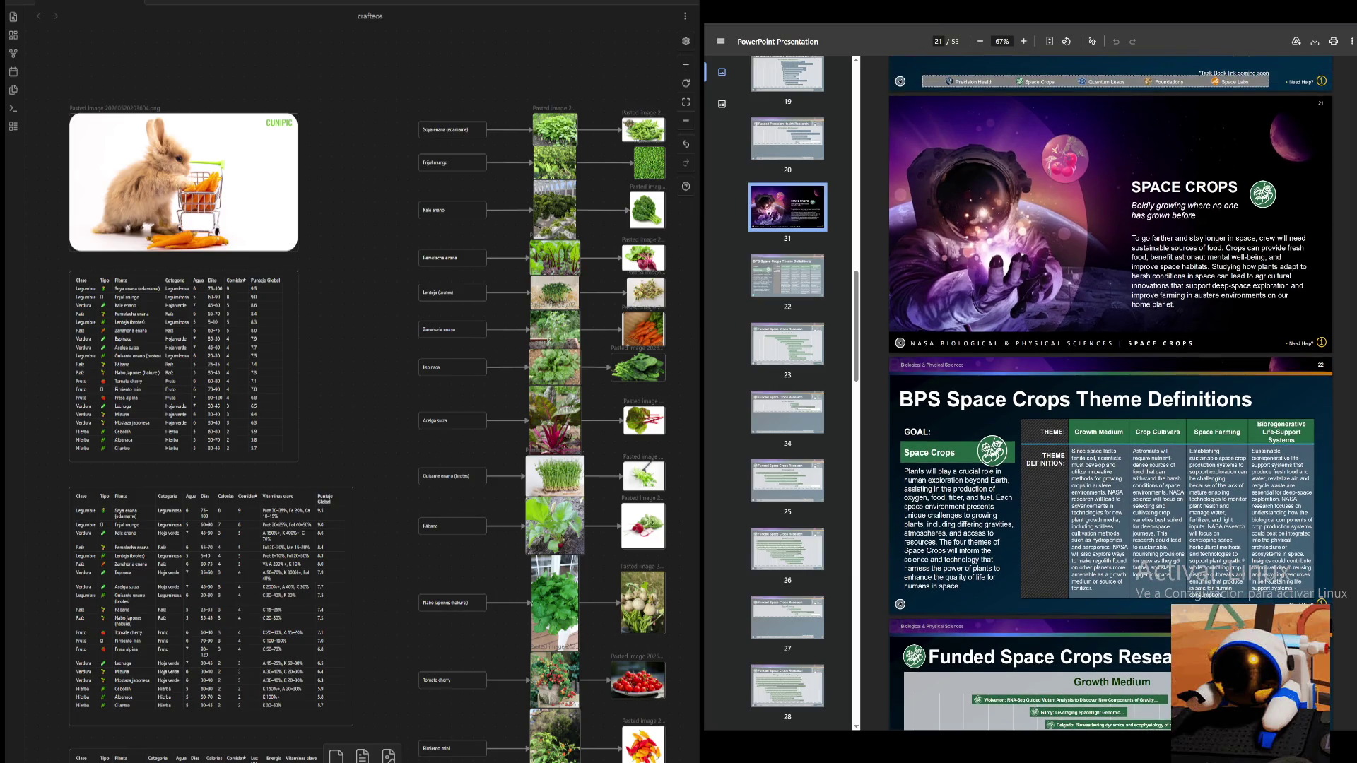
pyautogui.moveTo(493, 634)
pyautogui.mouseDown()
pyautogui.moveTo(494, 338)
pyautogui.moveTo(519, 134)
pyautogui.moveTo(475, 212)
pyautogui.moveTo(533, 487)
pyautogui.mouseUp()
pyautogui.scroll(2, 532, 487)
pyautogui.scroll(1, 523, 530)
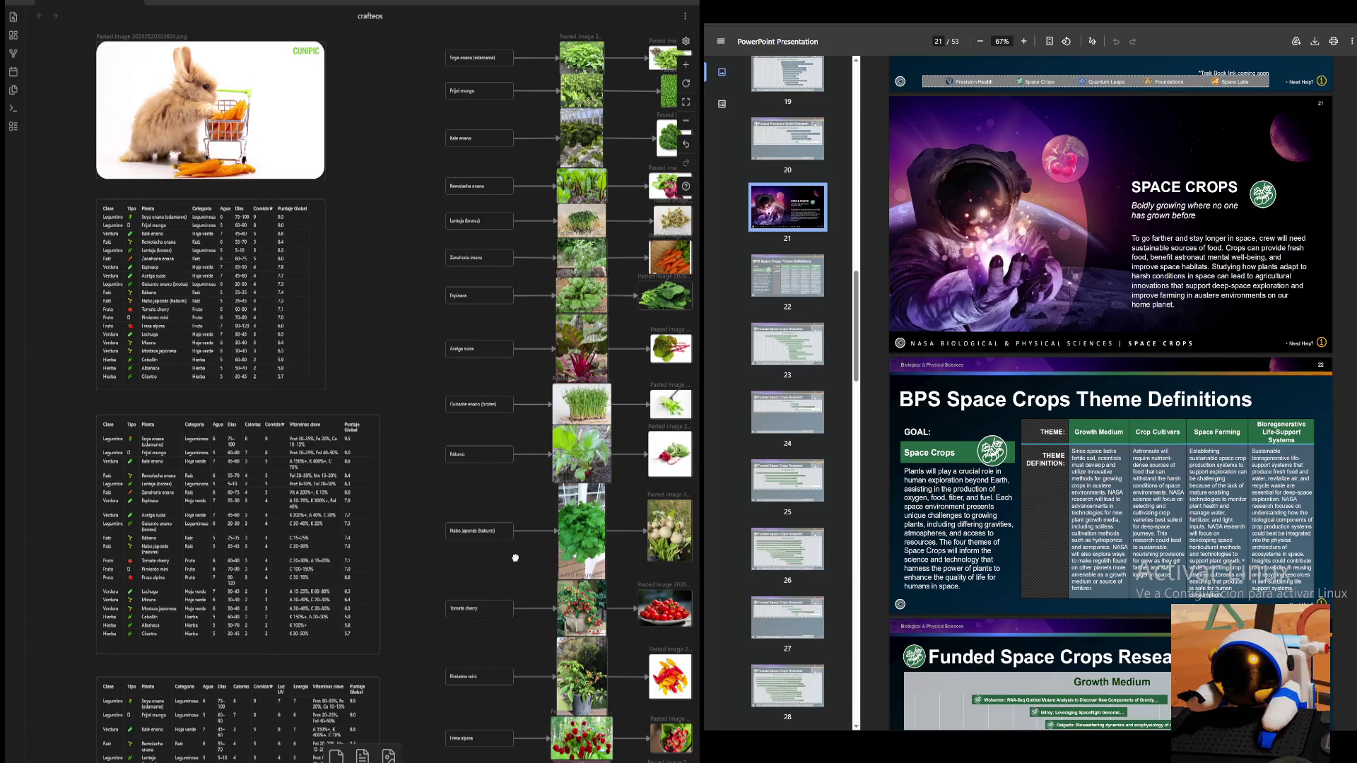
pyautogui.moveTo(515, 558); pyautogui.dragTo(490, 582)
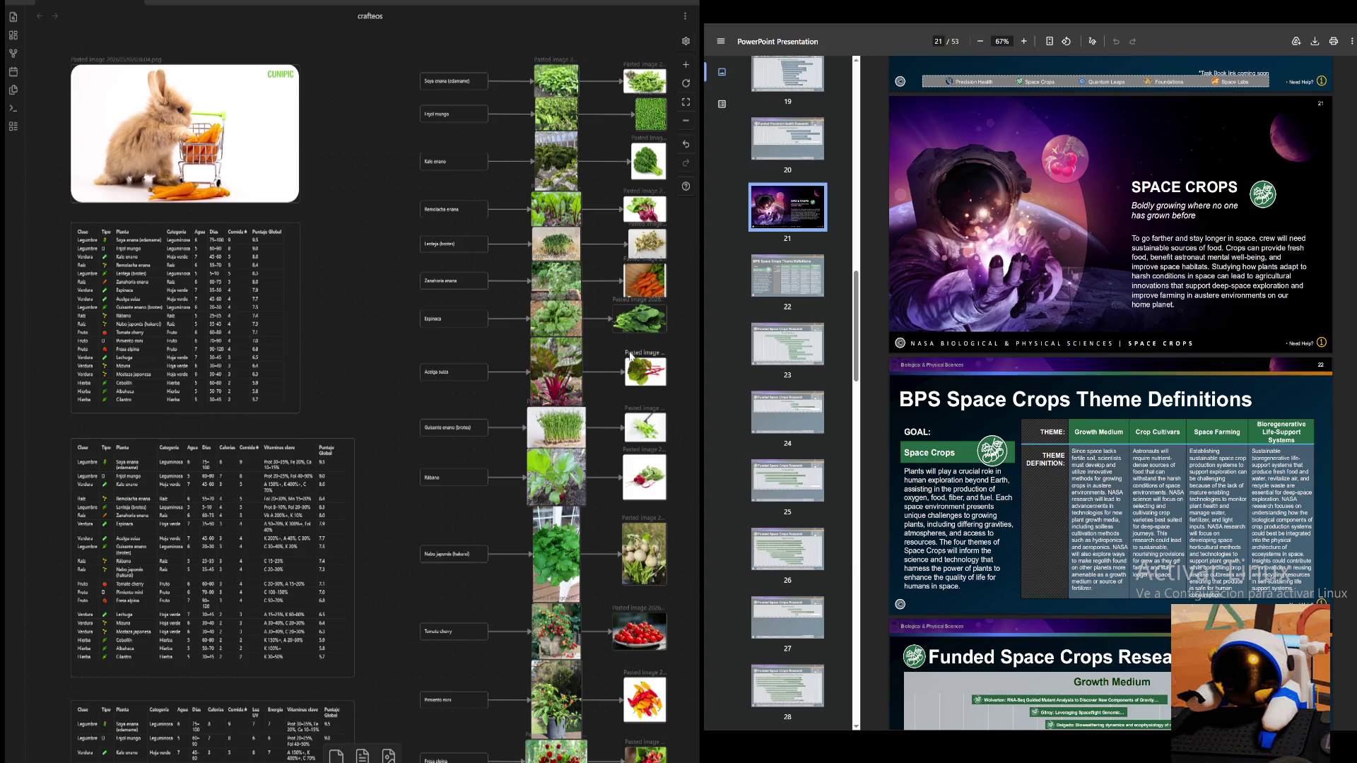
pyautogui.moveTo(611, 339)
pyautogui.mouseDown()
pyautogui.moveTo(190, 343)
pyautogui.moveTo(622, 351)
pyautogui.mouseUp()
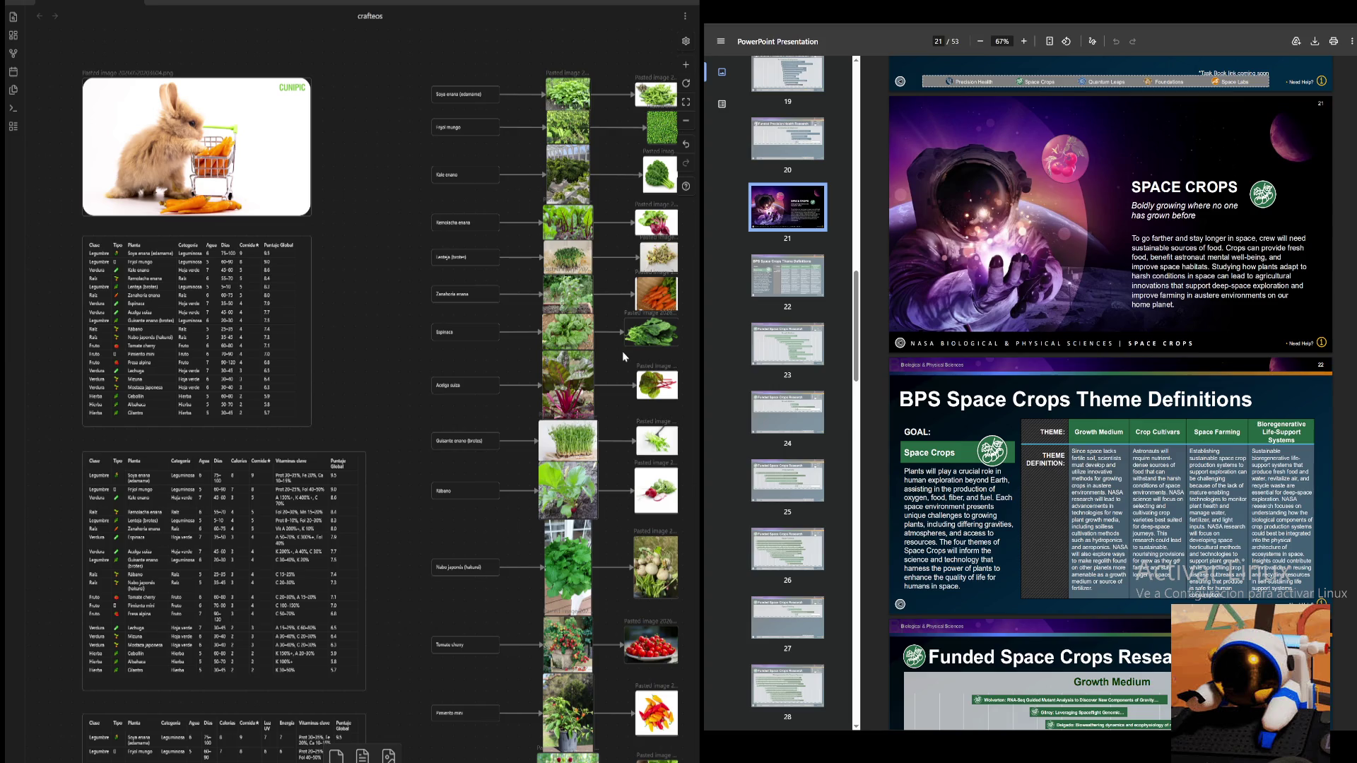
pyautogui.moveTo(623, 351); pyautogui.dragTo(570, 332)
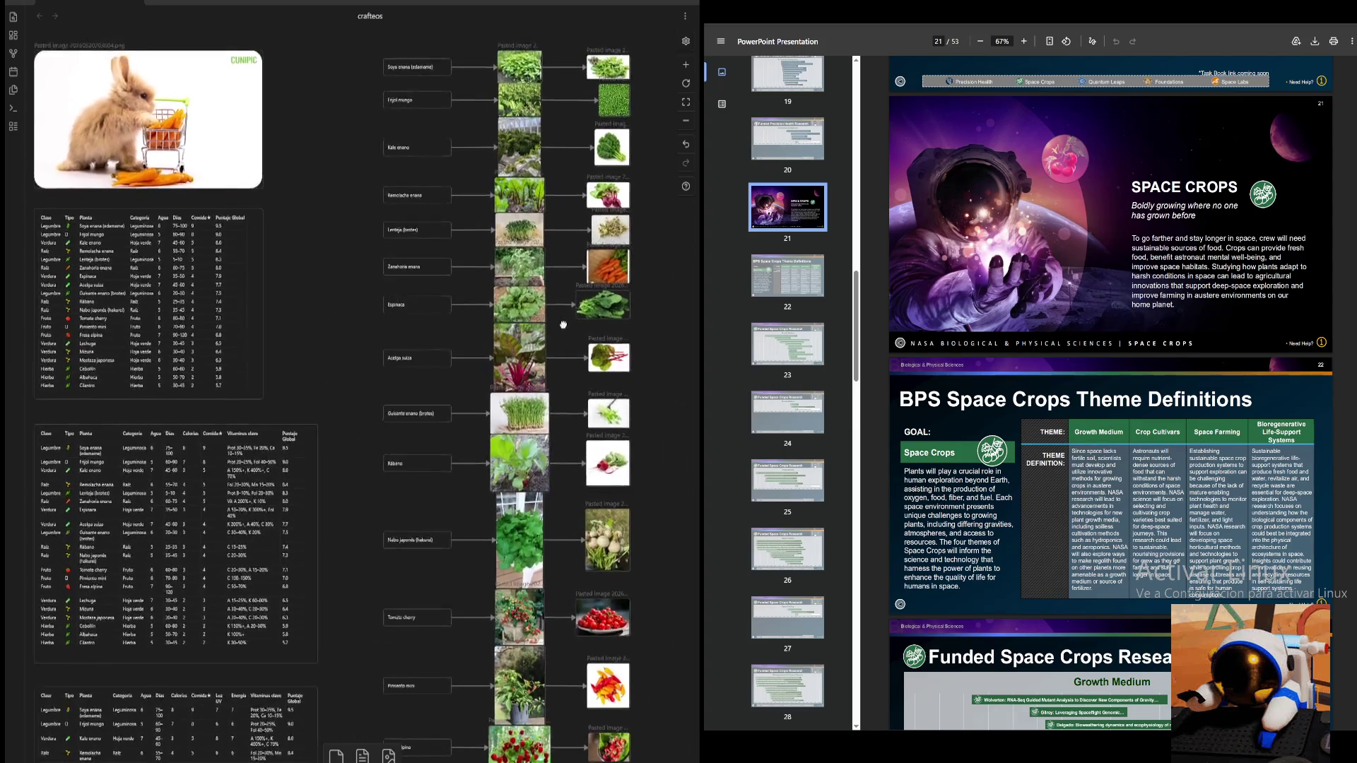
pyautogui.scroll(-2, 584, 404)
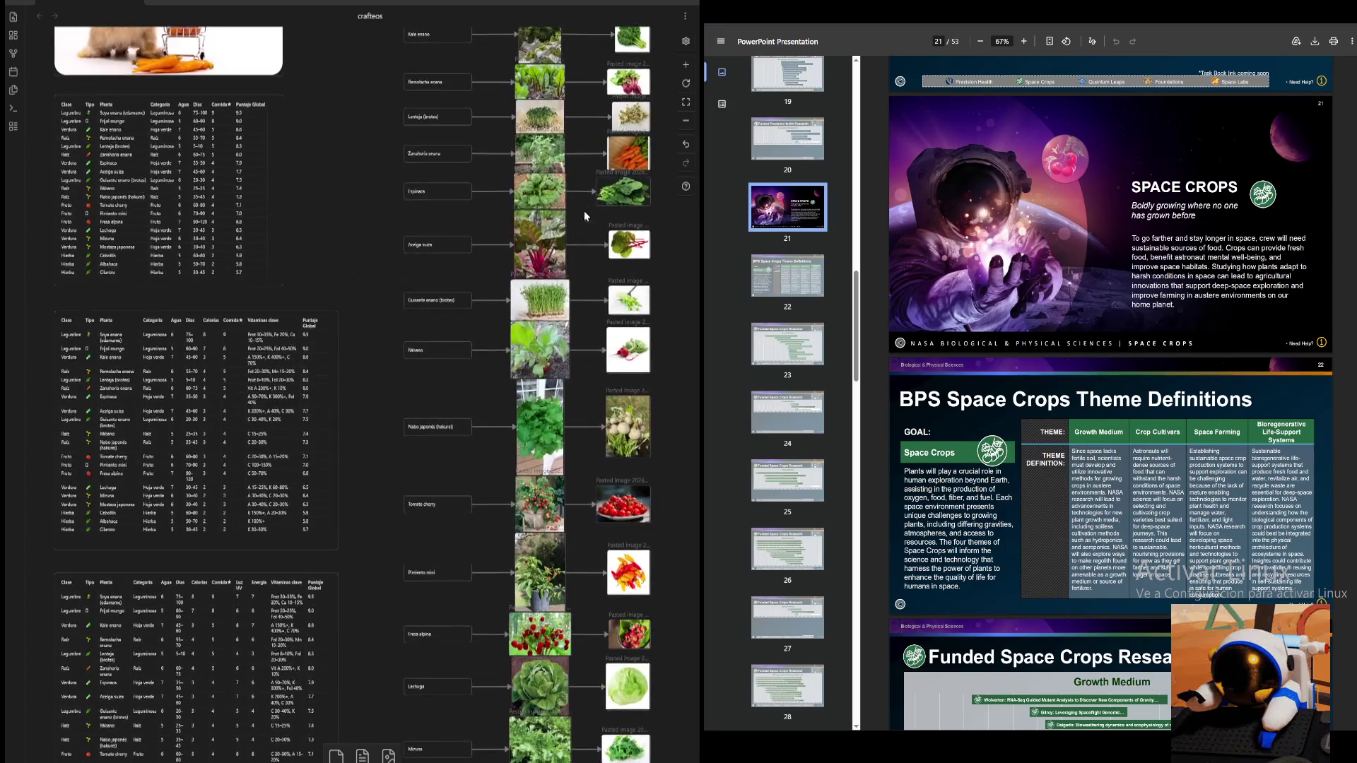
pyautogui.scroll(-2, 589, 418)
pyautogui.scroll(-2, 576, 318)
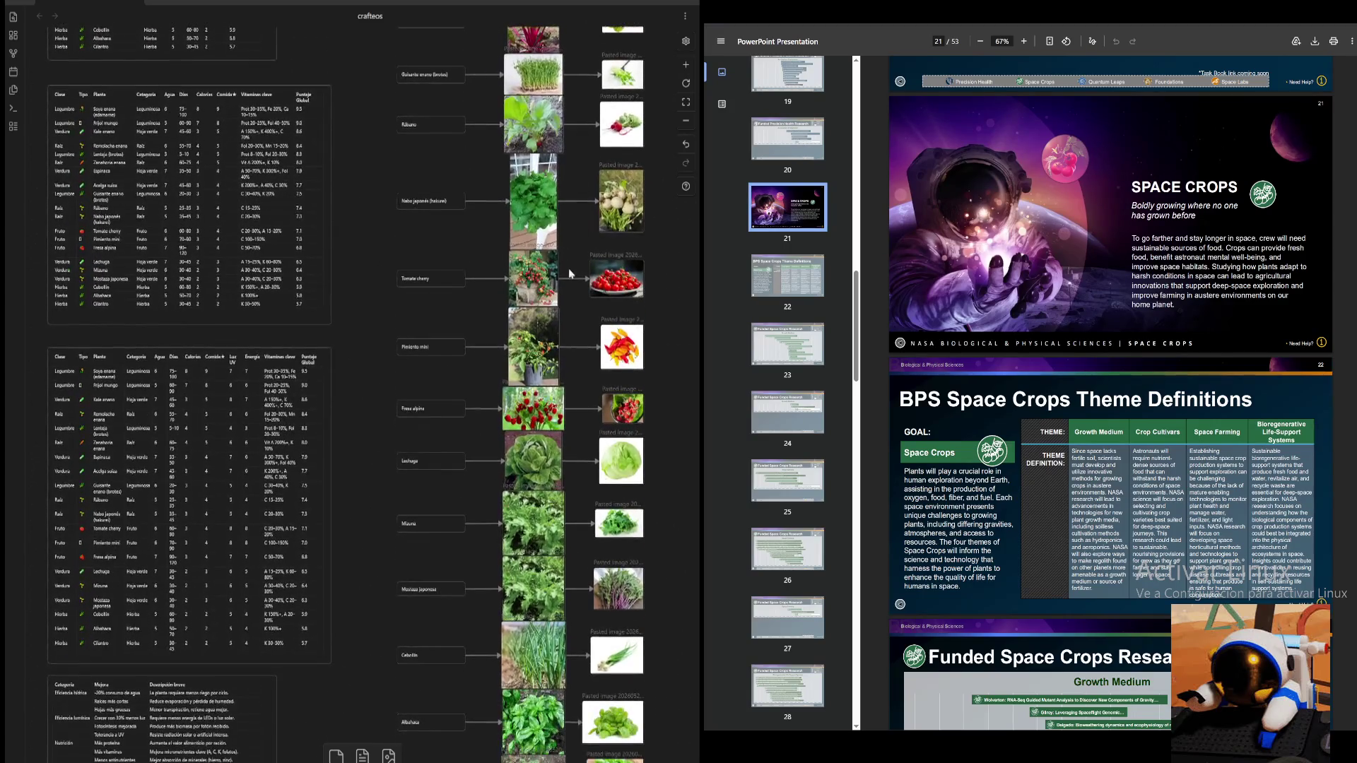
pyautogui.scroll(-3, 586, 387)
pyautogui.scroll(-1, 552, 435)
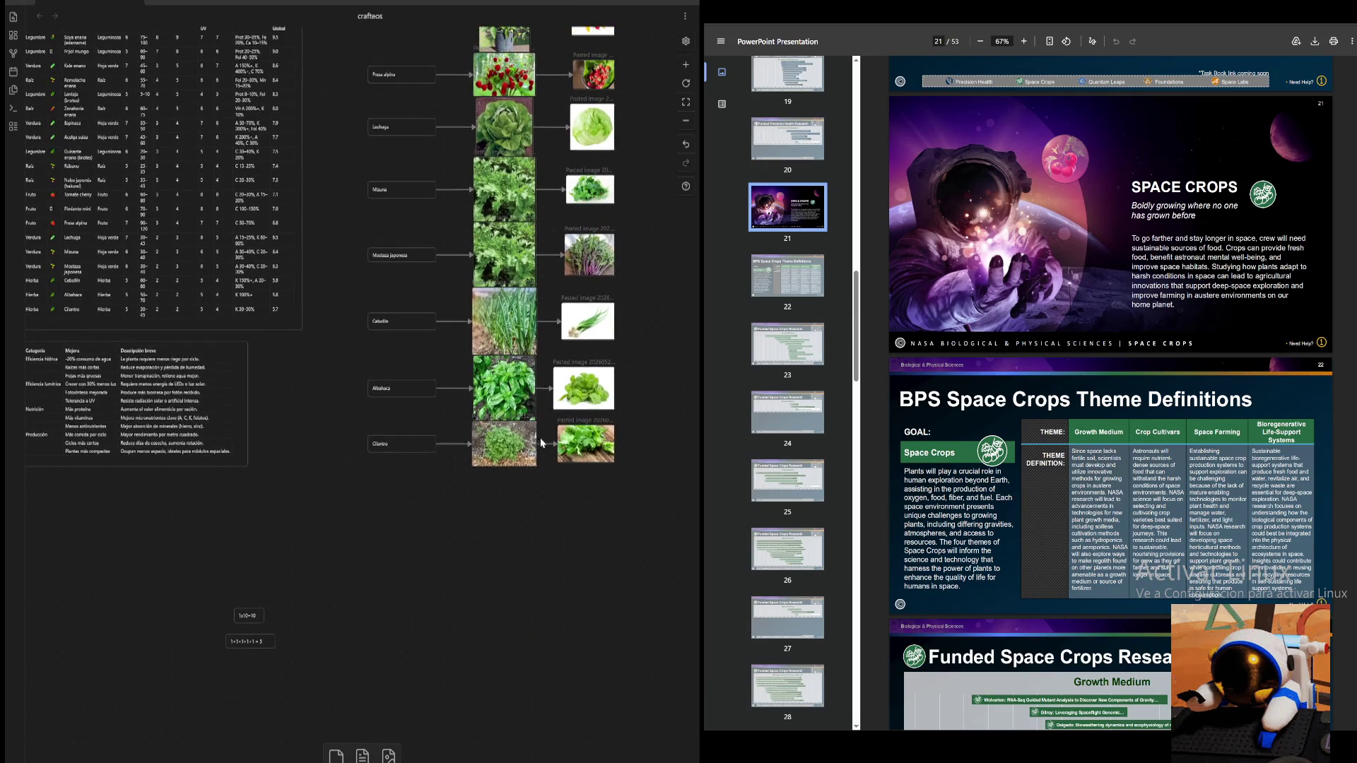
pyautogui.scroll(2, 605, 460)
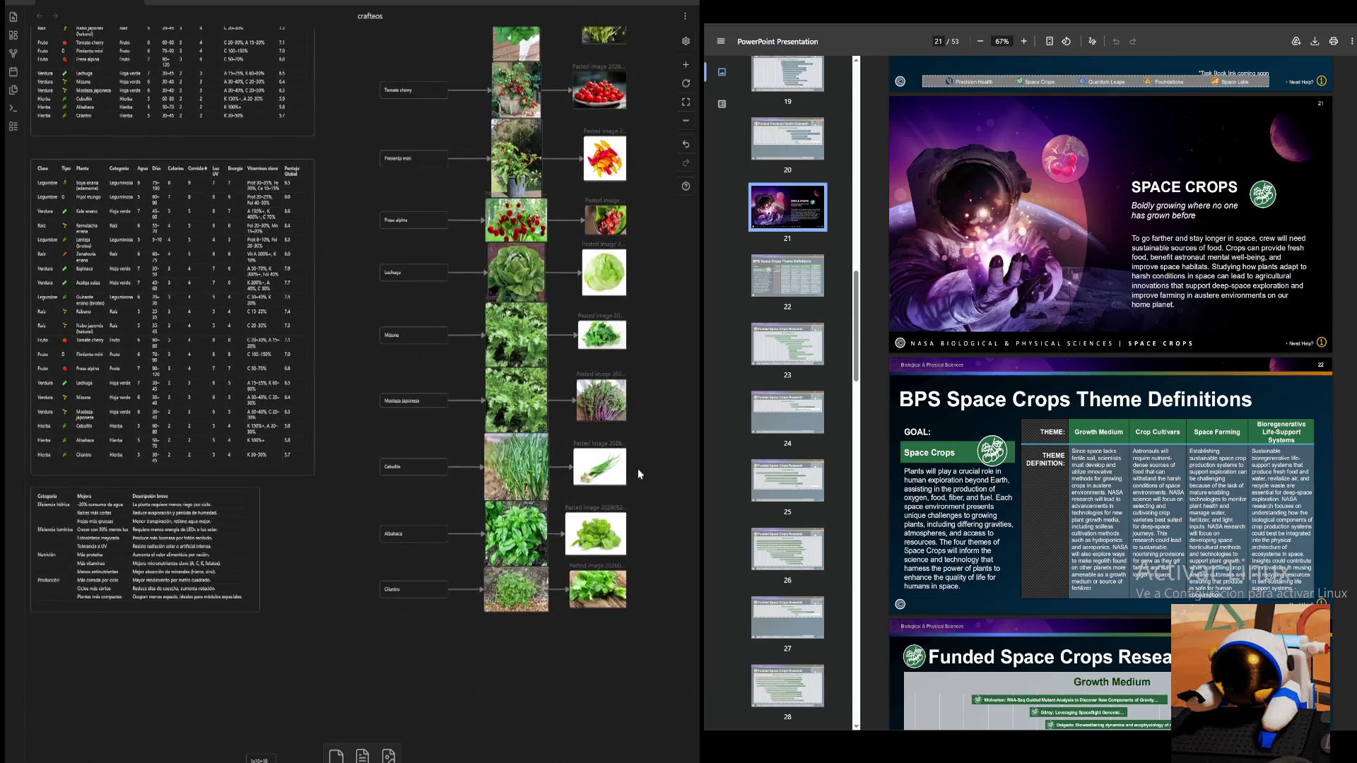
pyautogui.scroll(2, 648, 425)
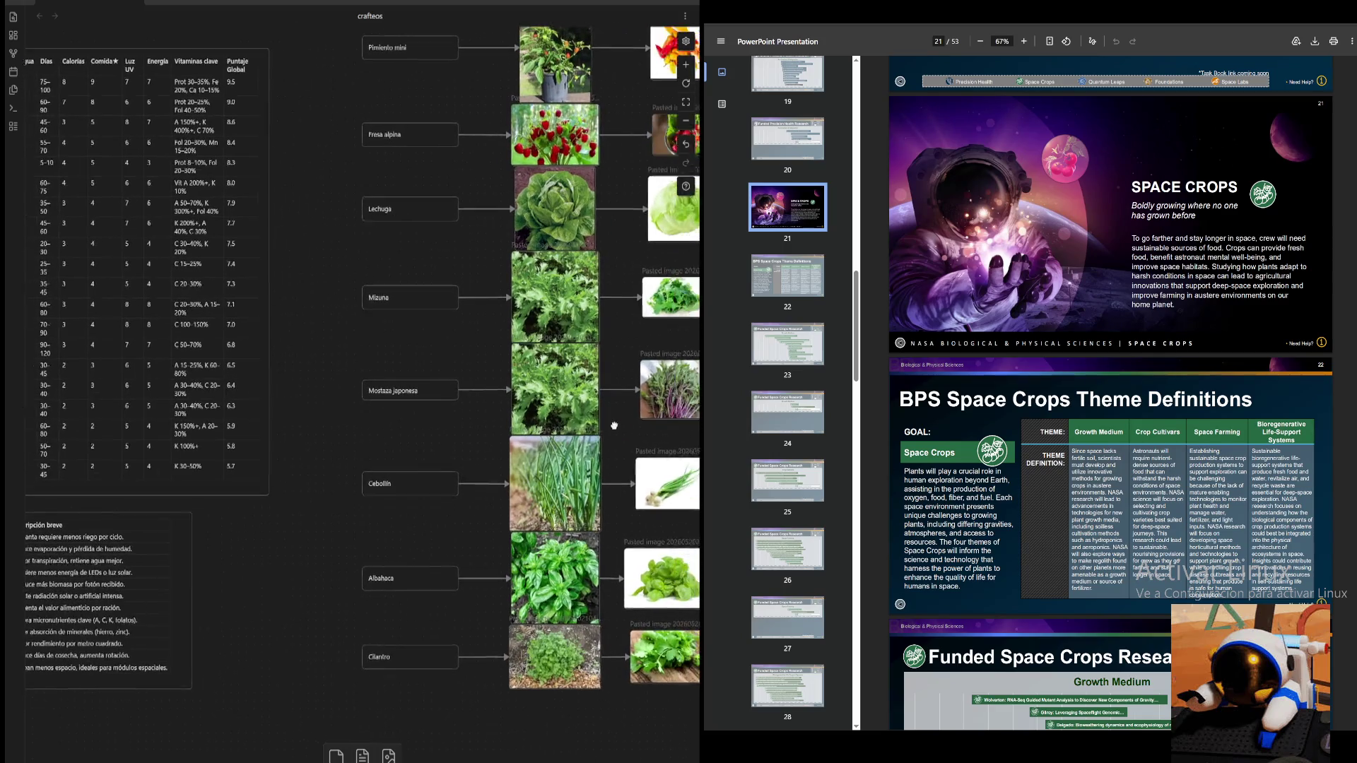
pyautogui.scroll(3, 506, 422)
pyautogui.scroll(1, 506, 423)
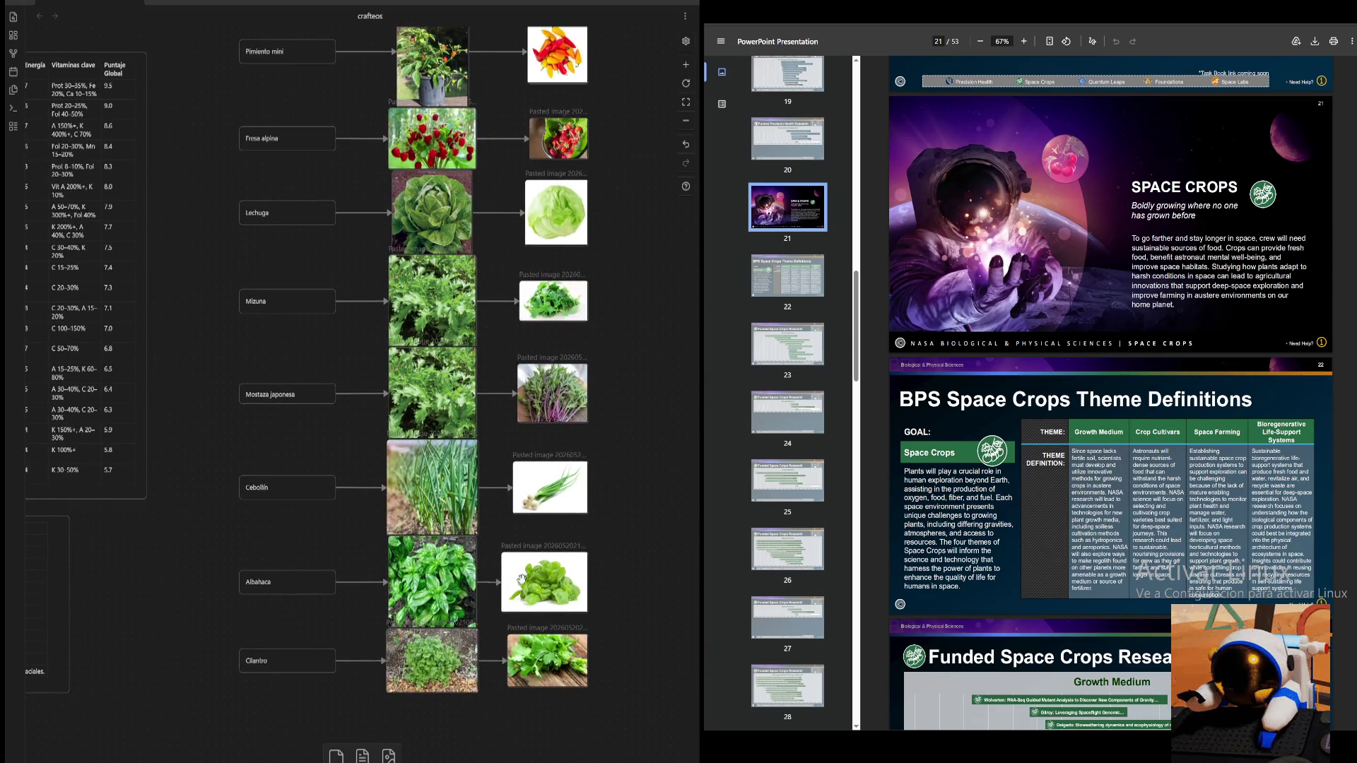
pyautogui.scroll(1, 623, 494)
pyautogui.moveTo(622, 493); pyautogui.dragTo(642, 515)
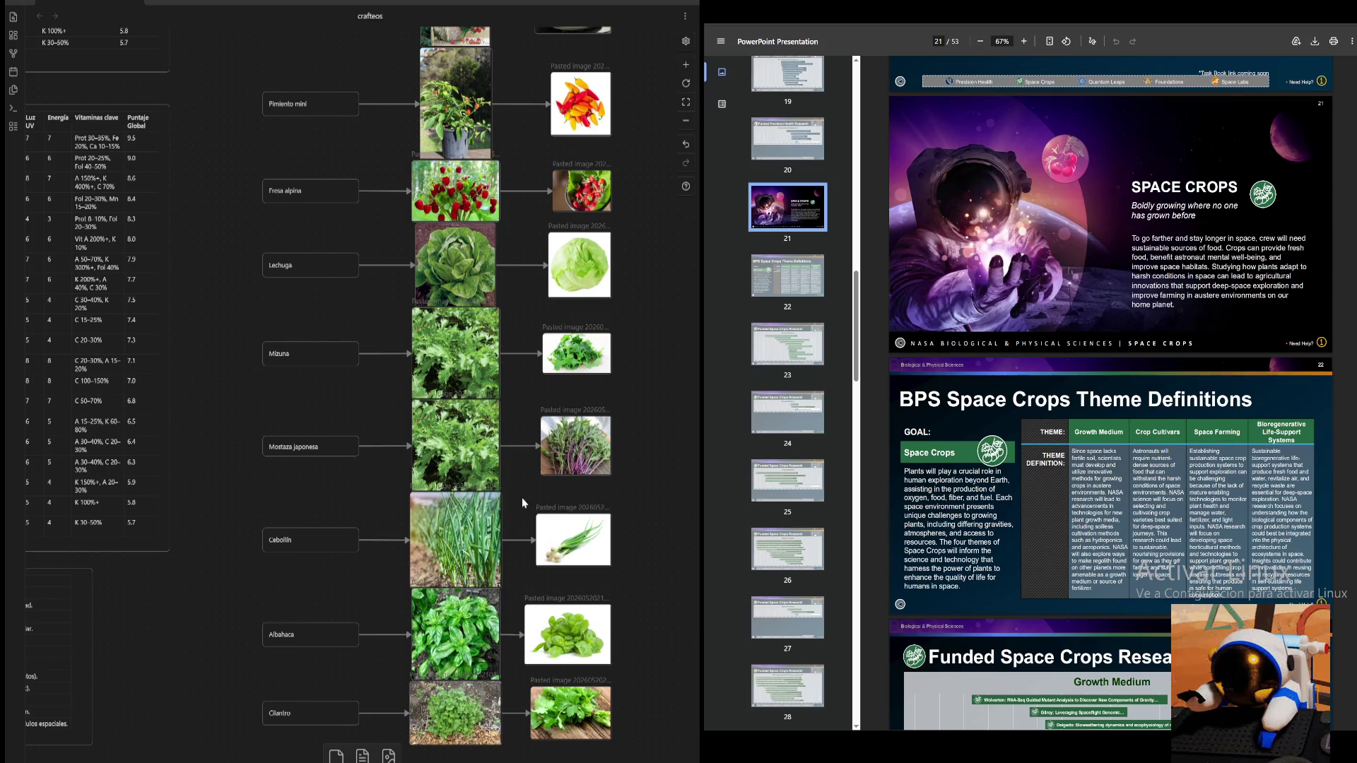
pyautogui.scroll(5, 669, 400)
pyautogui.scroll(2, 669, 401)
pyautogui.scroll(2, 672, 318)
pyautogui.scroll(2, 672, 319)
pyautogui.scroll(1, 694, 307)
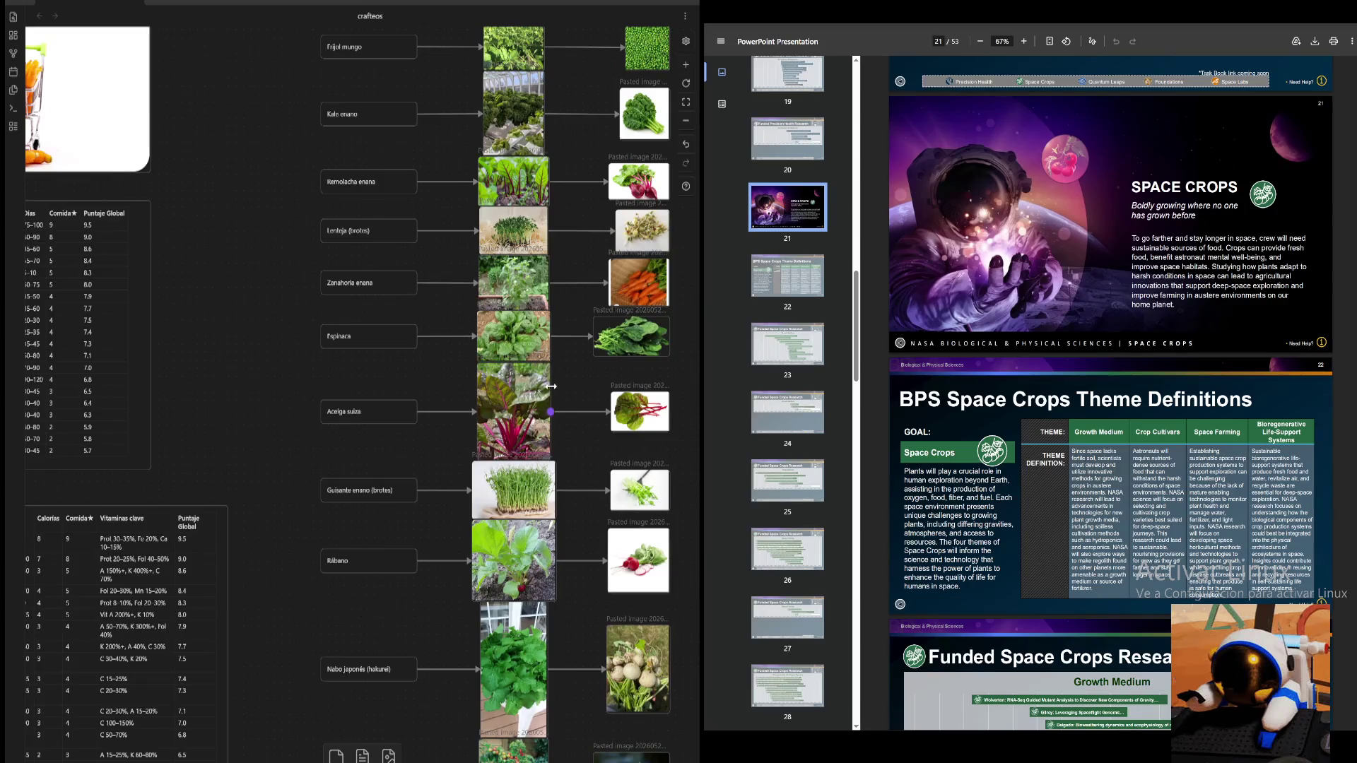
pyautogui.scroll(2, 644, 345)
pyautogui.scroll(-3, 515, 434)
pyautogui.scroll(-2, 505, 362)
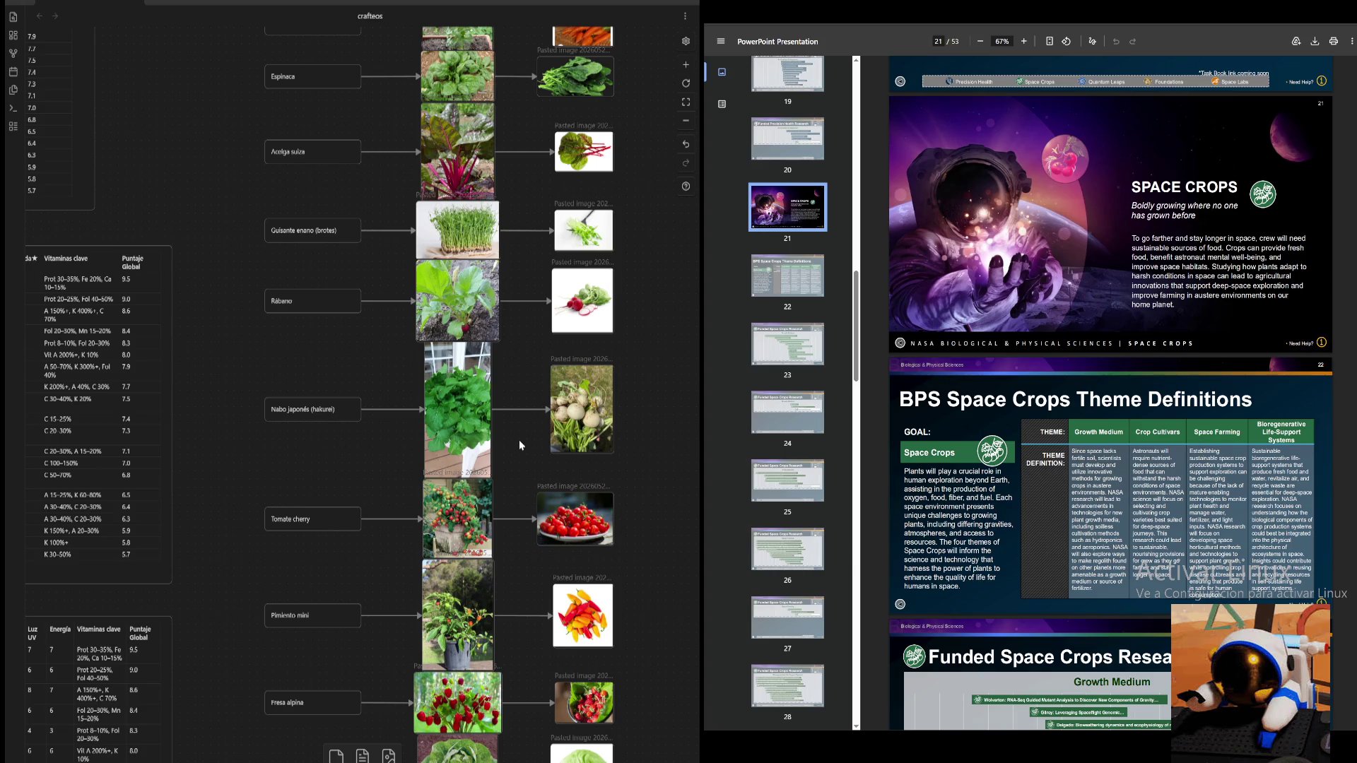
pyautogui.click(679, 122)
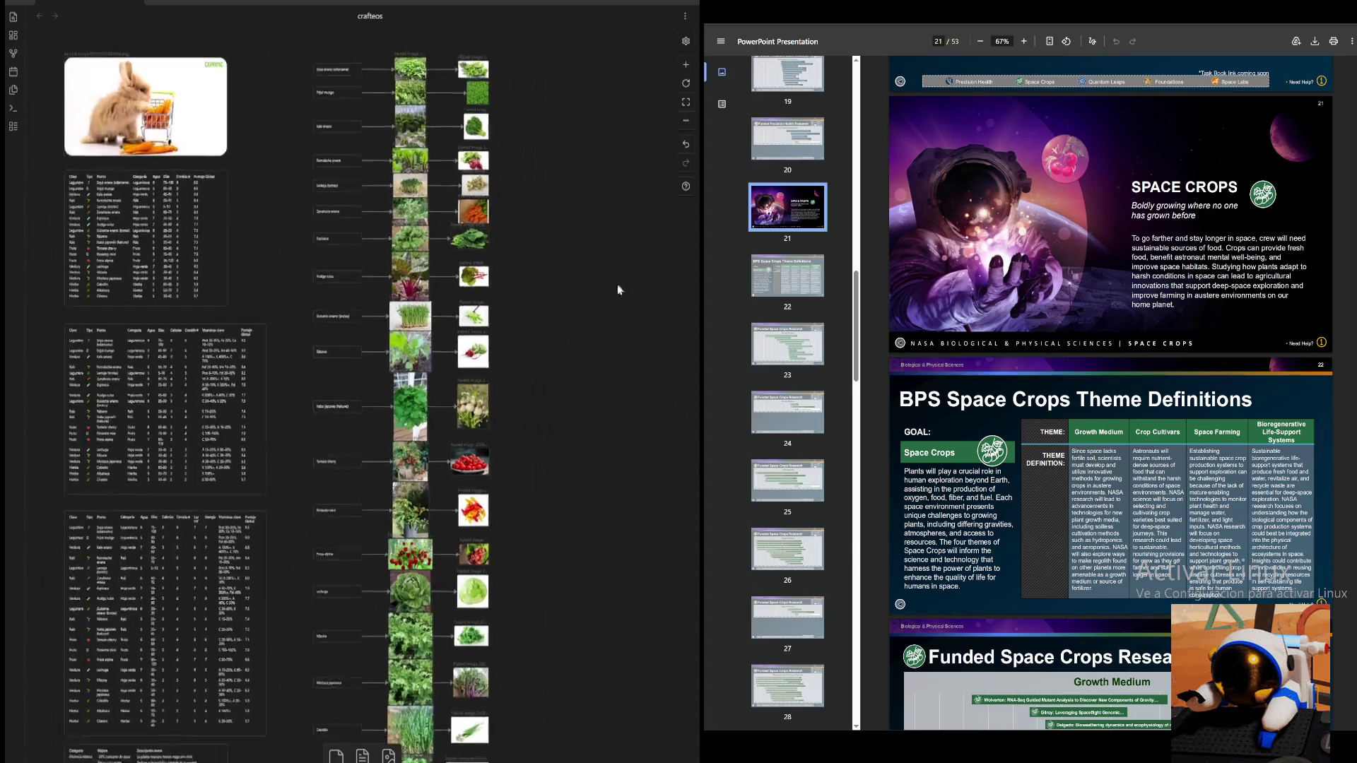
pyautogui.scroll(-3, 636, 255)
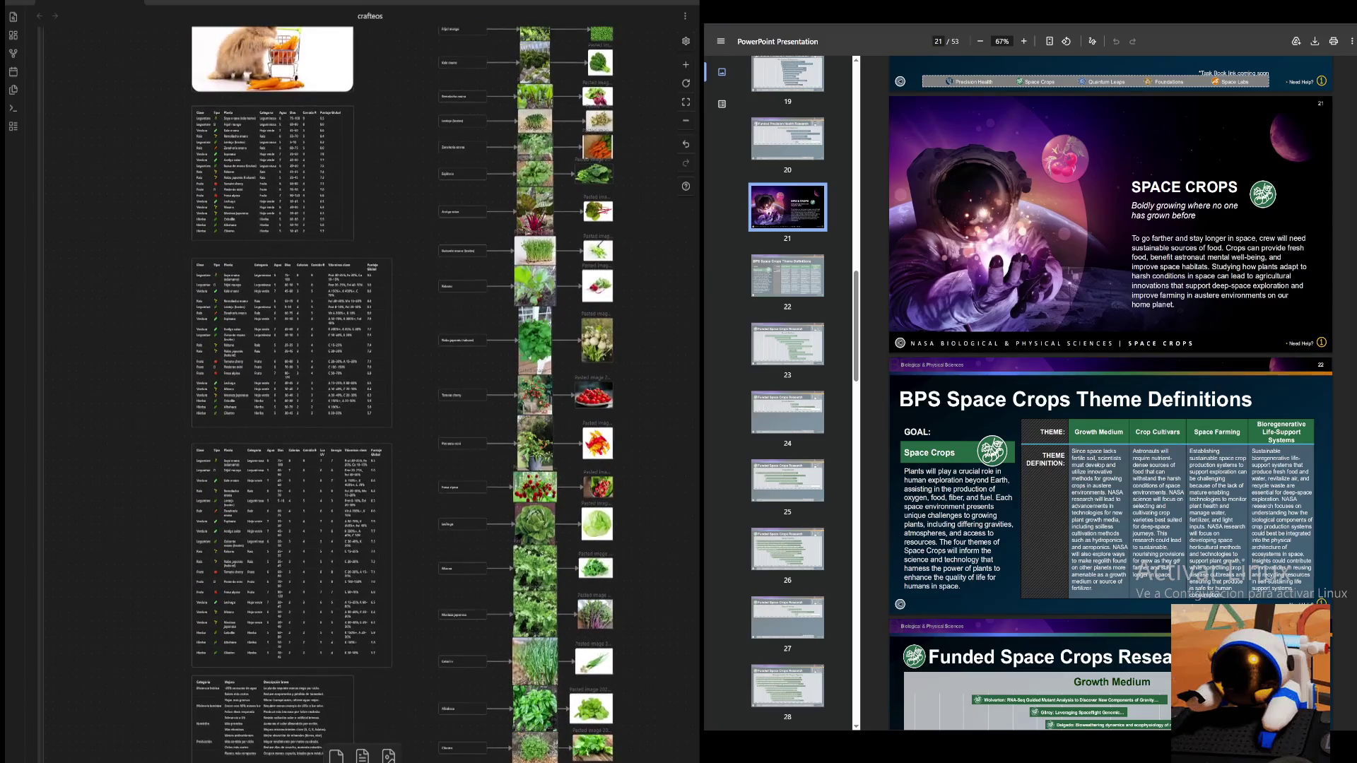
pyautogui.scroll(1, 424, 392)
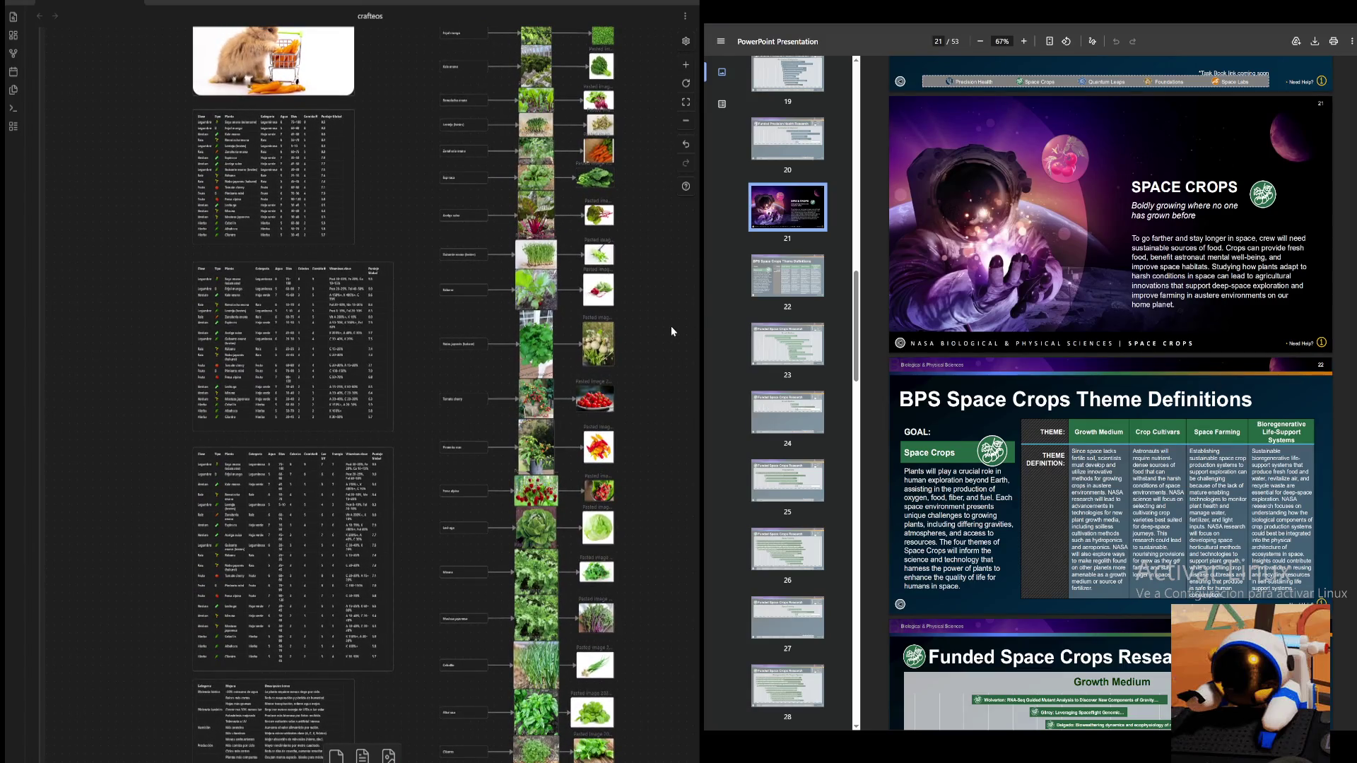
pyautogui.scroll(1, 638, 240)
pyautogui.scroll(-1, 638, 236)
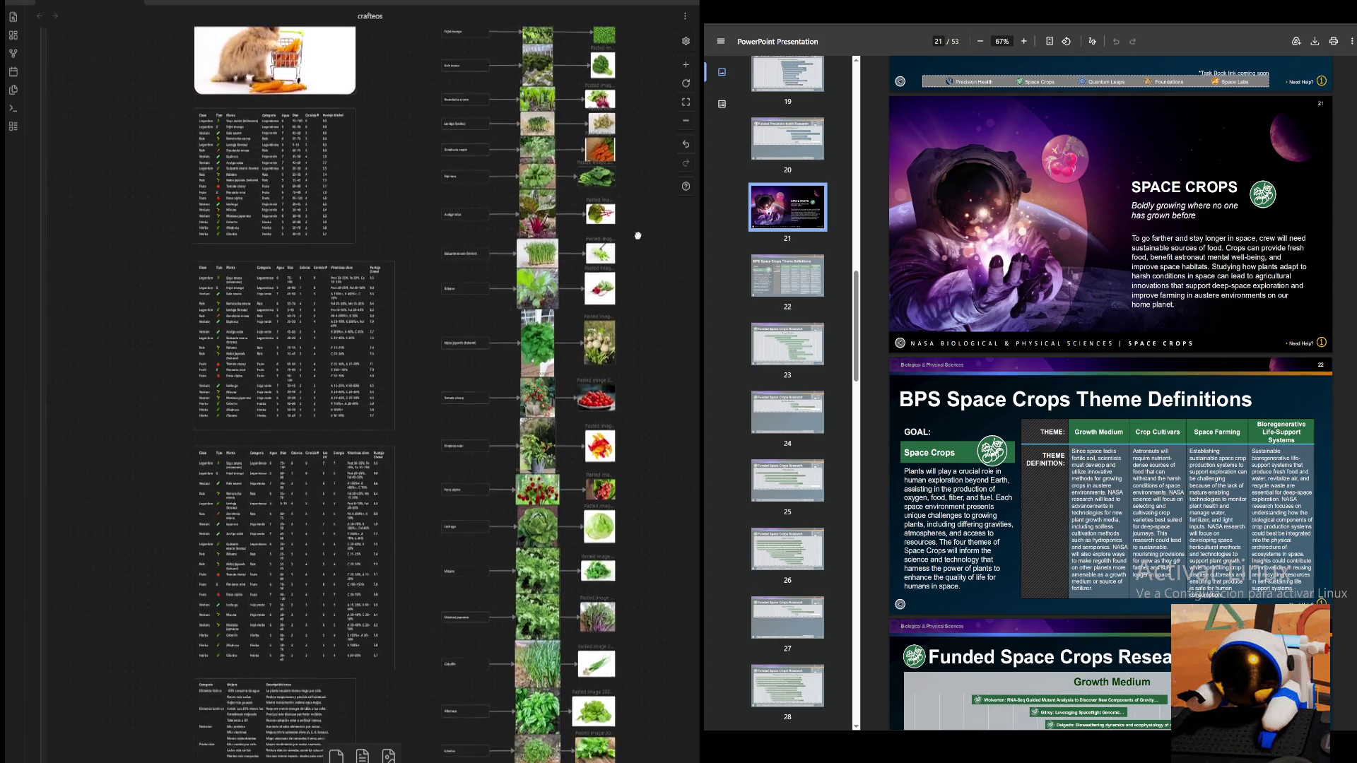
# - Cycle browser tabs with Ctrl+Tab until the ArtStation Battlefield 2042 - Renewal page shows
pyautogui.moveTo(638, 236); pyautogui.dragTo(641, 227)
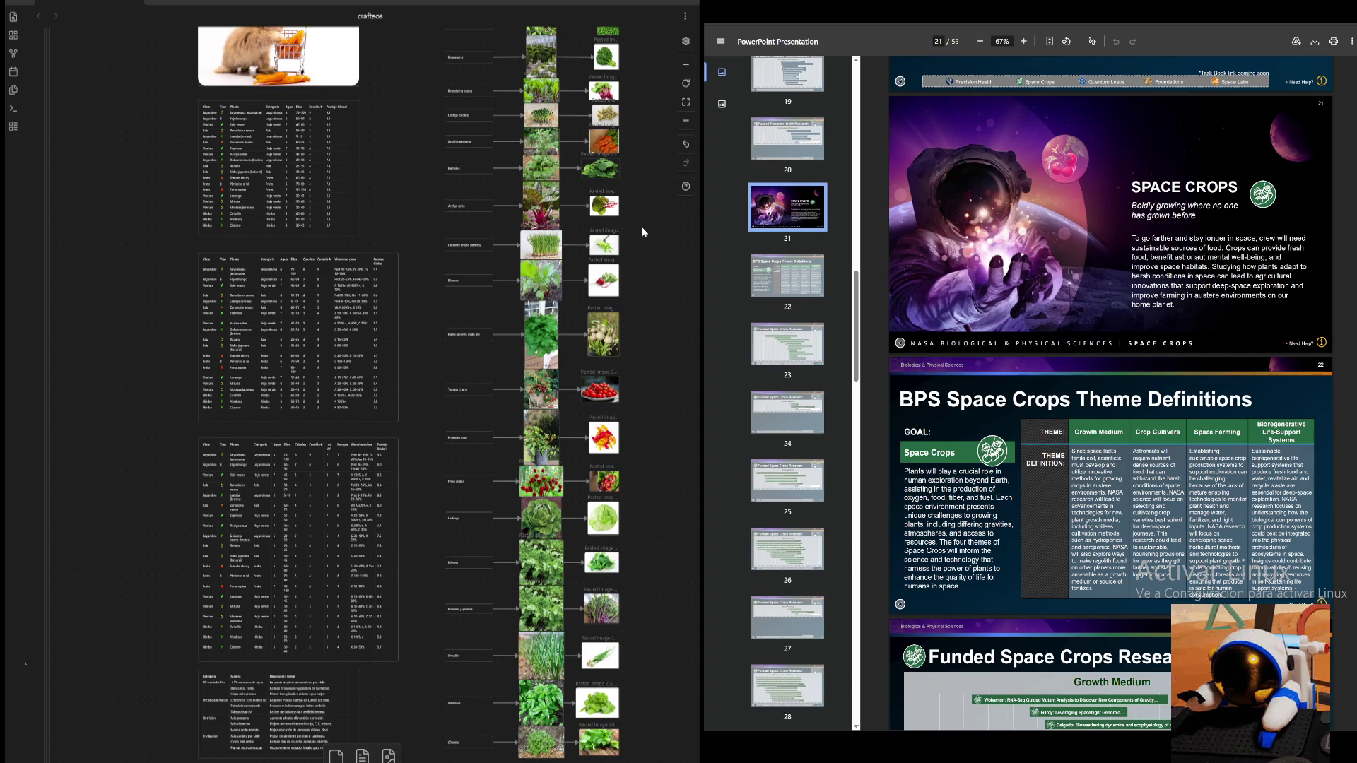
pyautogui.hotkey('ctrl', 'Tab')
pyautogui.hotkey('ctrl', 'Tab')
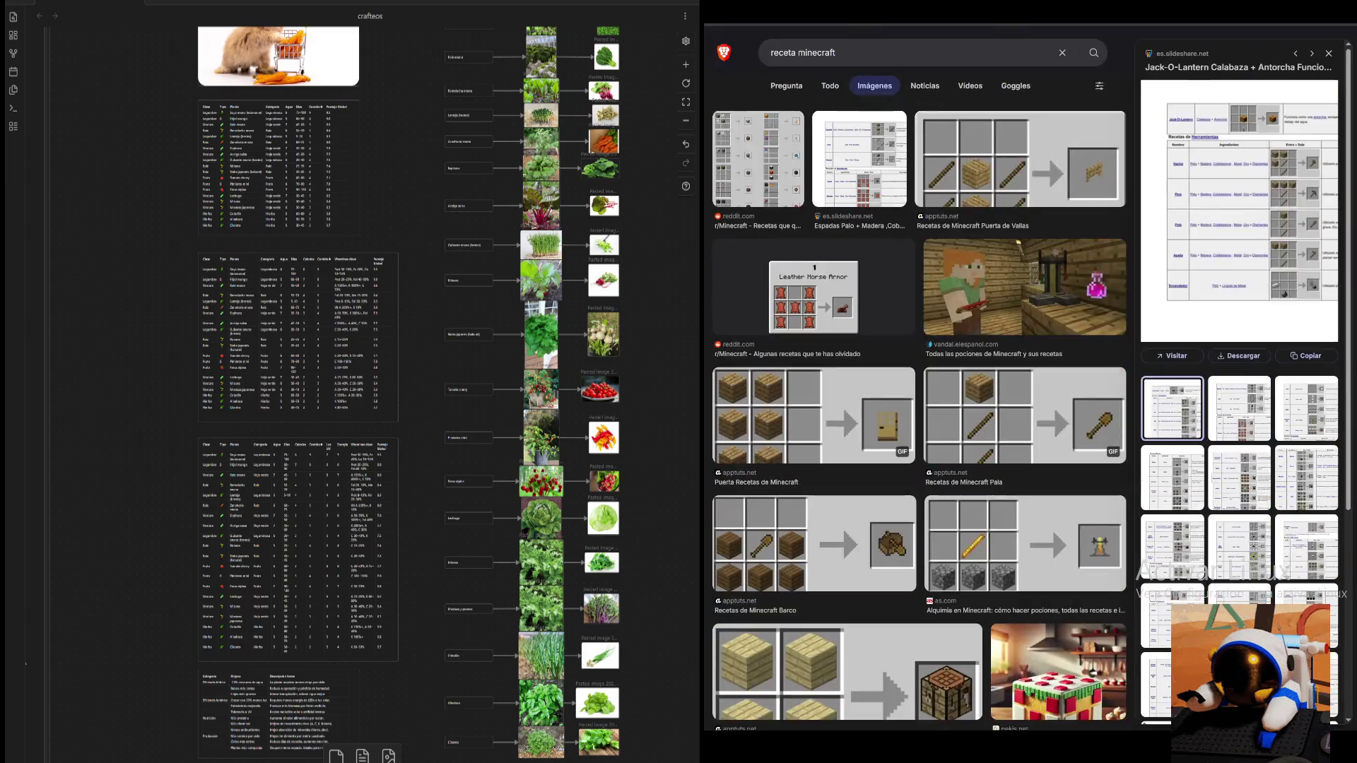
pyautogui.hotkey('ctrl', 'Tab')
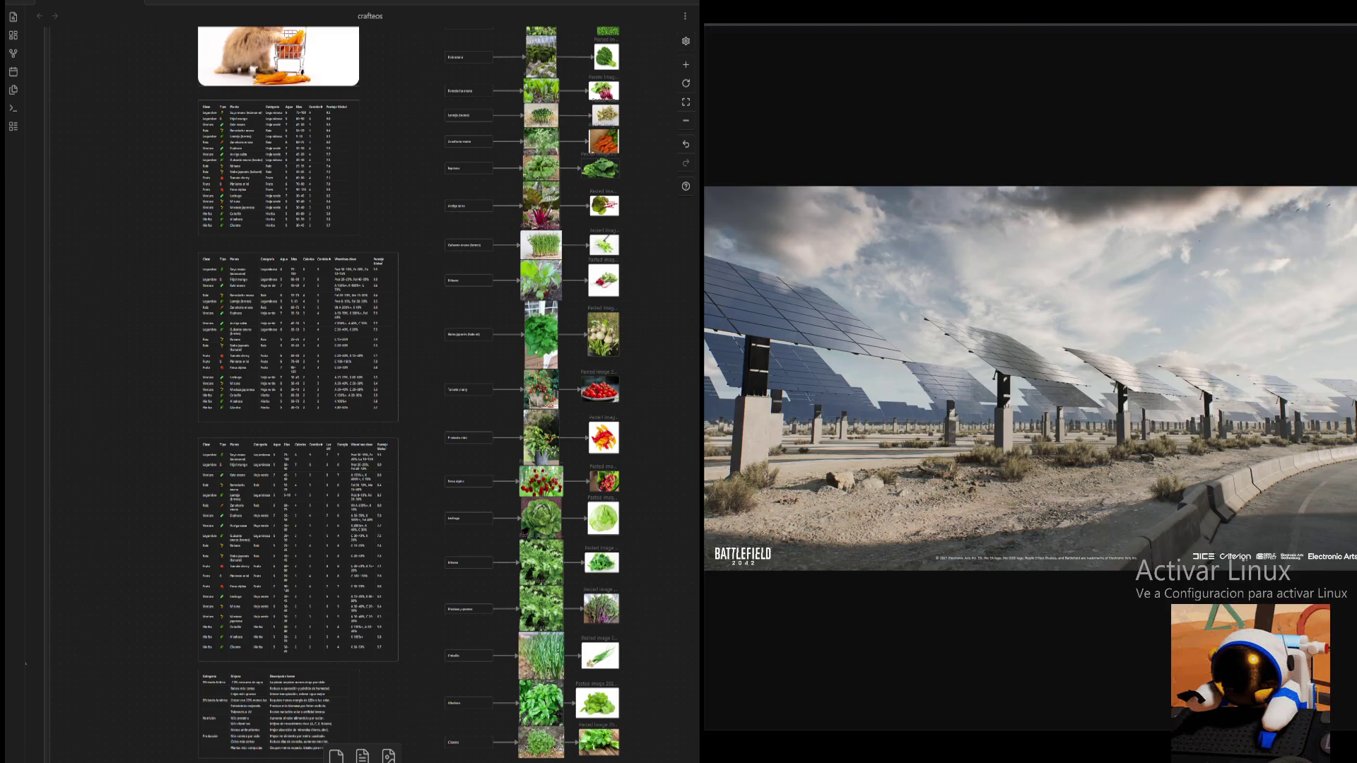
pyautogui.hotkey('ctrl', 'Tab')
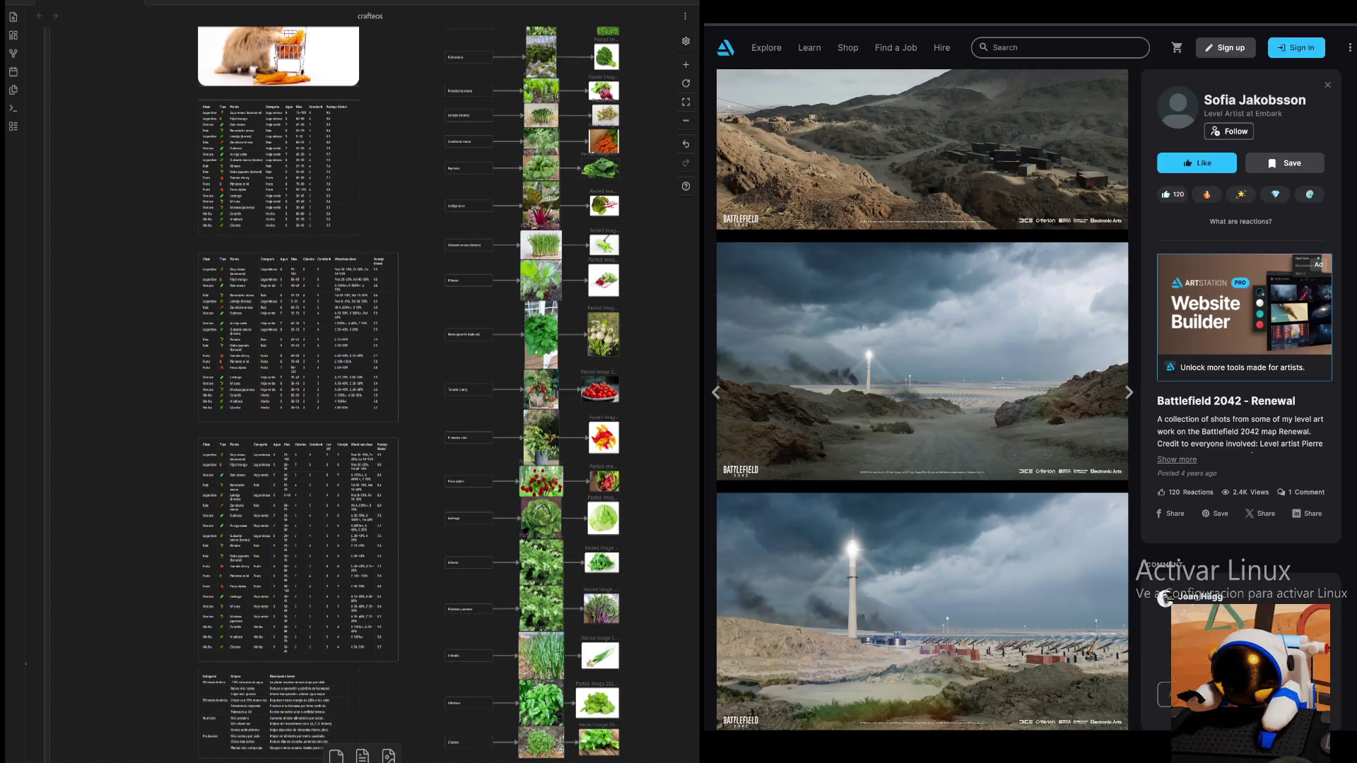
pyautogui.hotkey('ctrl', 'Tab')
pyautogui.hotkey('ctrl', 'Tab')
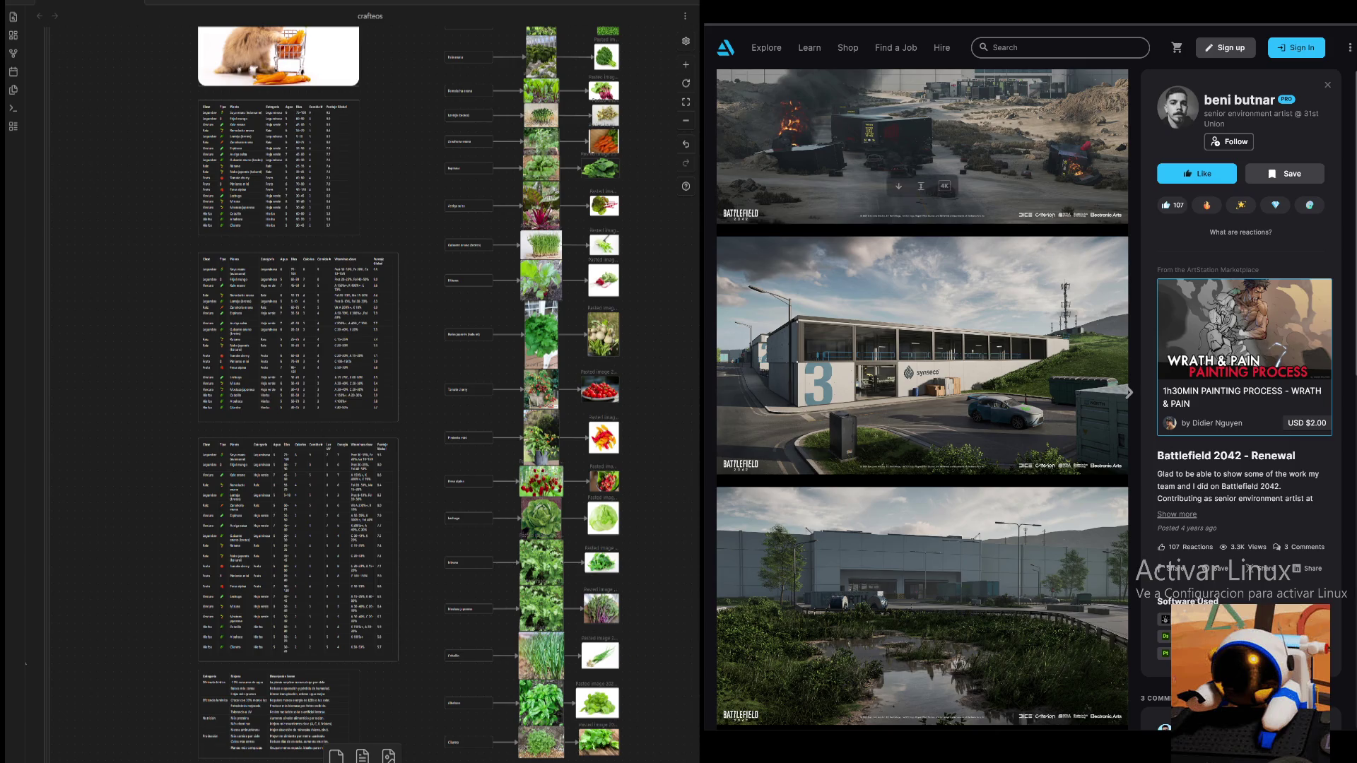
pyautogui.scroll(-2, 922, 399)
pyautogui.scroll(-3, 922, 400)
pyautogui.scroll(-2, 922, 400)
pyautogui.scroll(-2, 922, 399)
pyautogui.scroll(-2, 922, 399)
pyautogui.scroll(-2, 922, 400)
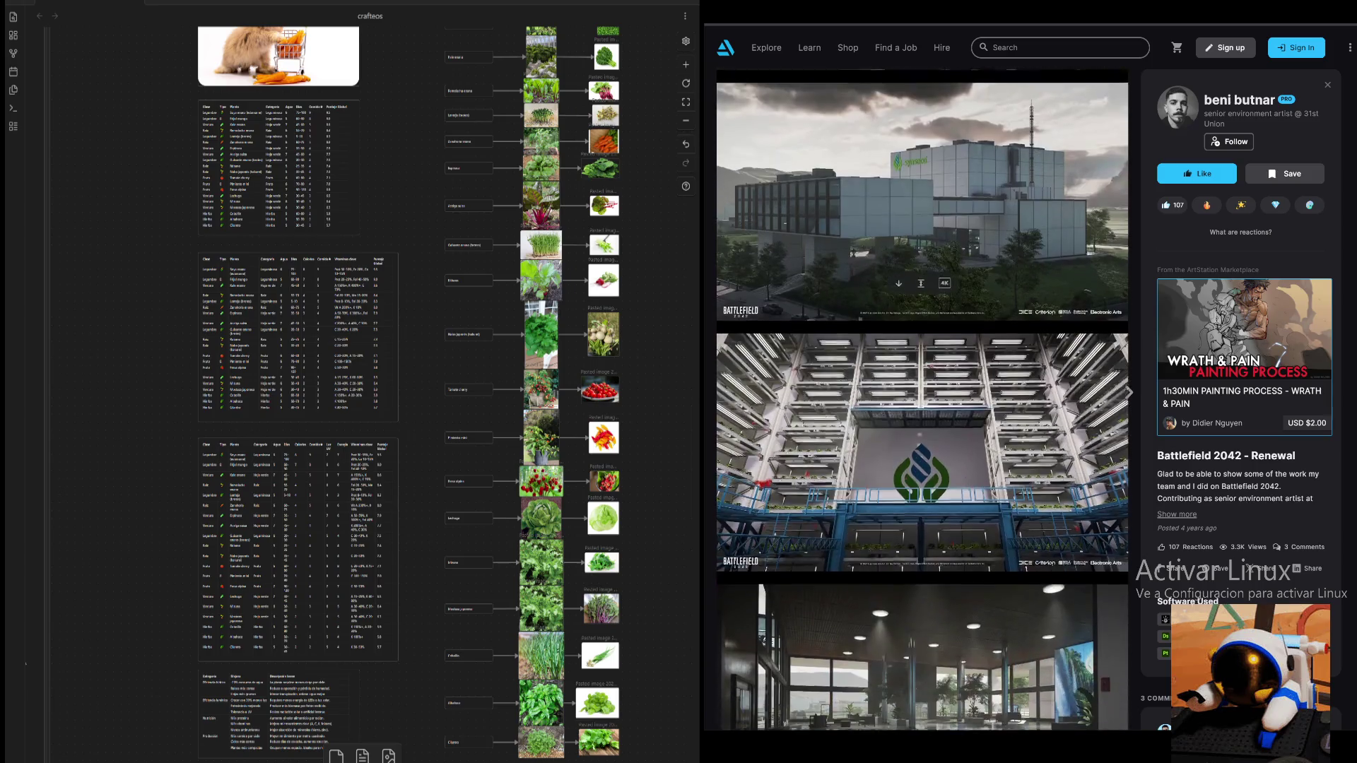
pyautogui.scroll(-1, 922, 399)
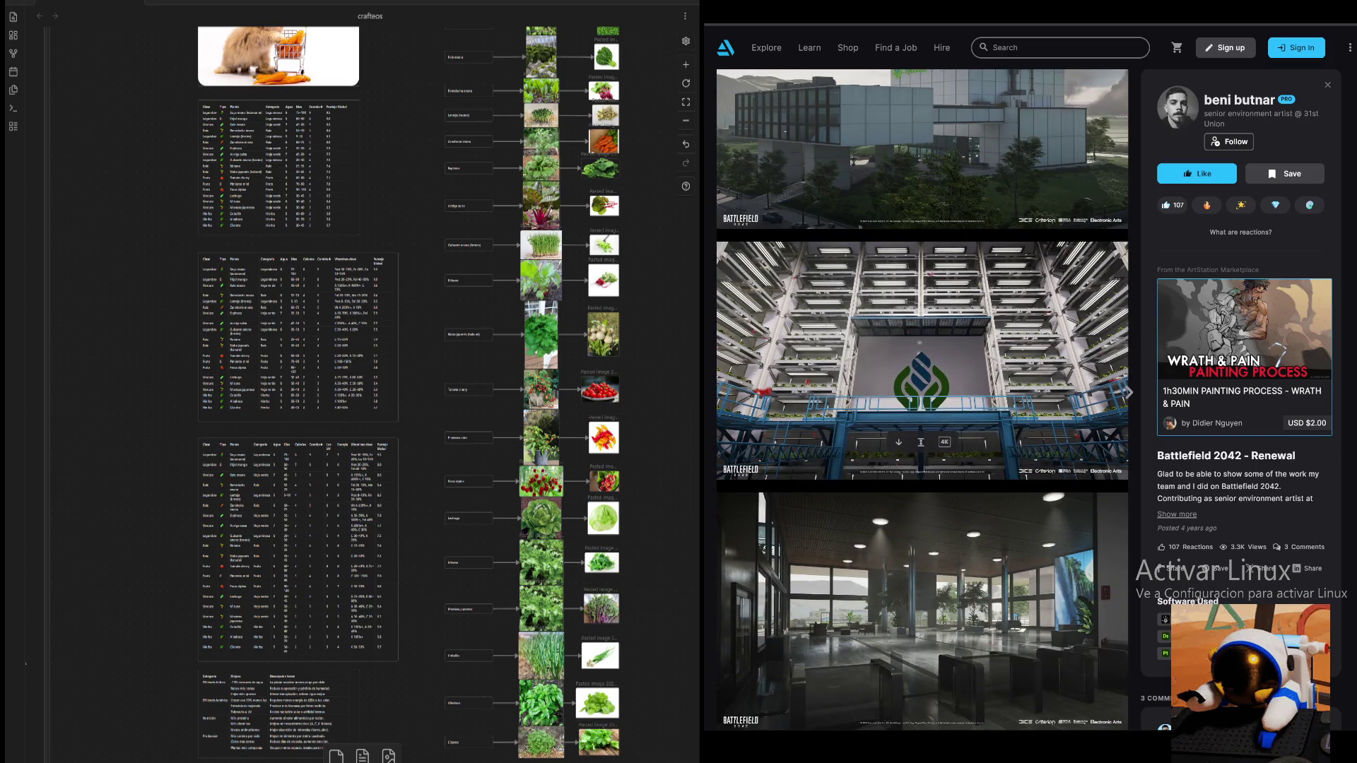
# - View the vertical-farm render in the lightbox and zoom into it
pyautogui.click(923, 400)
pyautogui.click(922, 400)
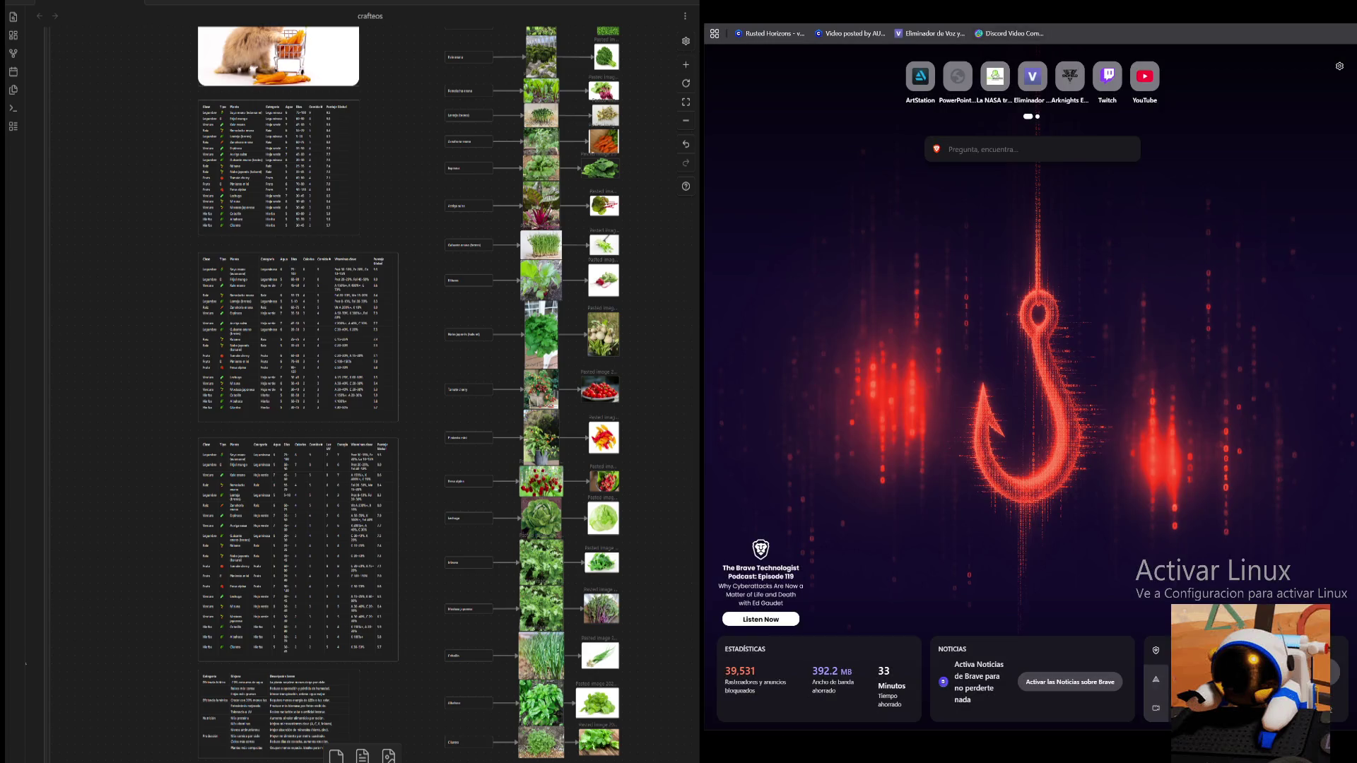
# - Search Brave for 'the martian huerto' and switch to the Imágenes results
pyautogui.hotkey('ctrl', 'l')
pyautogui.write('the martian huerto')
pyautogui.press('Return')
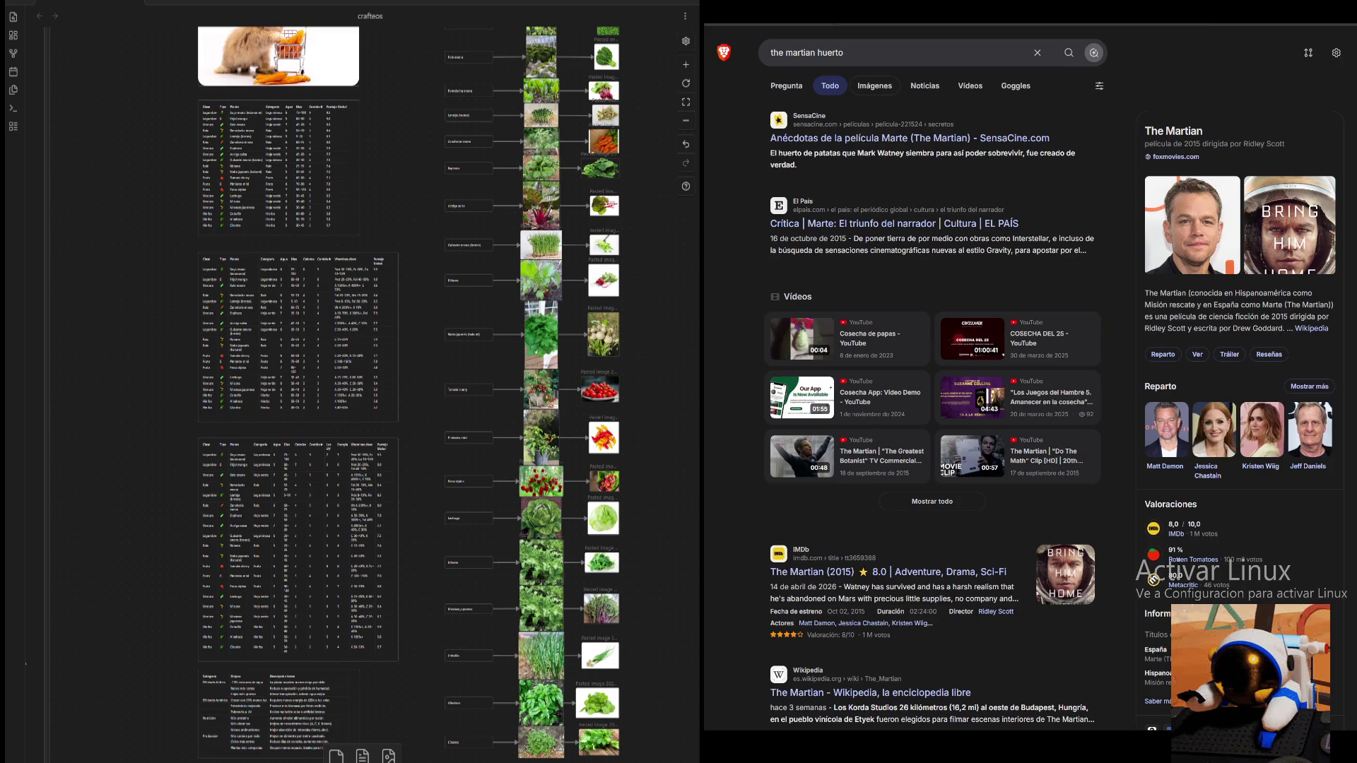
pyautogui.click(875, 84)
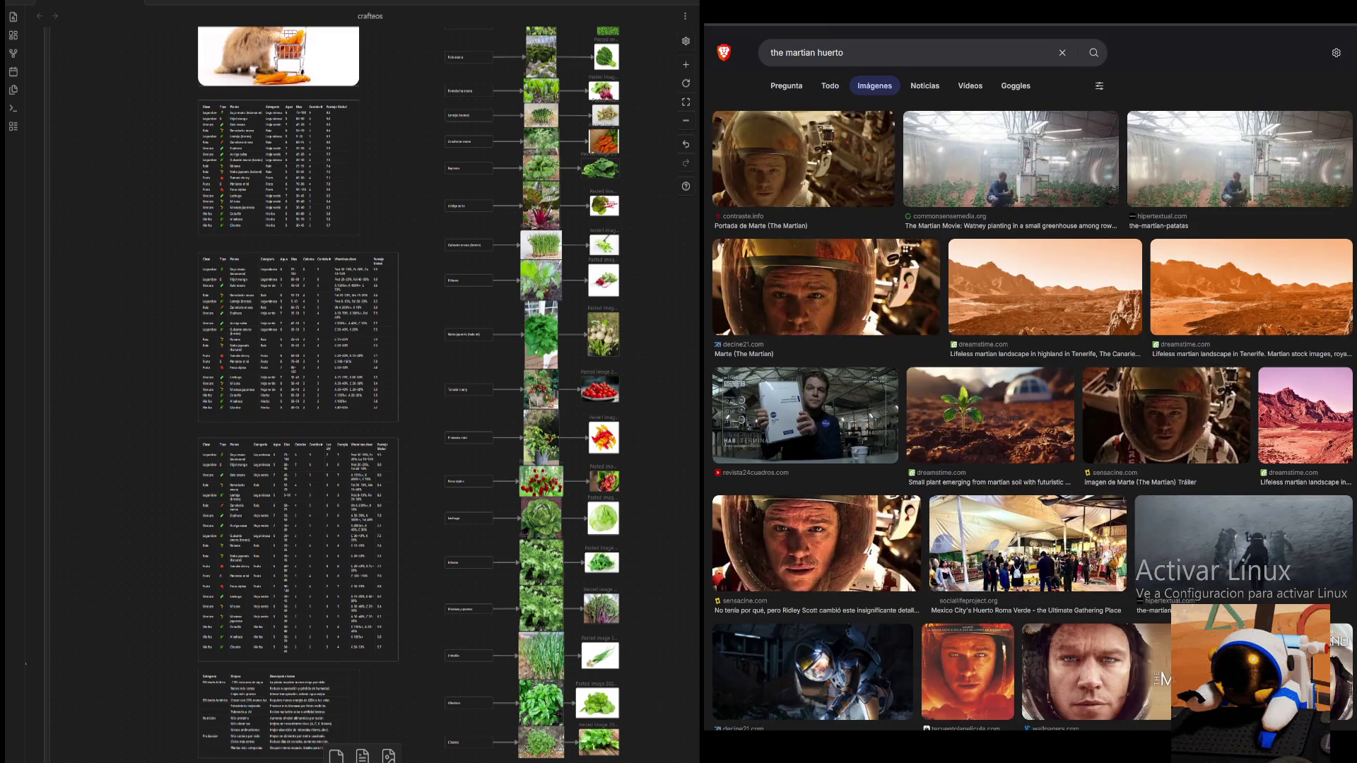
# - Preview the greenhouse stills, visit a source page and the SensaCine article, then return to results
pyautogui.click(1010, 160)
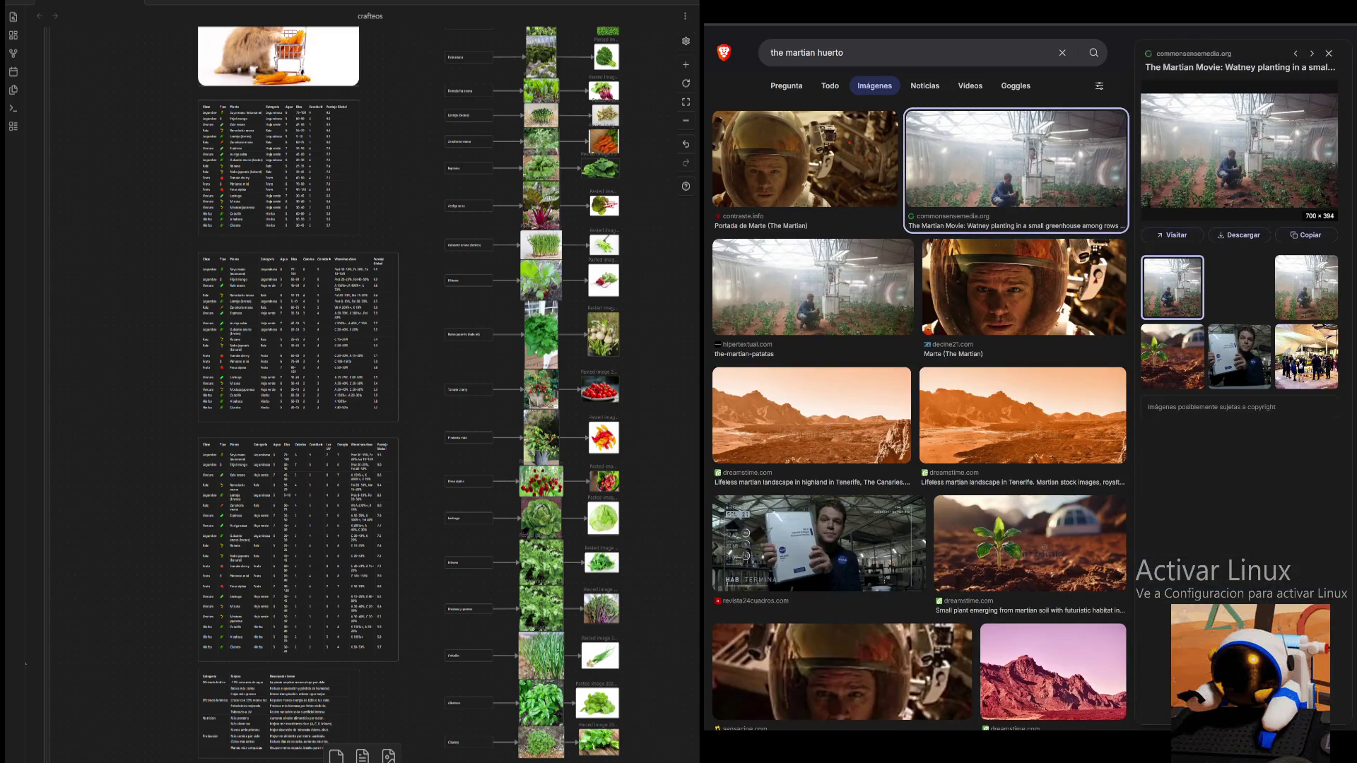
pyautogui.press('Right')
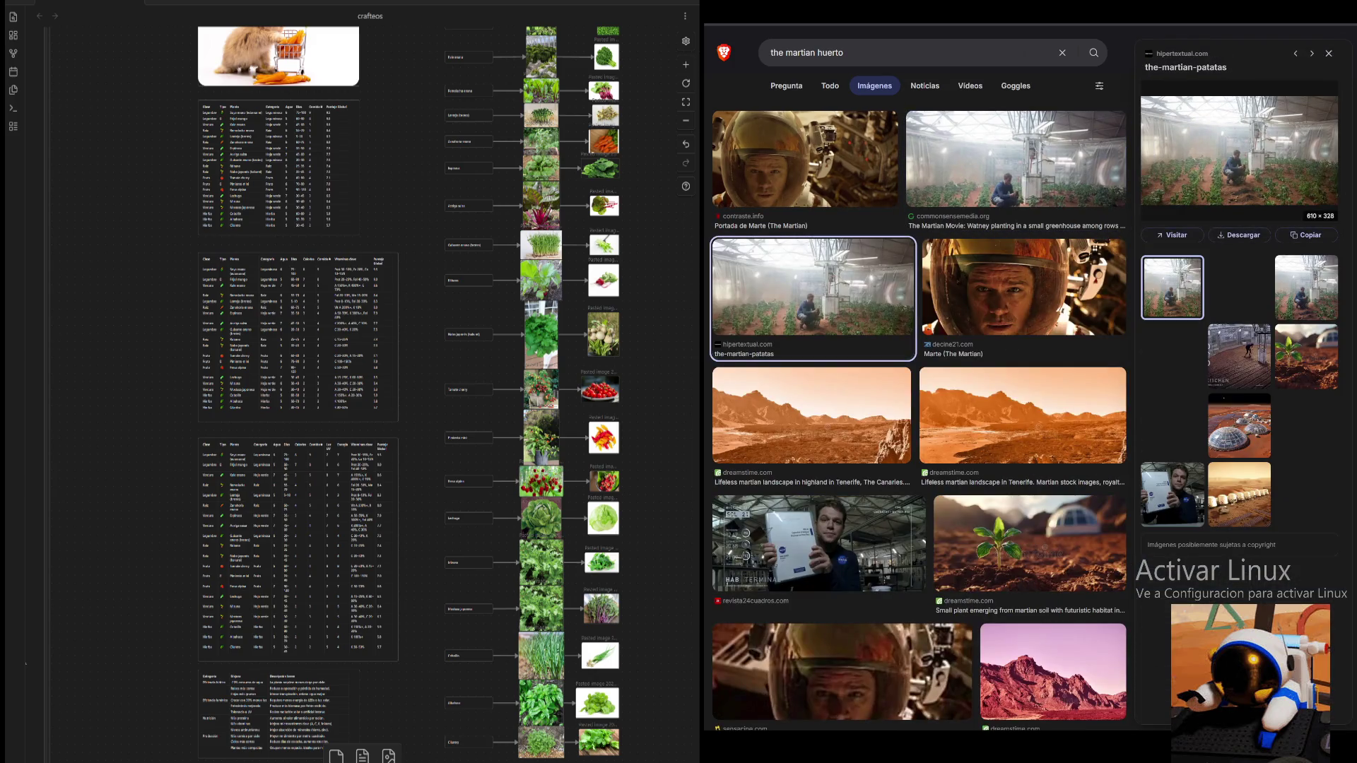
pyautogui.press('Return')
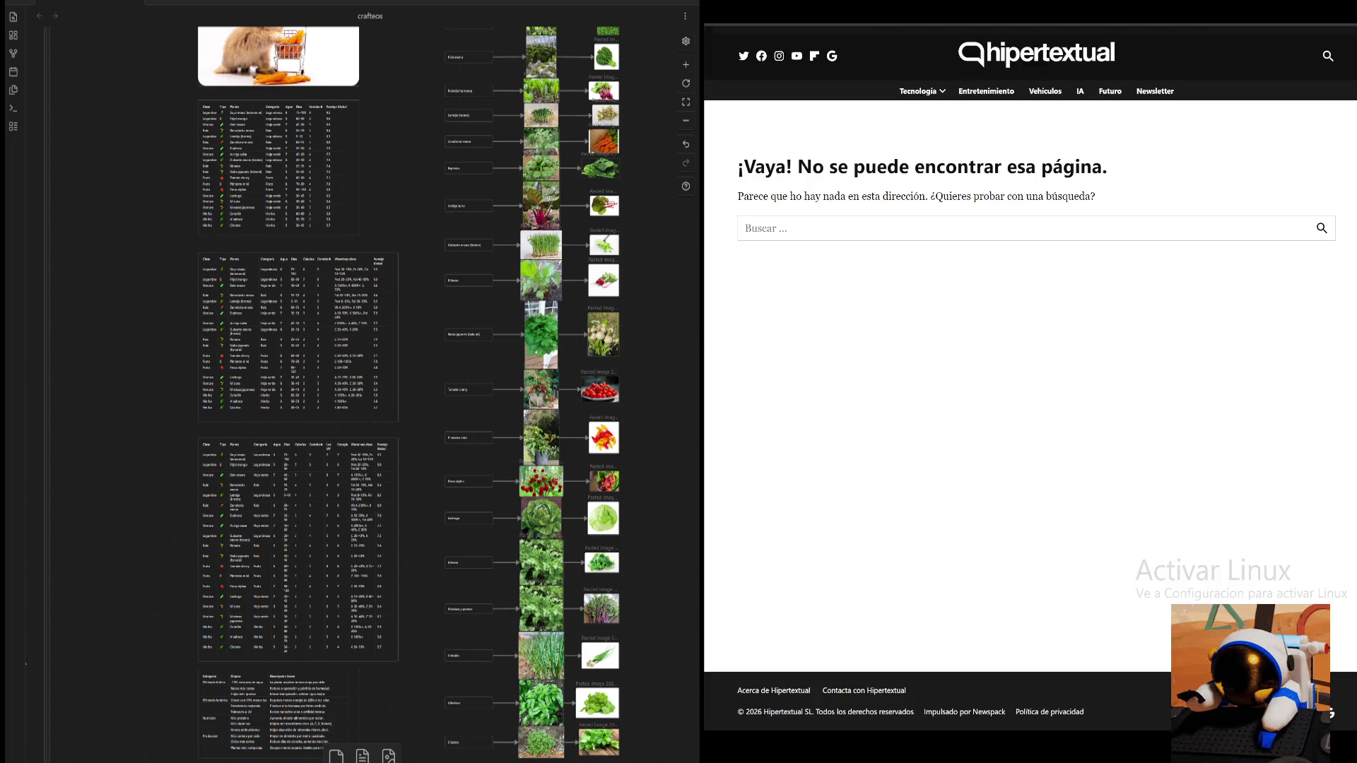
pyautogui.hotkey('alt', 'Left')
pyautogui.hotkey('alt', 'Left')
pyautogui.hotkey('alt', 'Left')
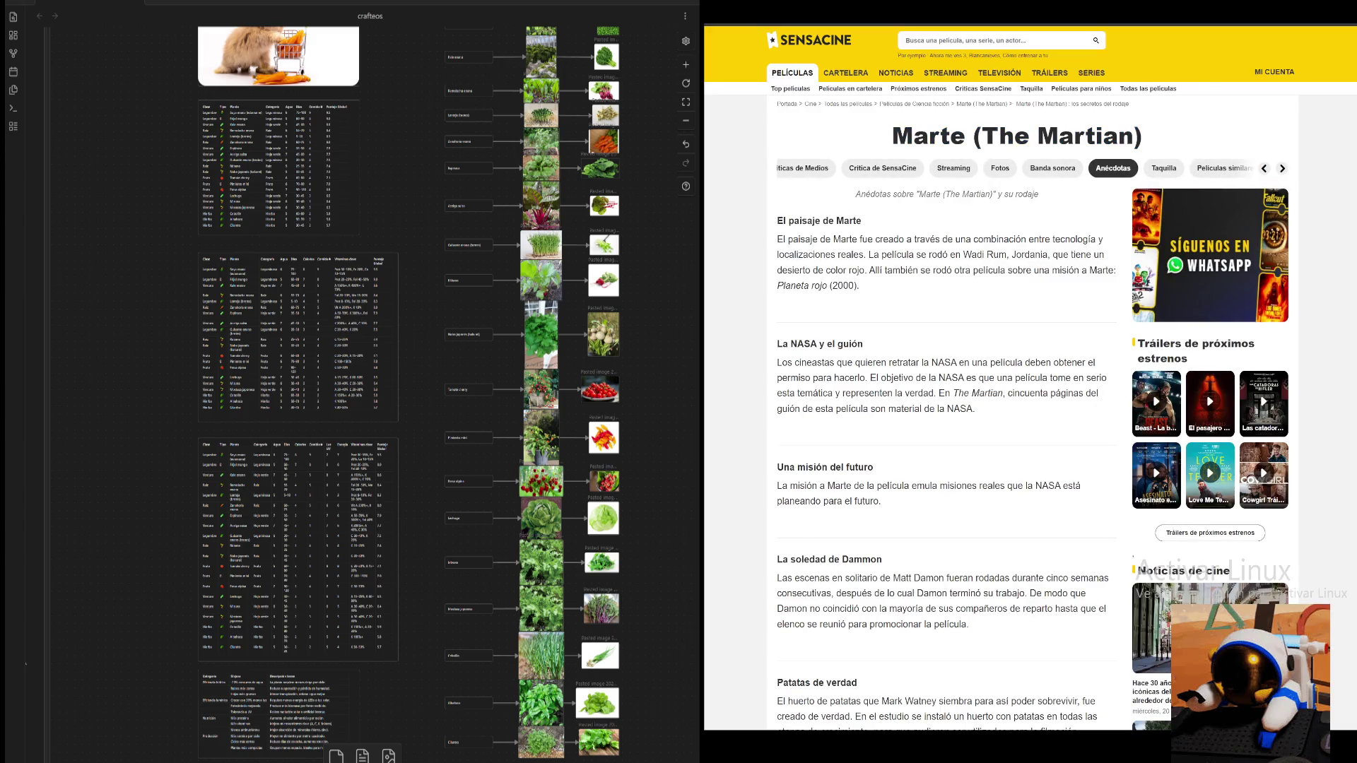
pyautogui.scroll(-4, 1018, 425)
pyautogui.scroll(-4, 1017, 424)
pyautogui.scroll(-4, 1017, 425)
pyautogui.scroll(-4, 1018, 424)
pyautogui.scroll(-4, 1017, 424)
pyautogui.hotkey('alt', 'Left')
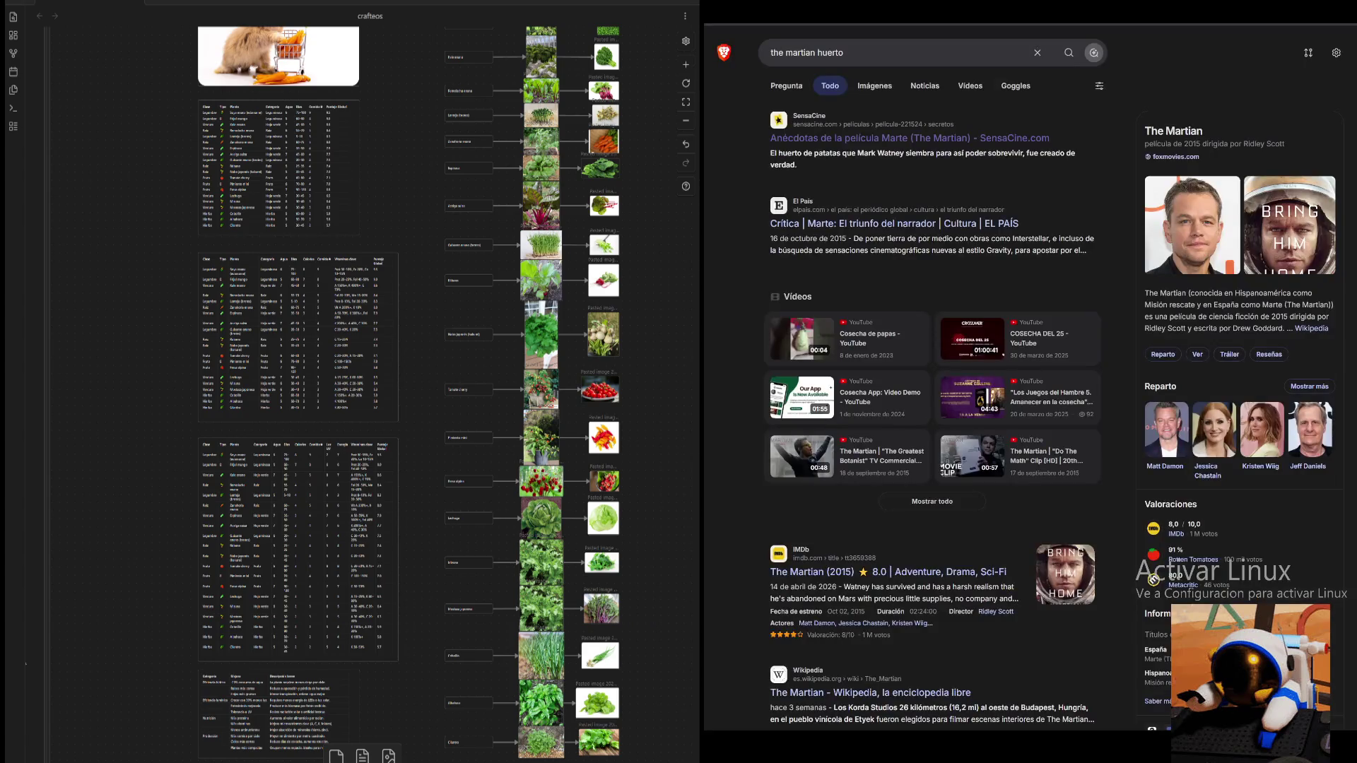
pyautogui.hotkey('alt', 'Left')
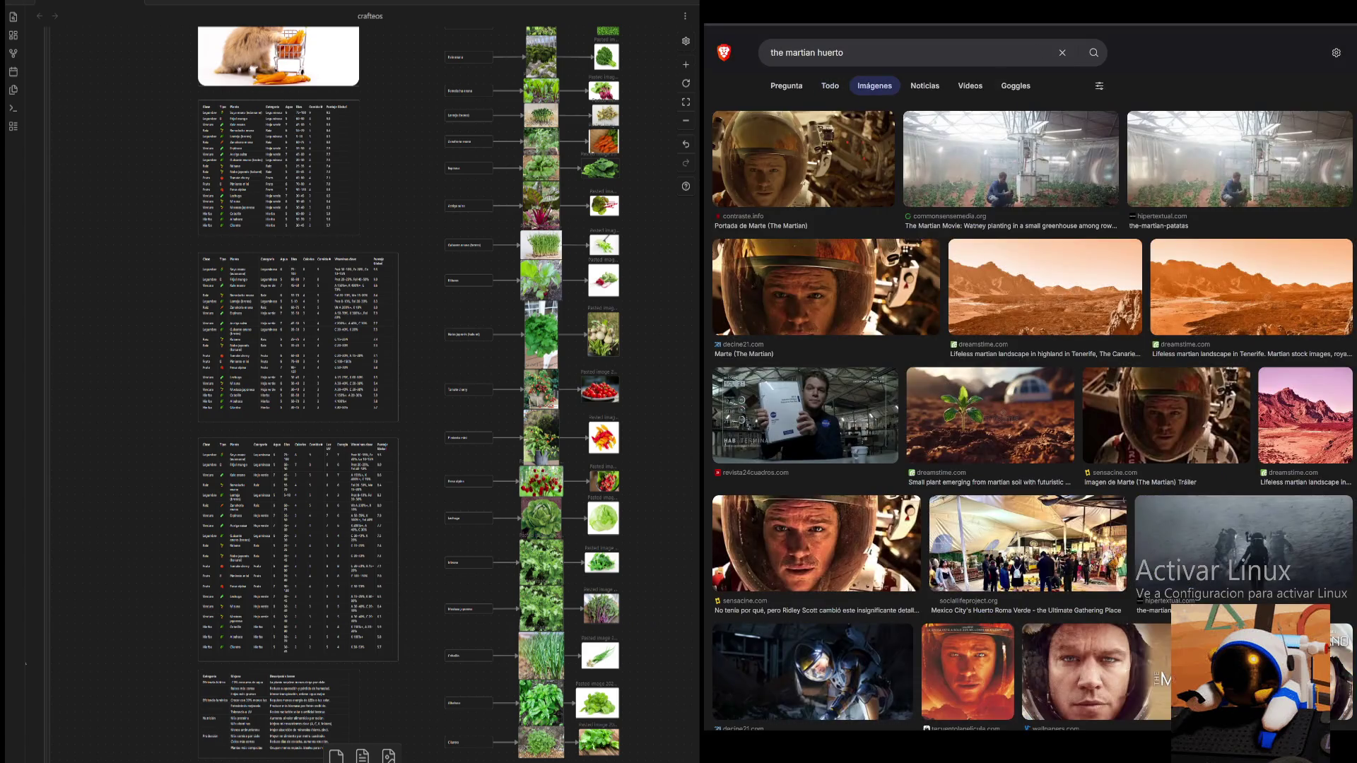
pyautogui.scroll(-1, 1163, 678)
pyautogui.scroll(-2, 1163, 679)
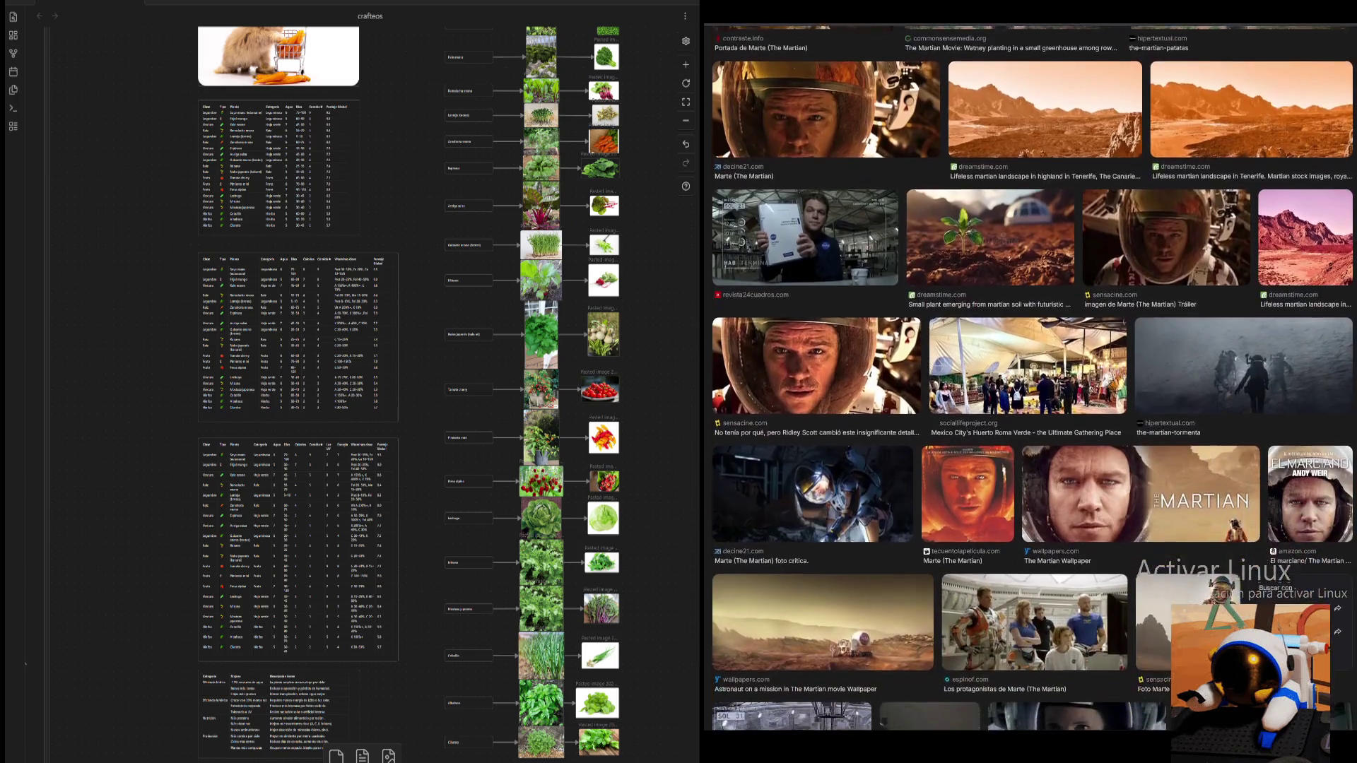
pyautogui.scroll(-2, 1231, 479)
pyautogui.scroll(-3, 1060, 425)
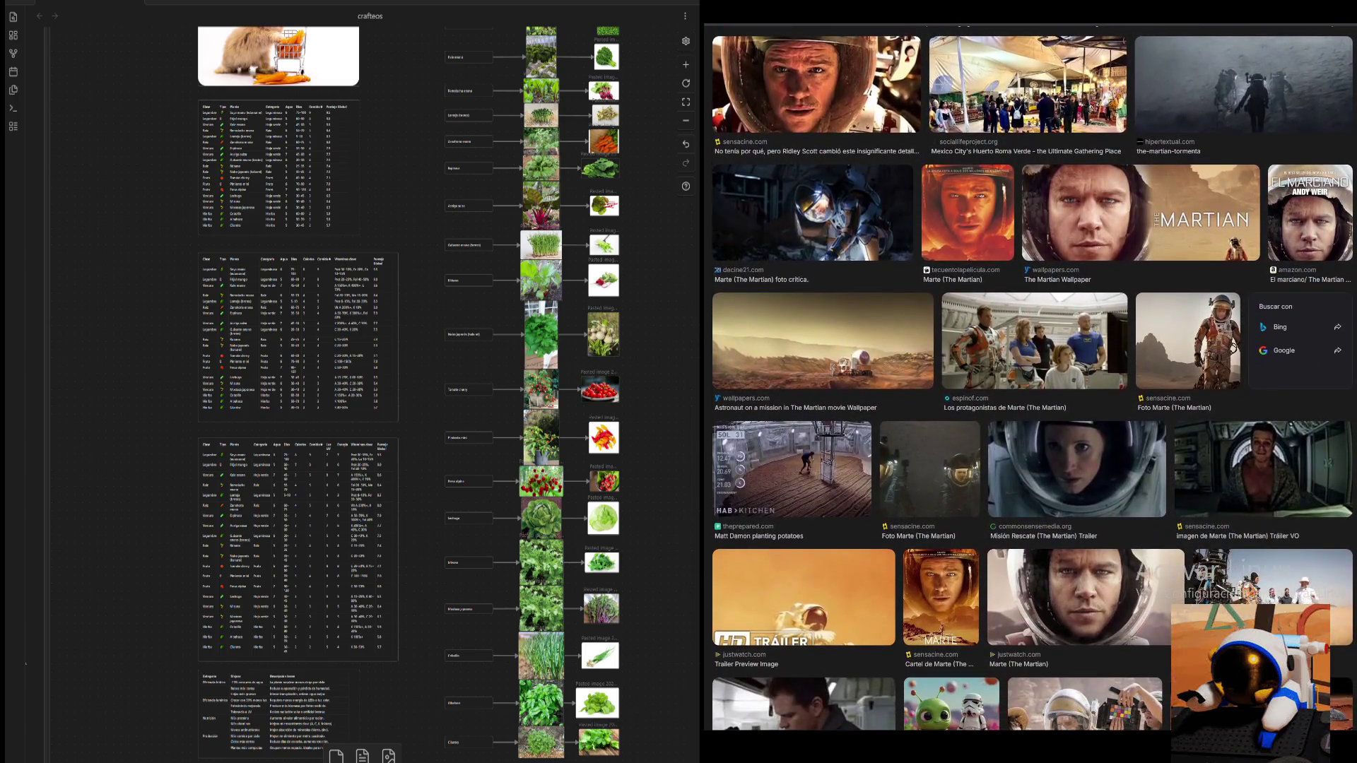
# - Browse the Matt Damon, Marte 7 and Watney greenhouse previews, ending on Matt Damon planting potatoes
pyautogui.click(793, 244)
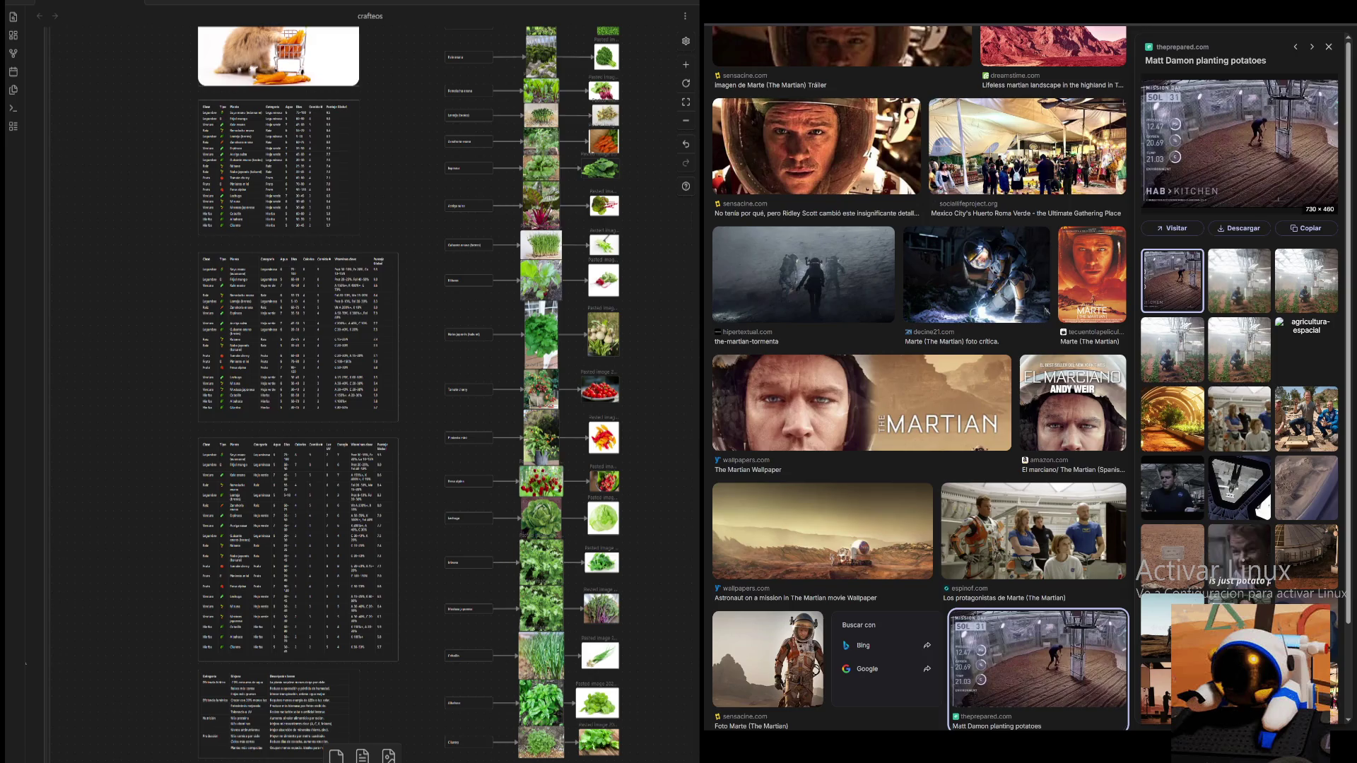
pyautogui.click(1306, 281)
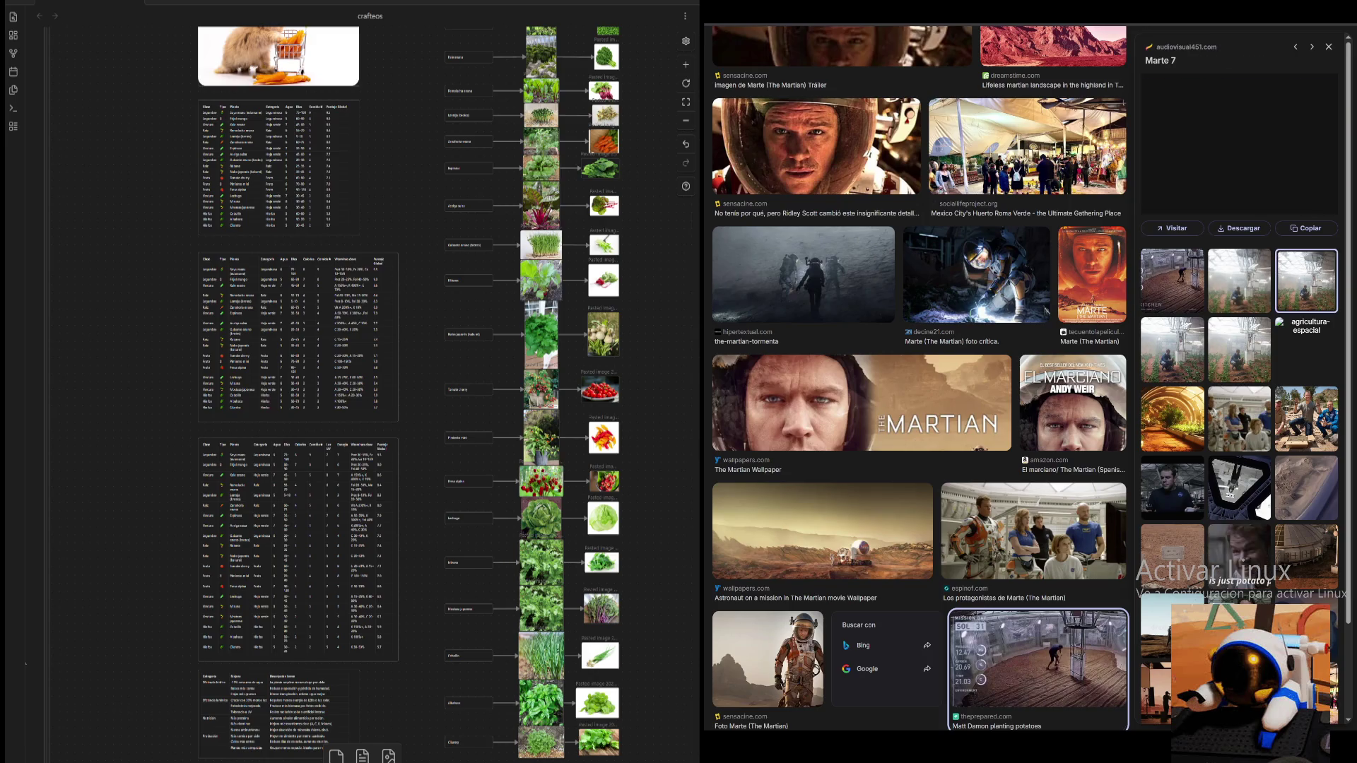
pyautogui.click(1239, 281)
pyautogui.click(1239, 351)
pyautogui.click(1173, 350)
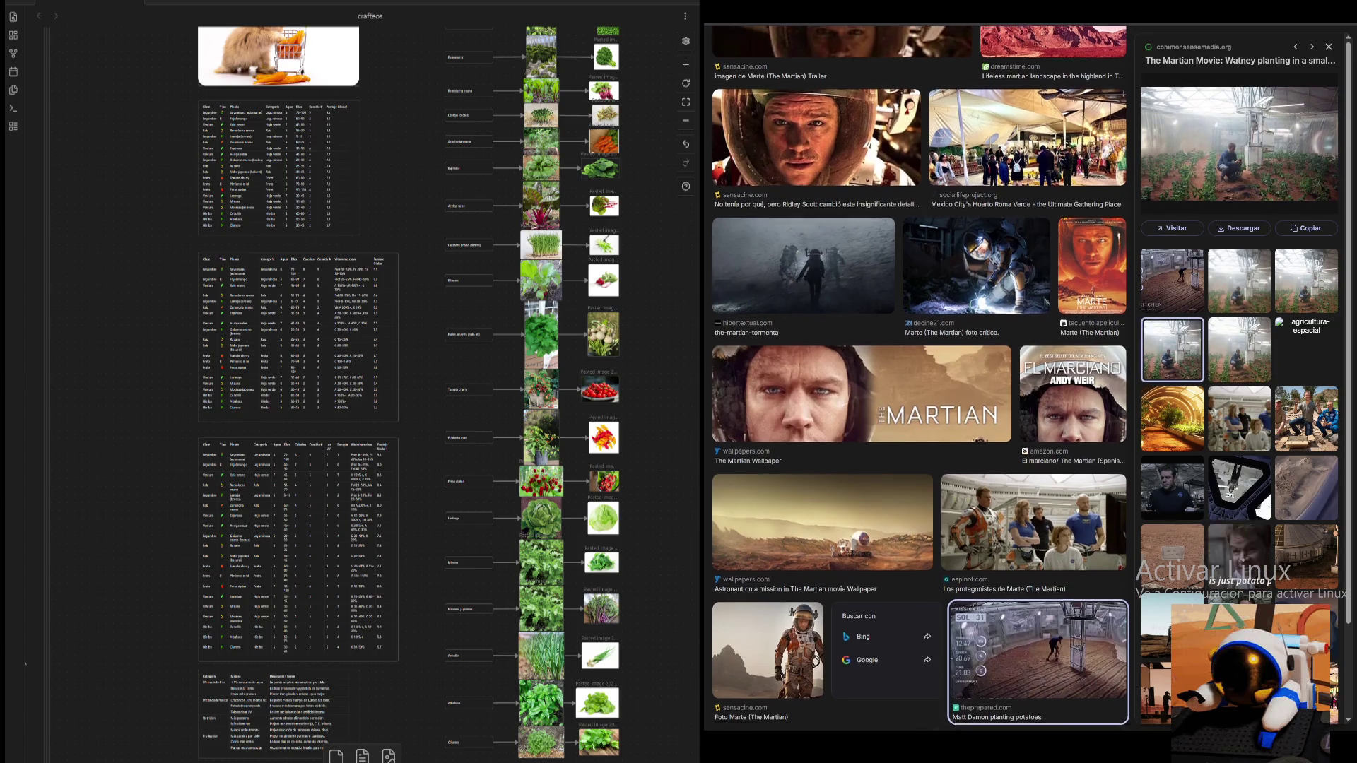
pyautogui.scroll(-2, 920, 382)
pyautogui.scroll(-4, 1262, 509)
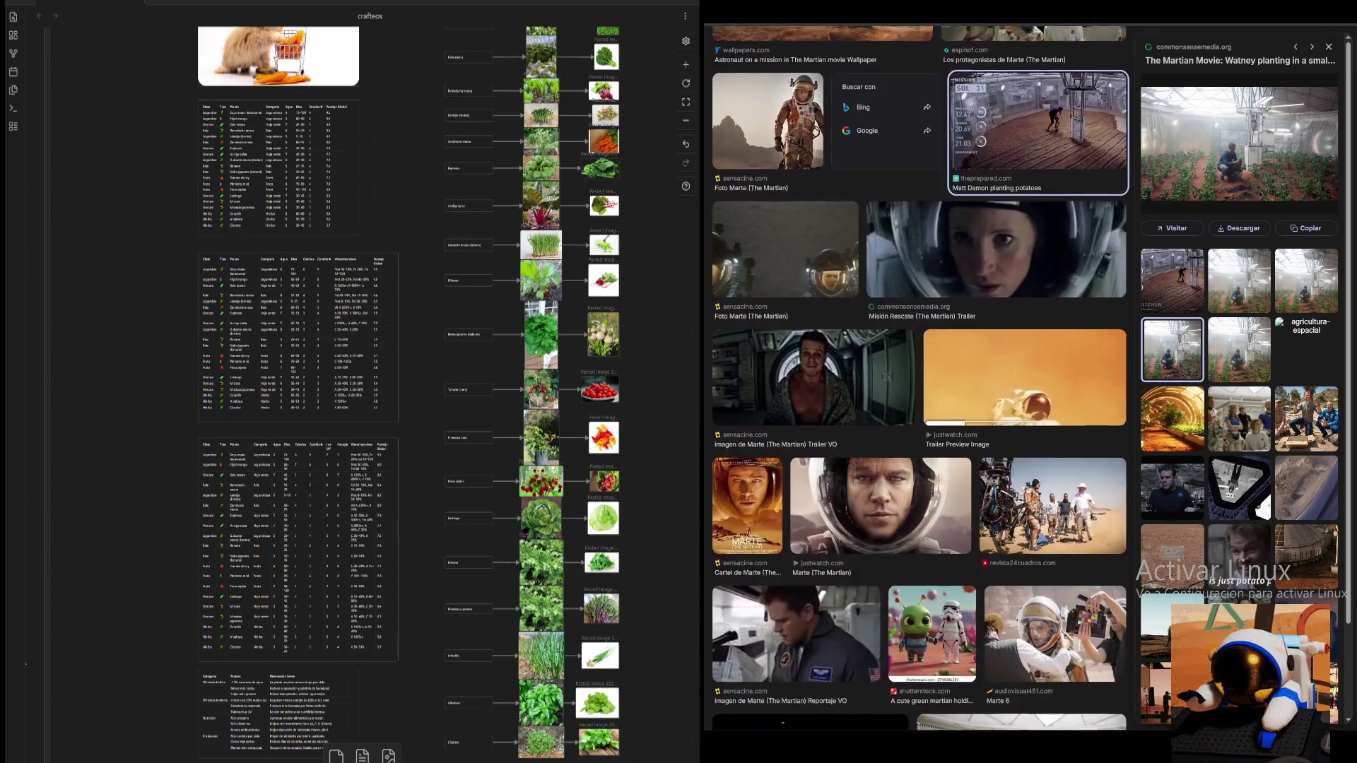
pyautogui.scroll(-1, 1262, 508)
pyautogui.scroll(-1, 1262, 509)
pyautogui.scroll(-1, 1261, 510)
pyautogui.scroll(-1, 1261, 509)
pyautogui.scroll(-1, 1262, 509)
pyautogui.scroll(-1, 1262, 510)
pyautogui.scroll(-1, 1261, 511)
pyautogui.scroll(-2, 1261, 510)
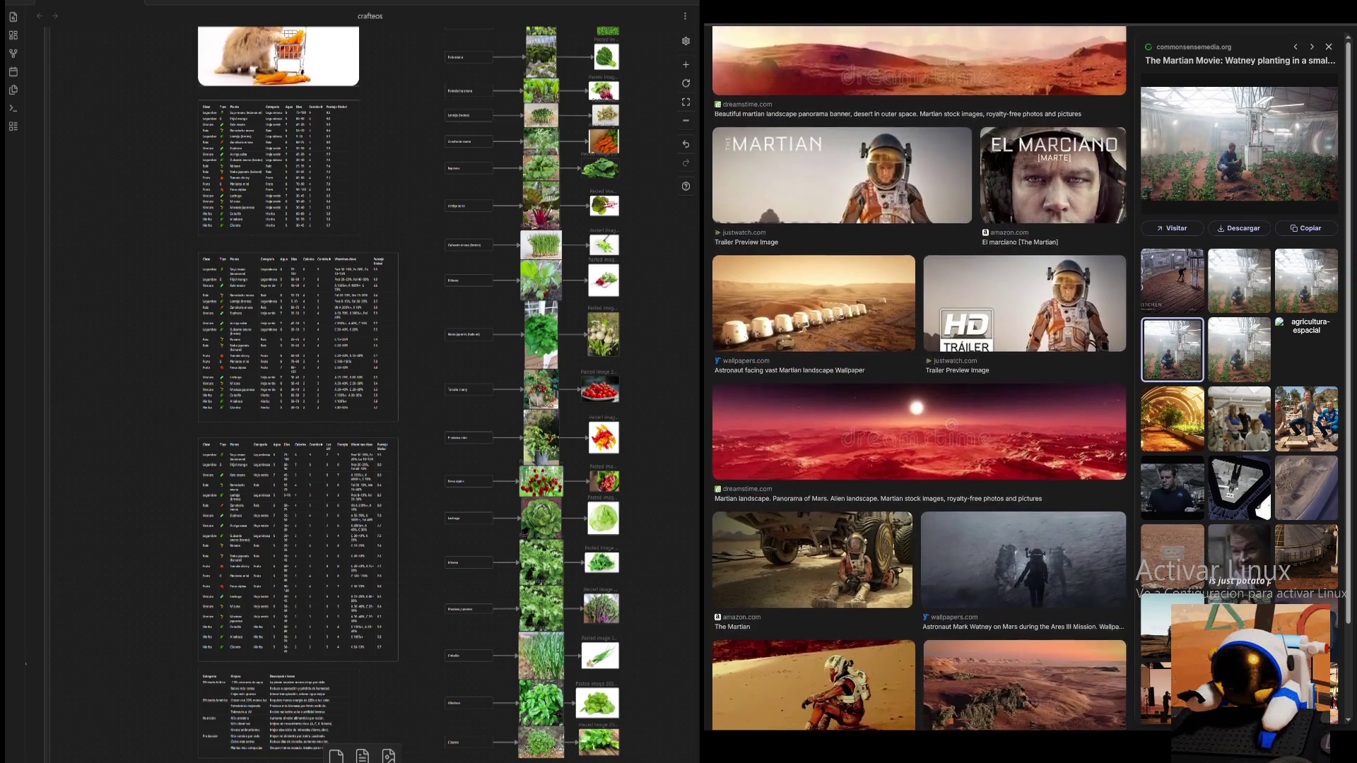
pyautogui.scroll(-1, 1261, 510)
pyautogui.scroll(-2, 1262, 510)
pyautogui.scroll(-2, 1262, 511)
pyautogui.scroll(-1, 1262, 510)
pyautogui.scroll(-2, 1262, 510)
pyautogui.scroll(-2, 1262, 510)
pyautogui.scroll(-2, 1261, 510)
pyautogui.scroll(1, 918, 382)
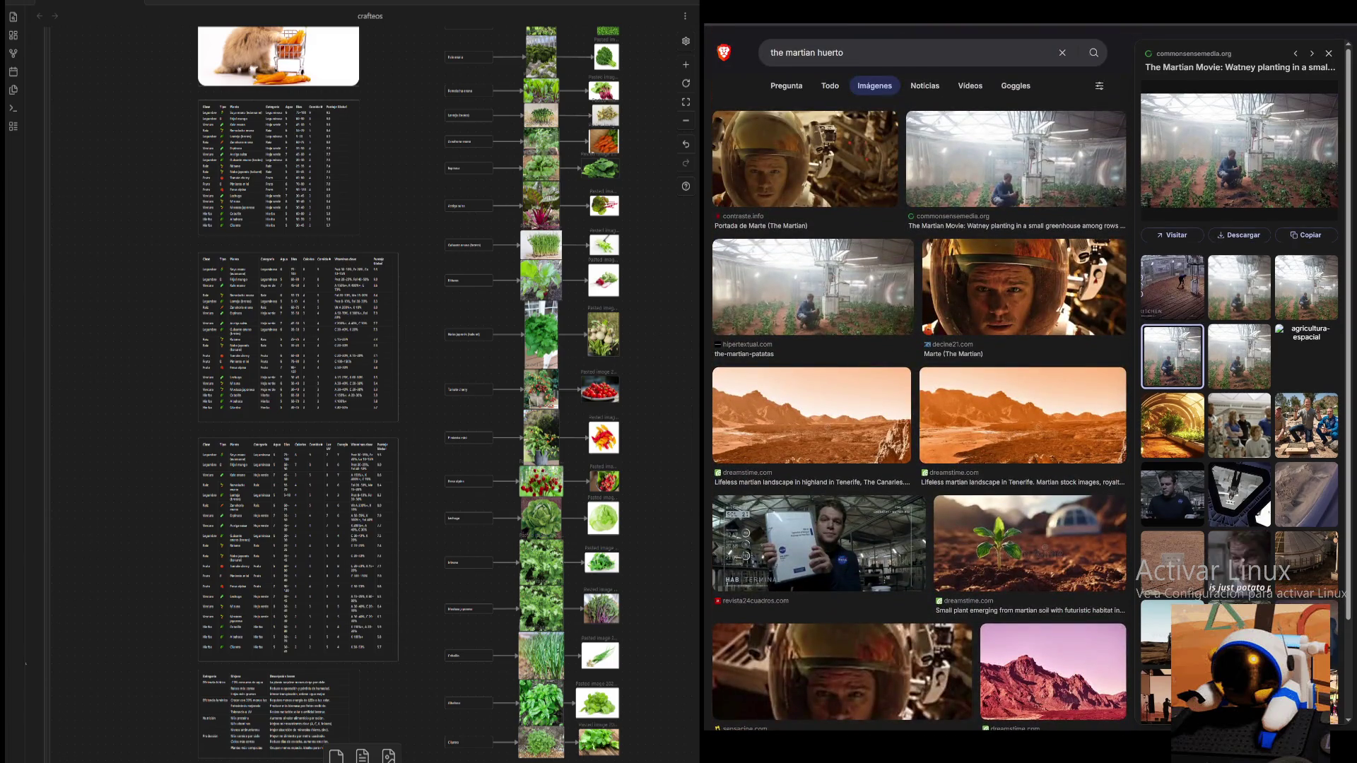
pyautogui.press('Right')
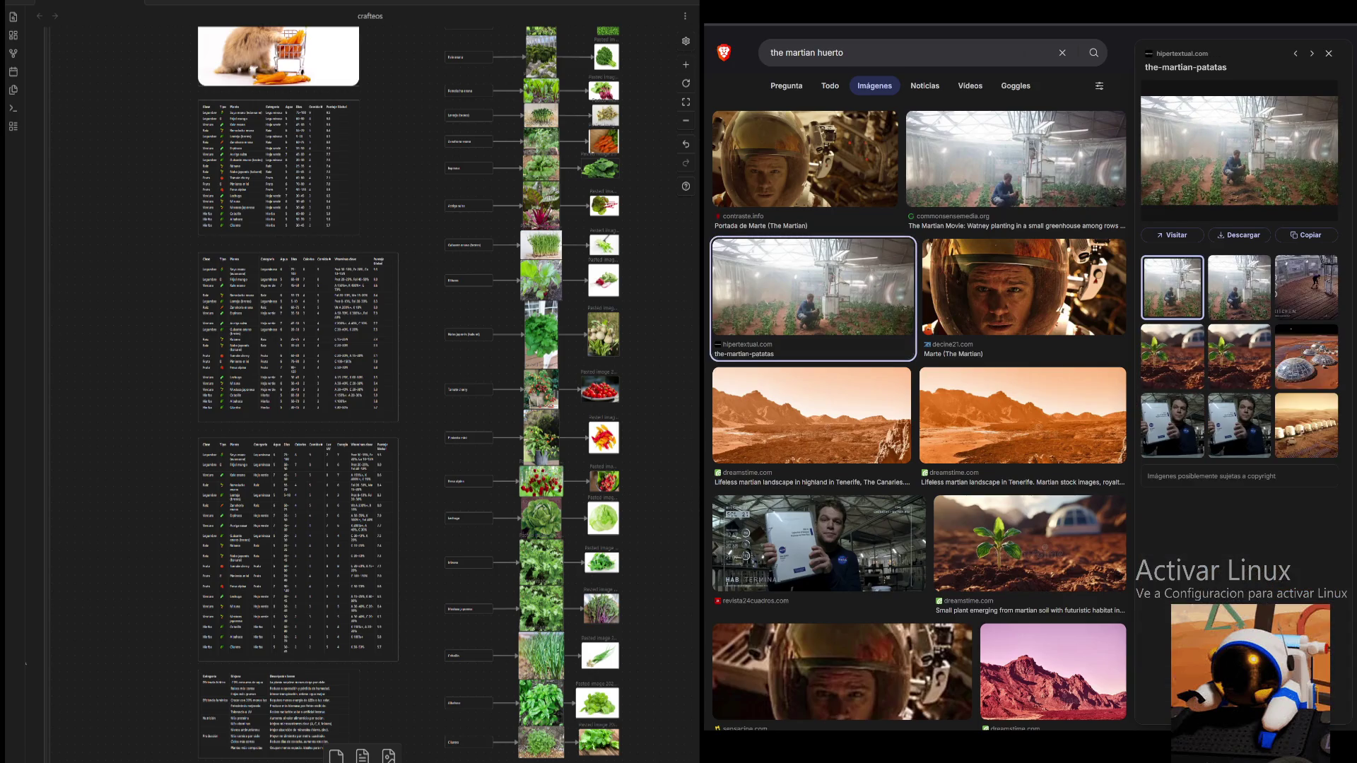
pyautogui.click(1306, 286)
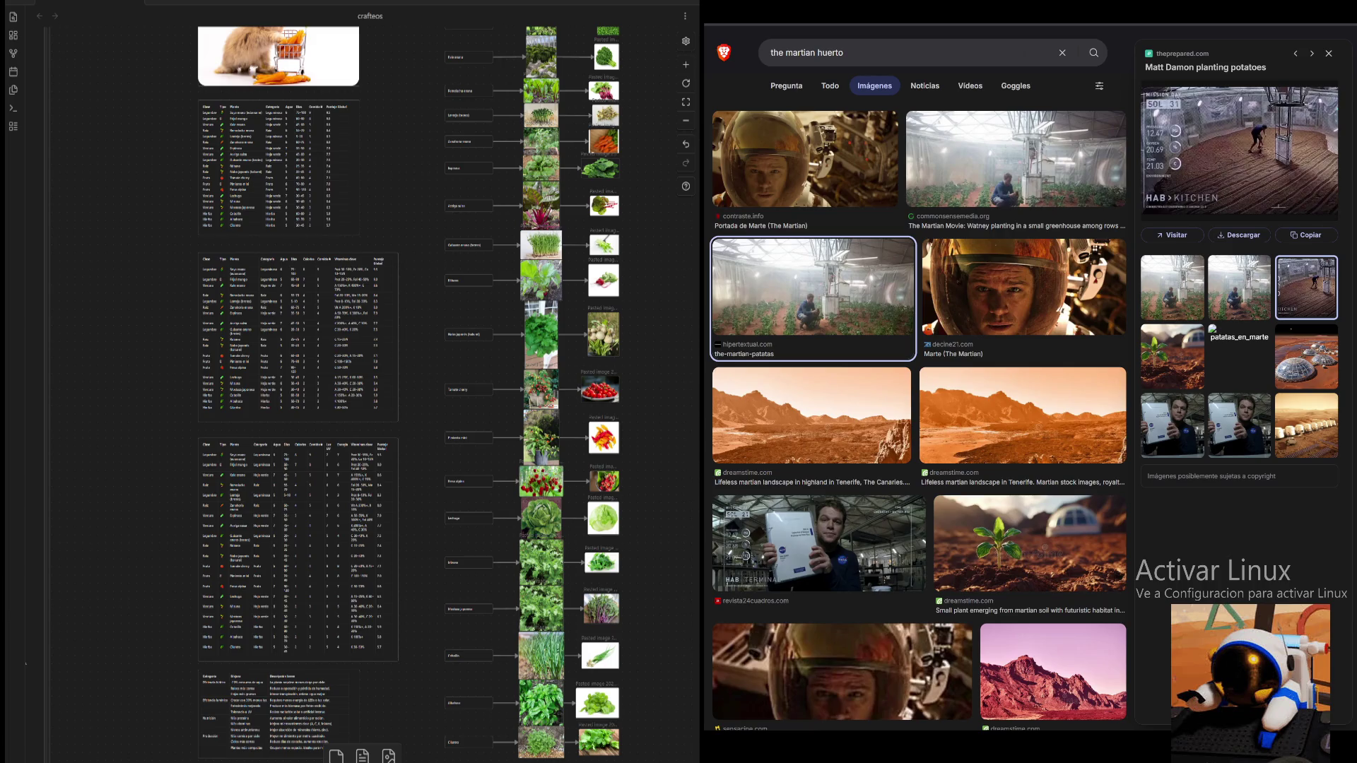
# - Step between the greenhouse and the-martian-patatas previews, then close the preview panel
pyautogui.moveTo(665, 333); pyautogui.dragTo(632, 332)
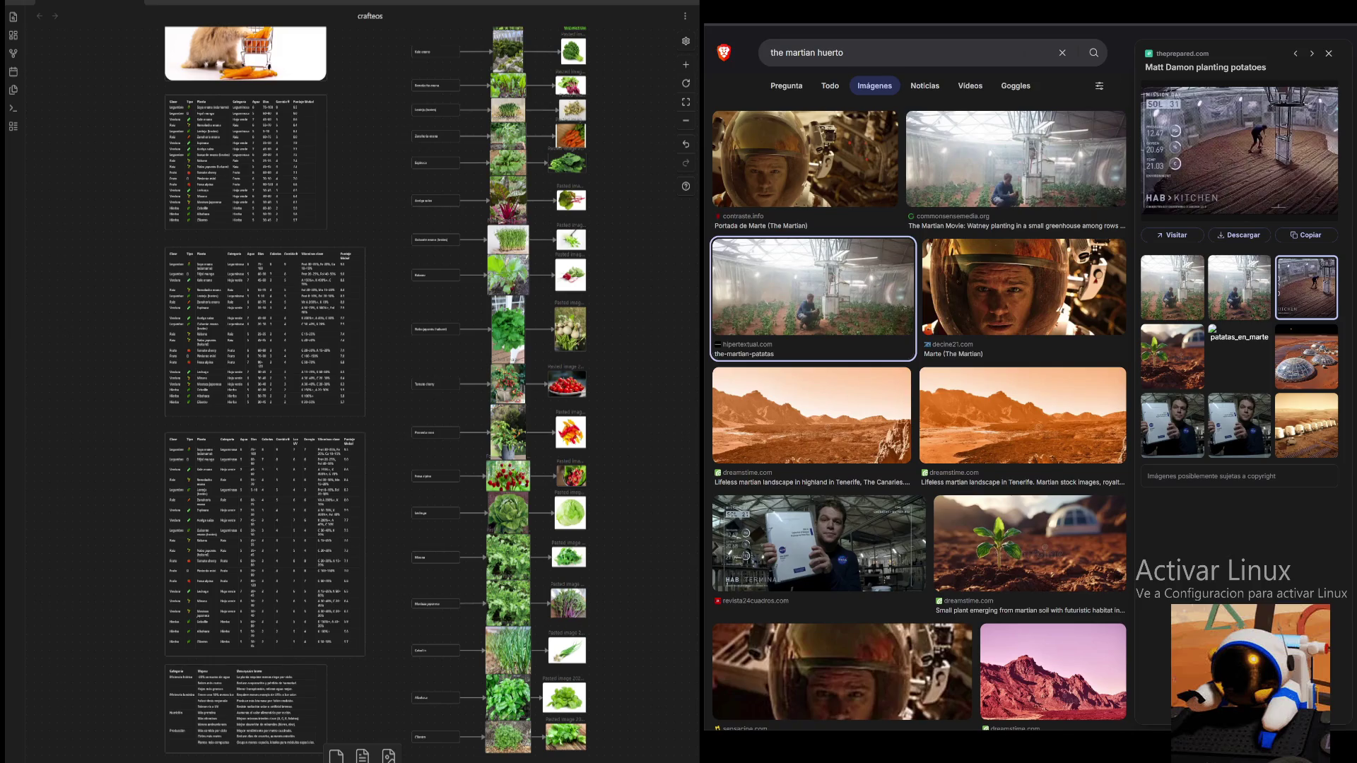
pyautogui.press('Left')
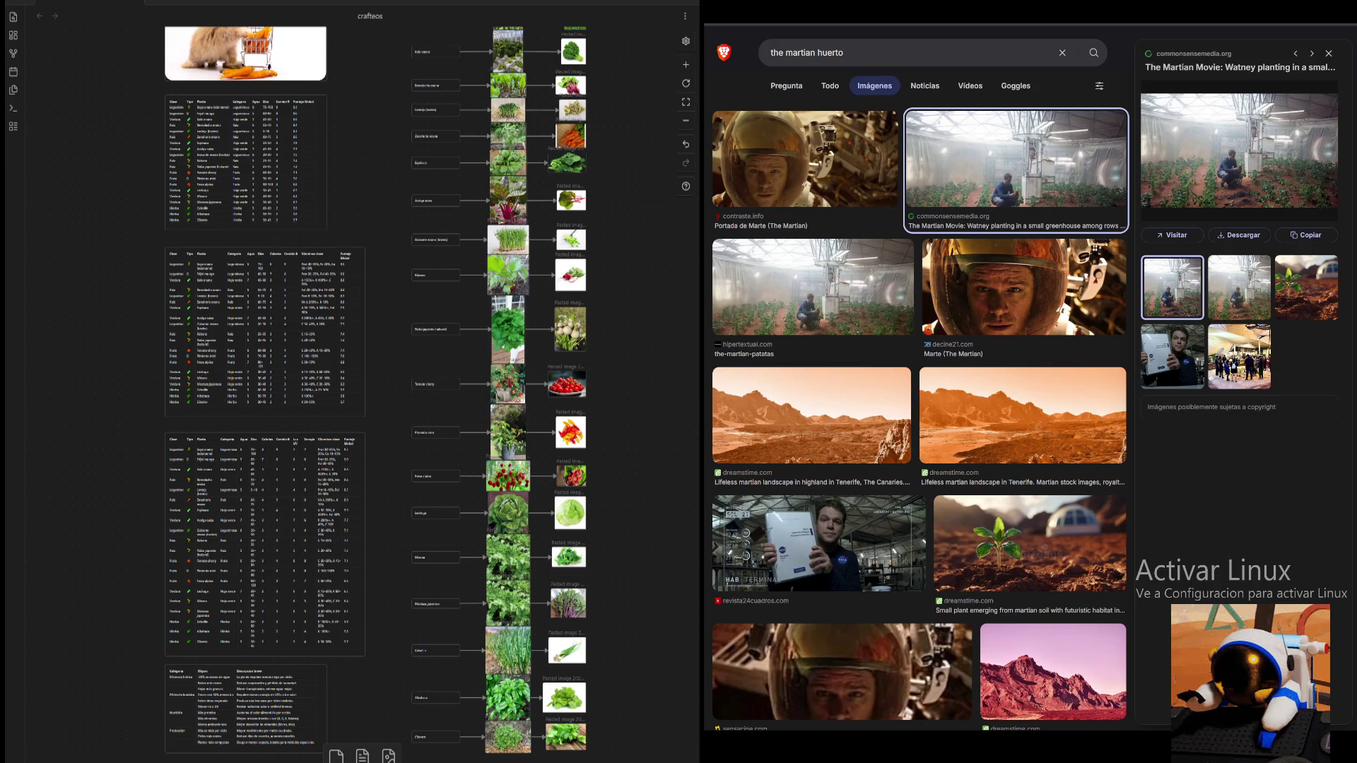
pyautogui.press('Right')
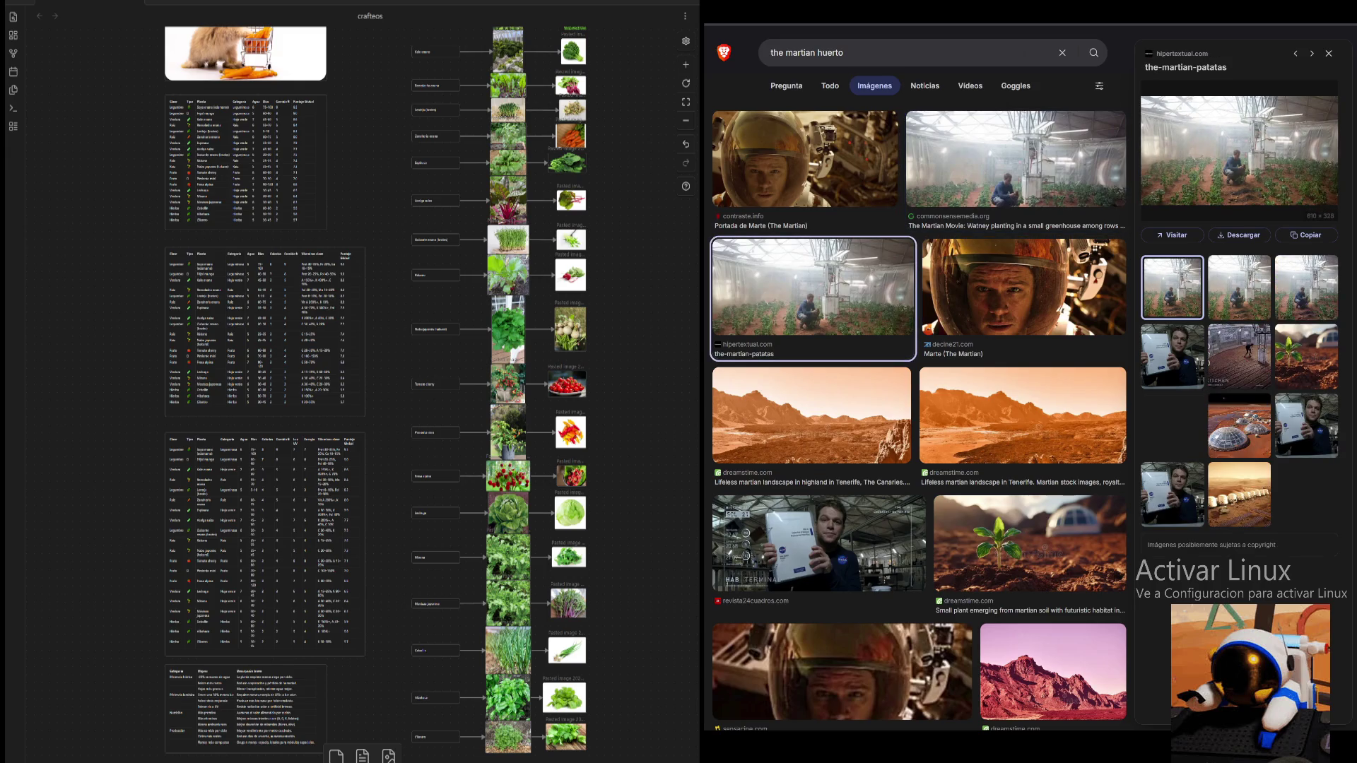
pyautogui.press('Left')
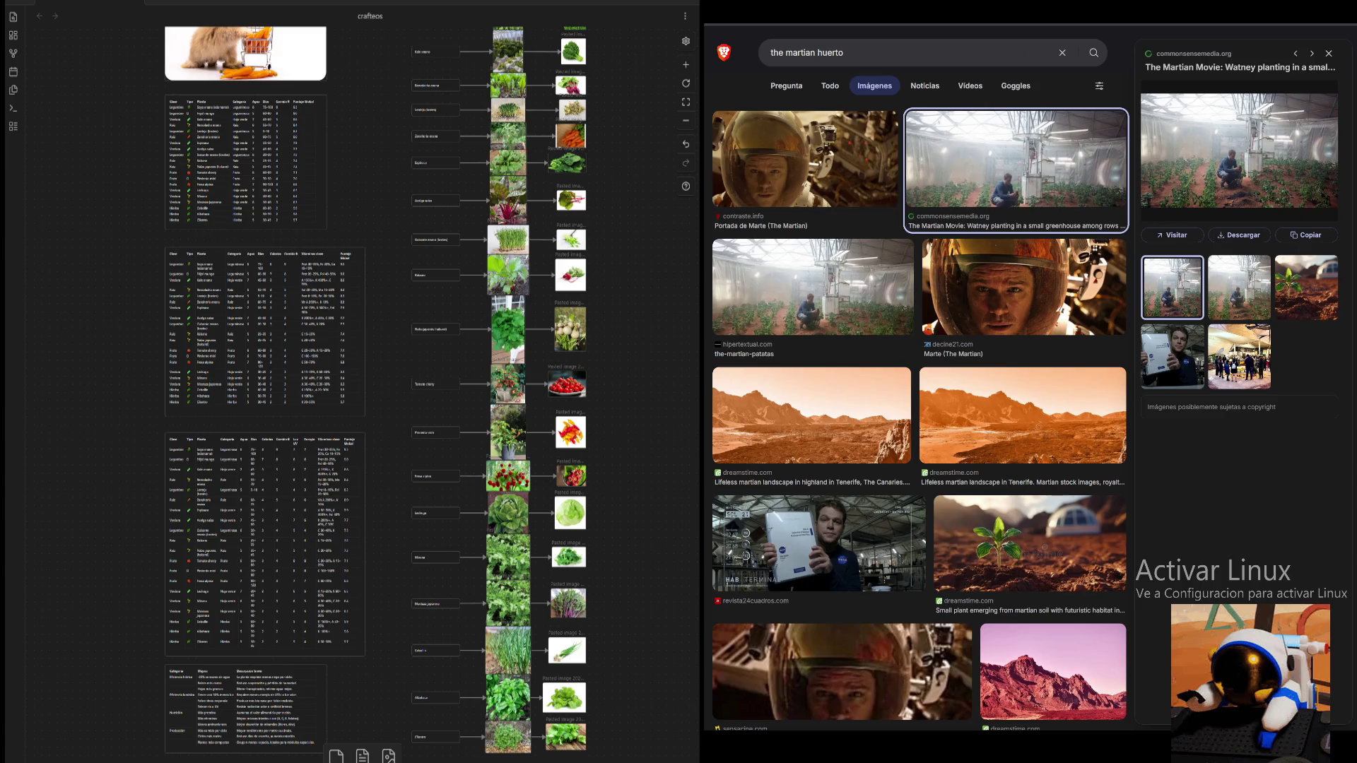
pyautogui.click(1327, 53)
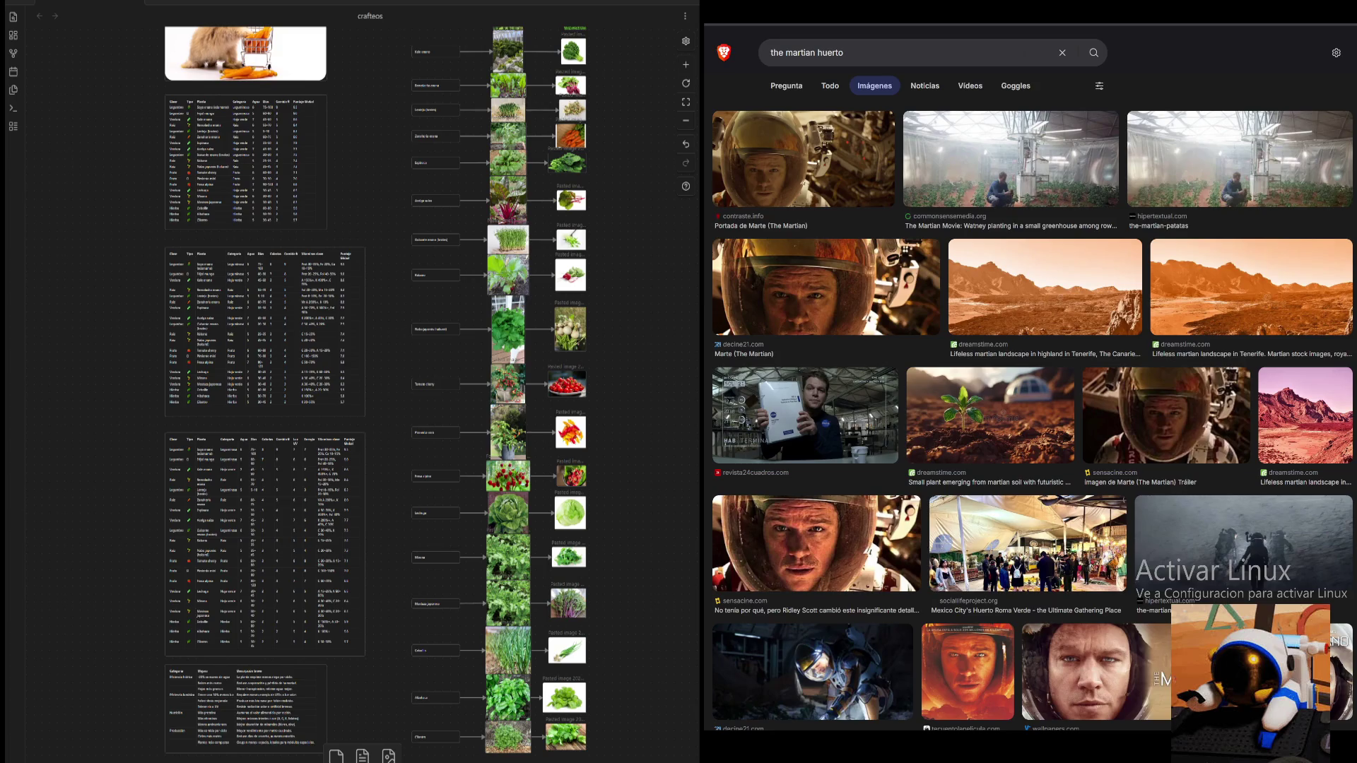
pyautogui.scroll(2, 425, 334)
pyautogui.scroll(2, 425, 334)
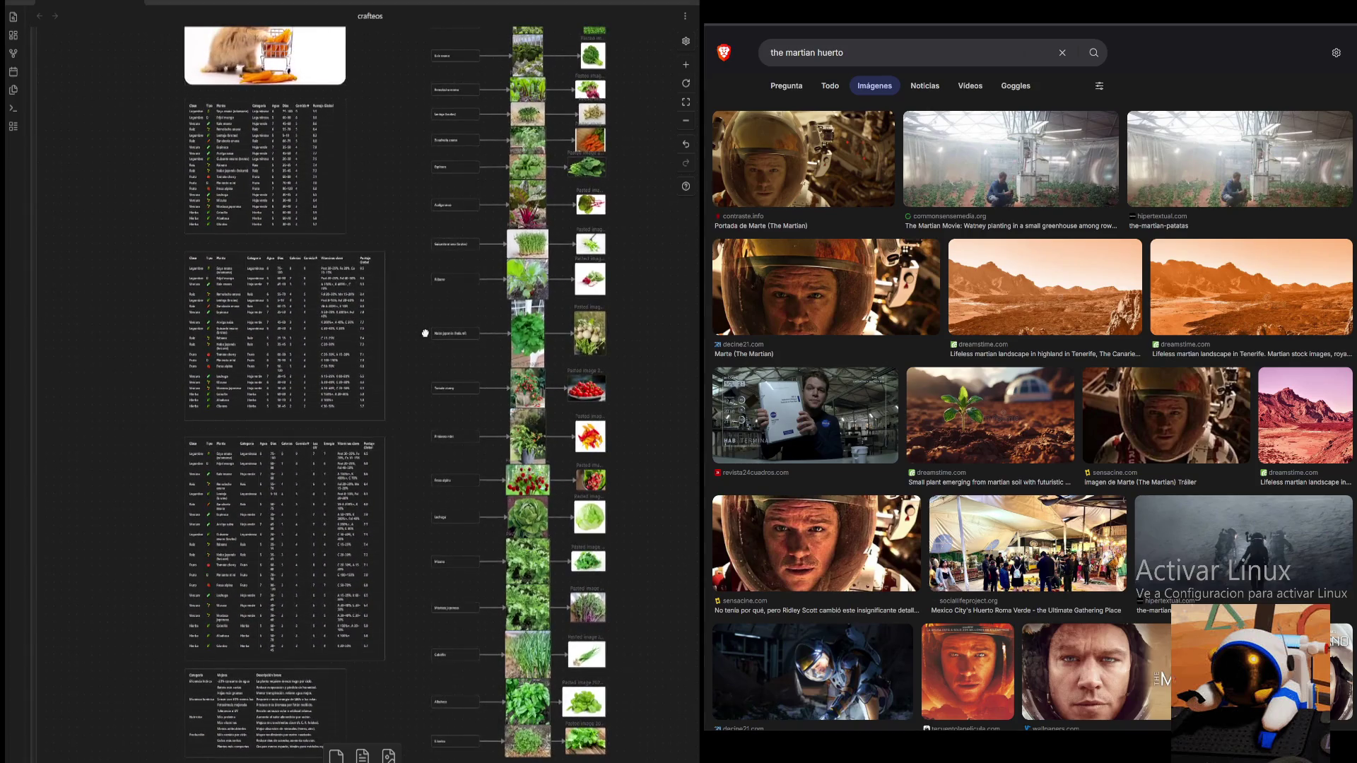
# - Pan and zoom the crafteos canvas to frame the rabbit image, top tables and linked plant cards
pyautogui.moveTo(425, 333); pyautogui.dragTo(399, 345)
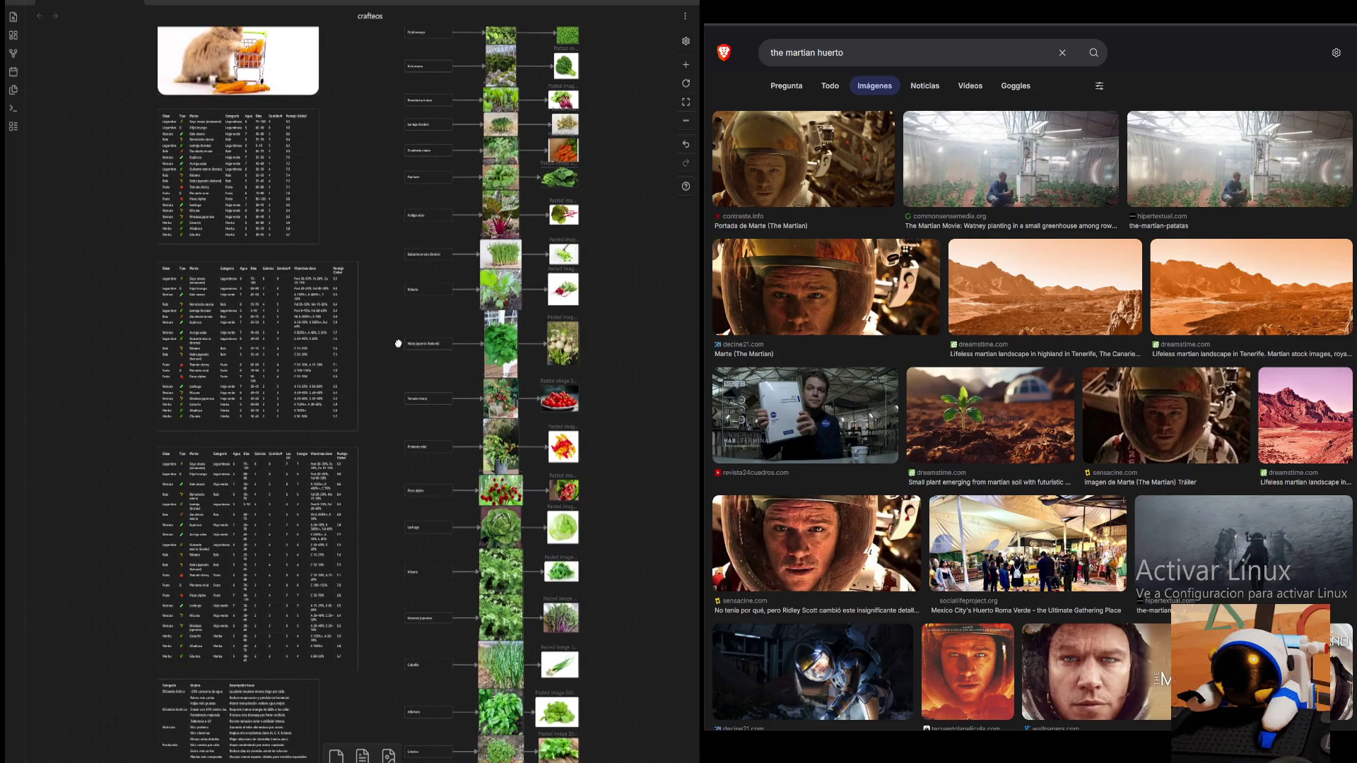
pyautogui.scroll(1, 399, 343)
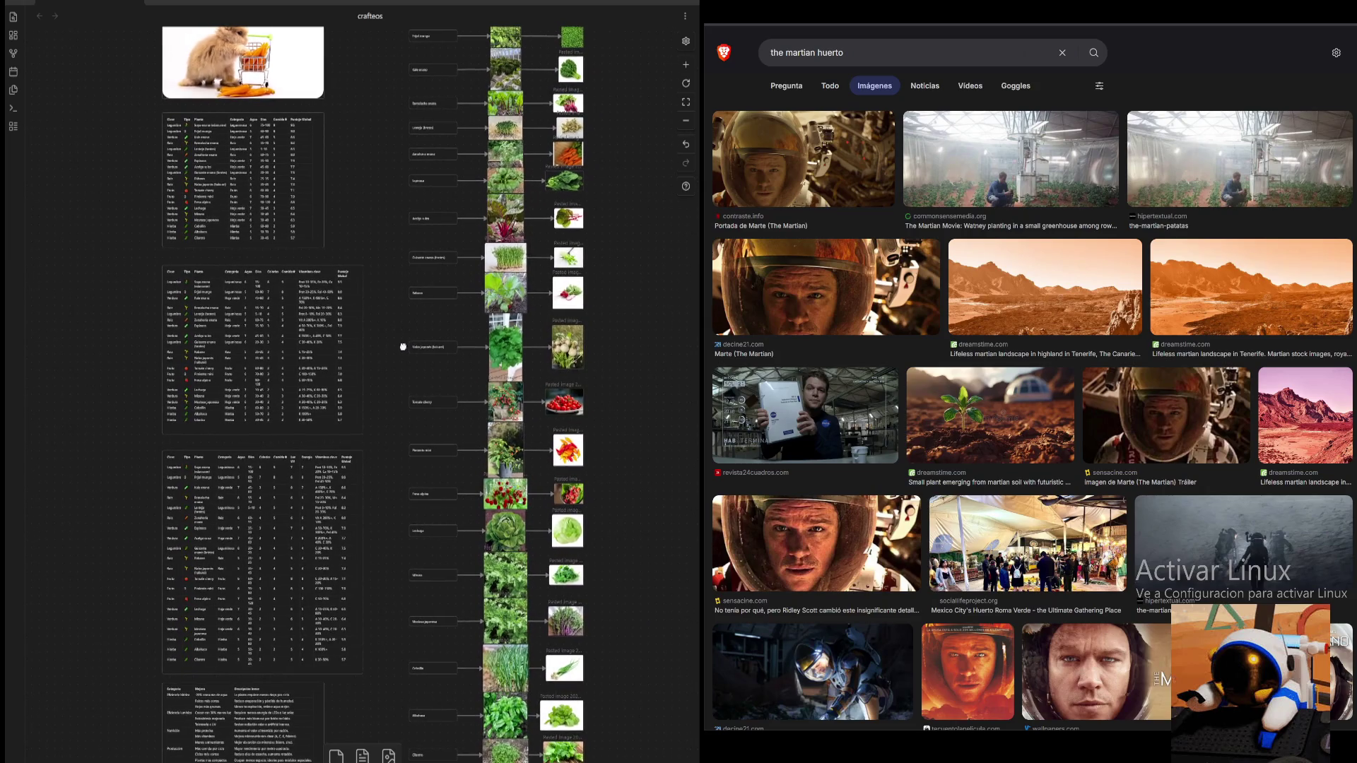
pyautogui.scroll(2, 400, 346)
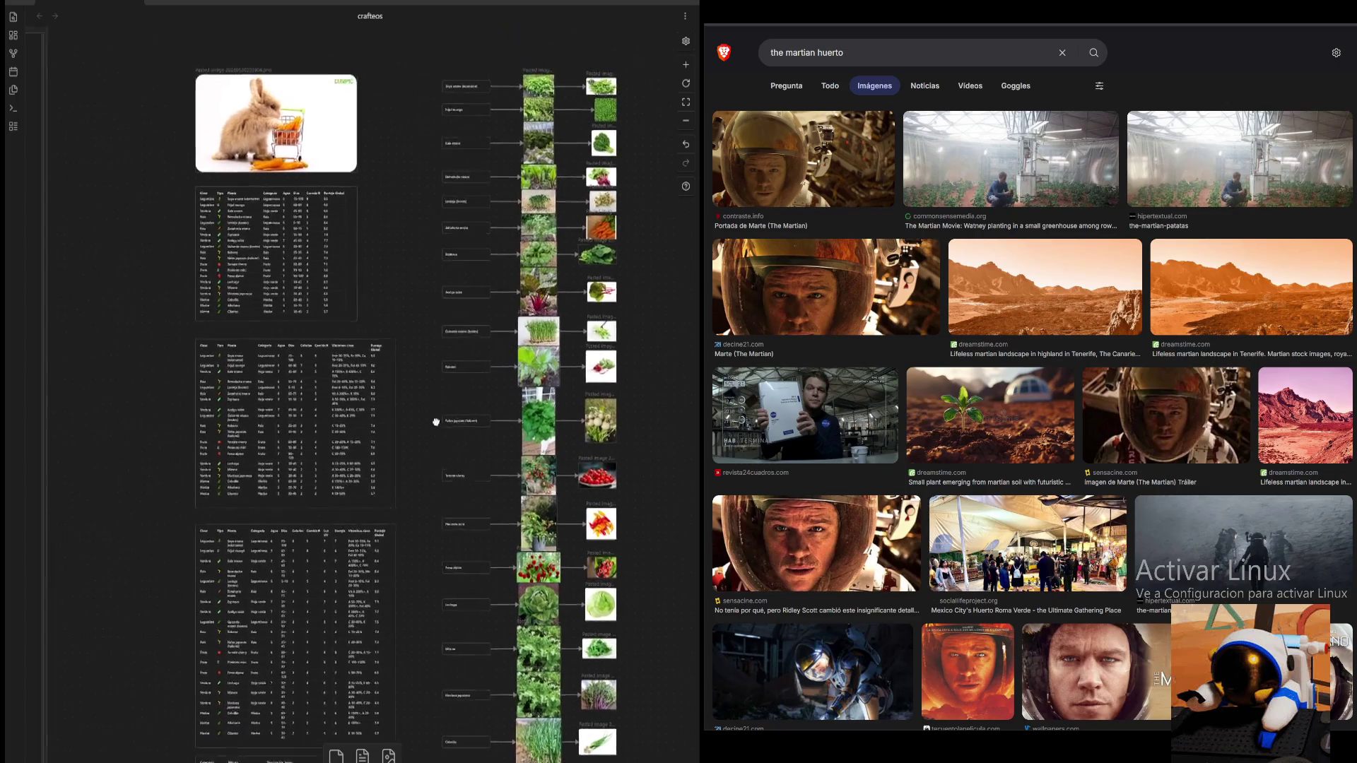
pyautogui.moveTo(421, 427)
pyautogui.mouseDown()
pyautogui.moveTo(405, 404)
pyautogui.moveTo(432, 380)
pyautogui.mouseUp()
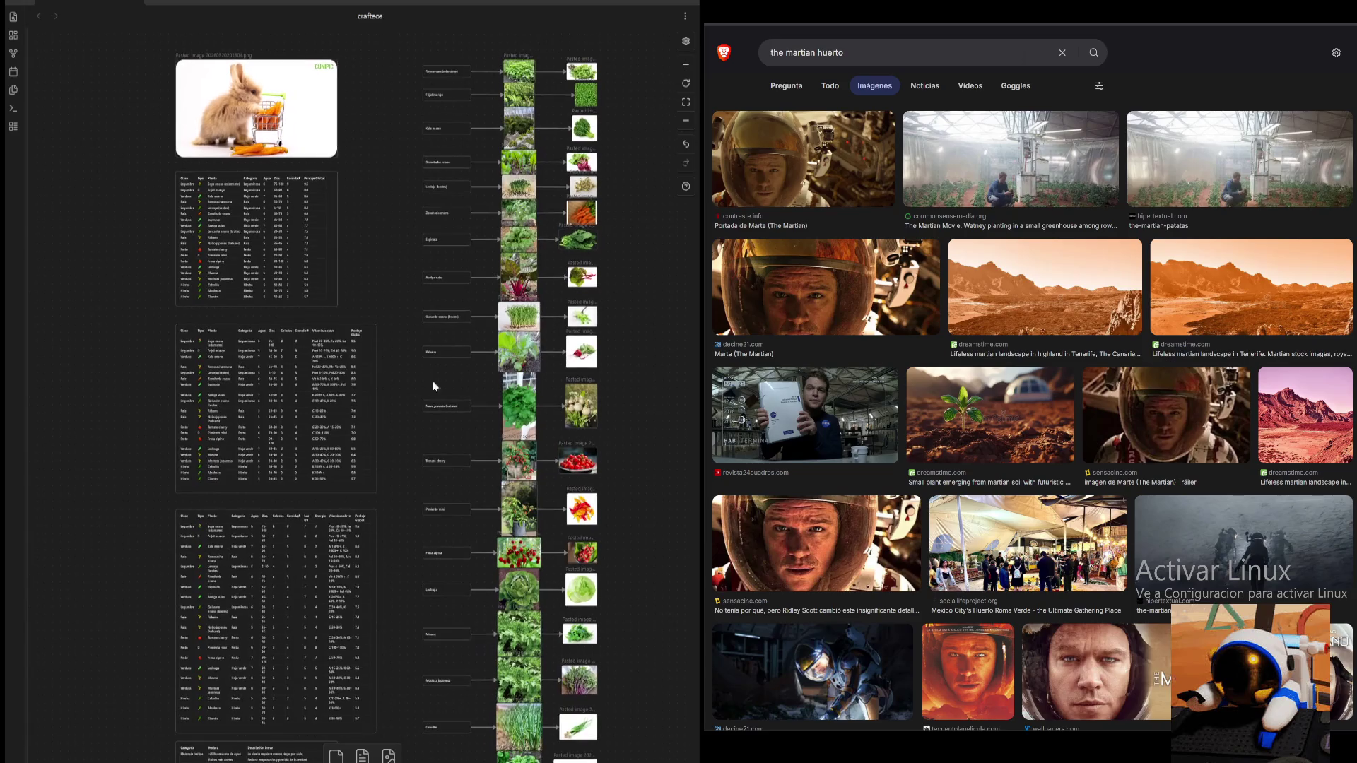
pyautogui.click(686, 118)
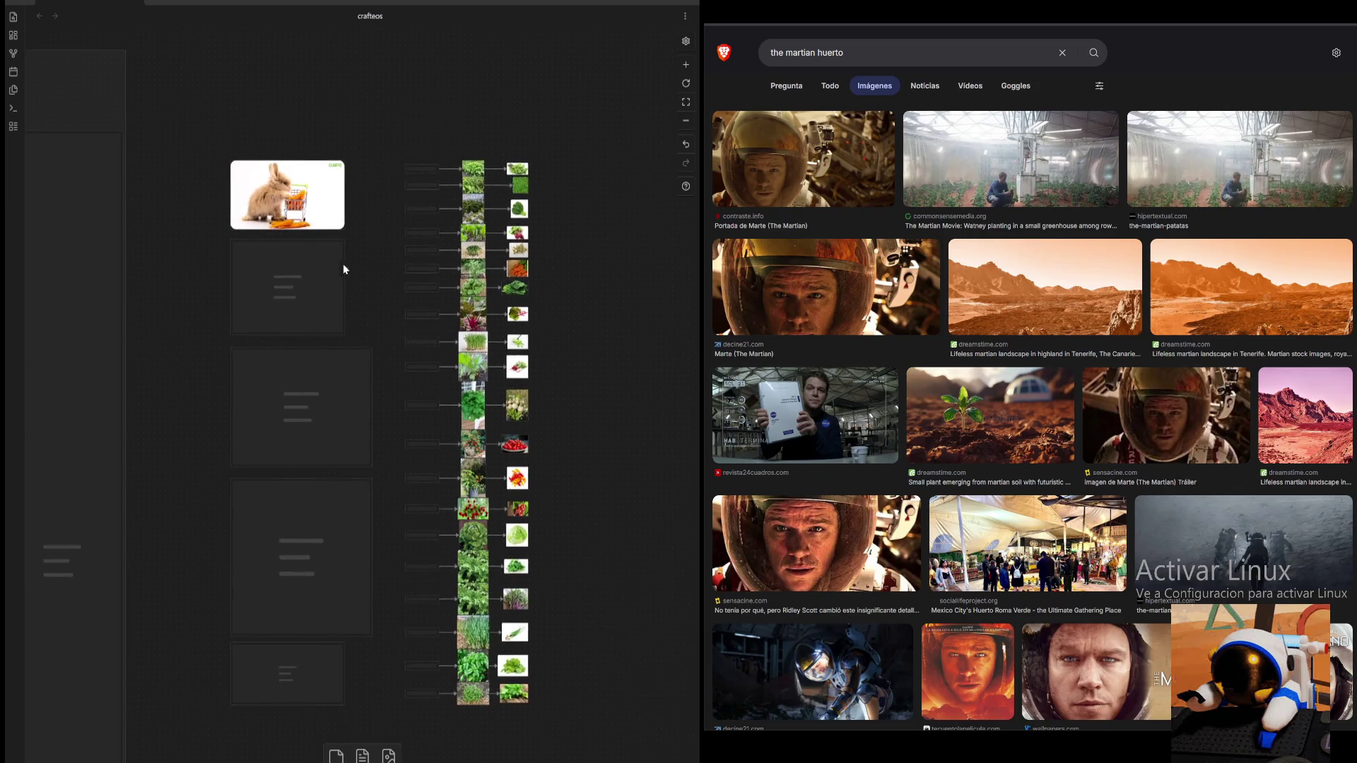
pyautogui.click(686, 64)
pyautogui.scroll(-1, 376, 191)
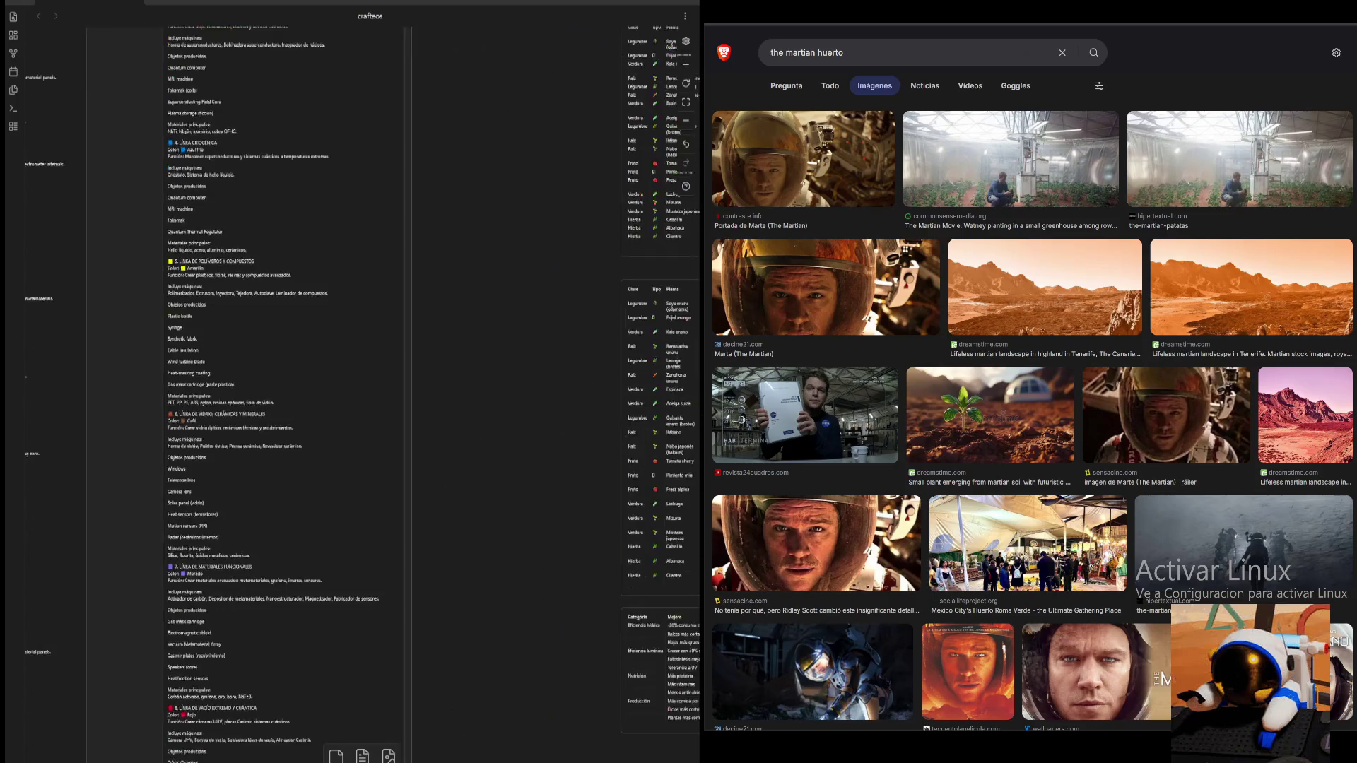
pyautogui.hscroll(-3, 303, 443)
pyautogui.scroll(4, 304, 442)
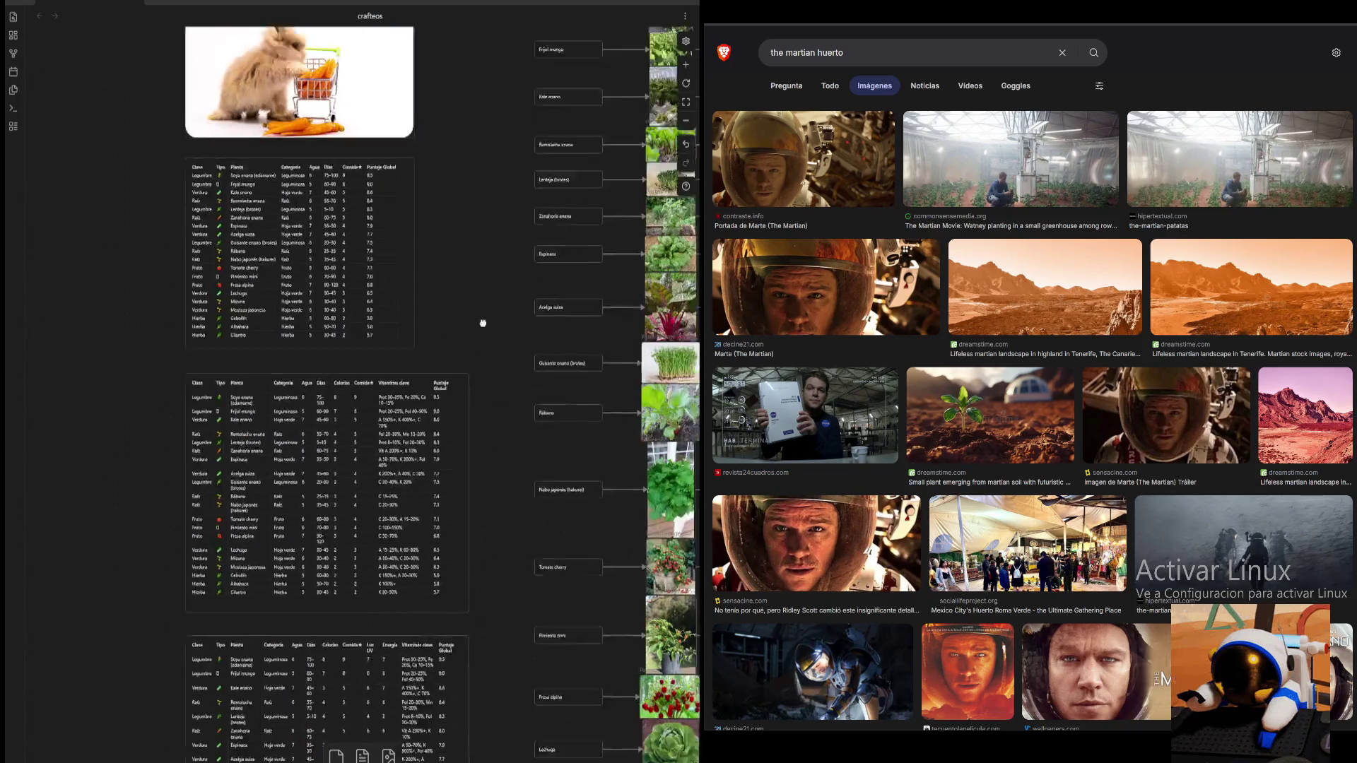
pyautogui.hscroll(3, 339, 446)
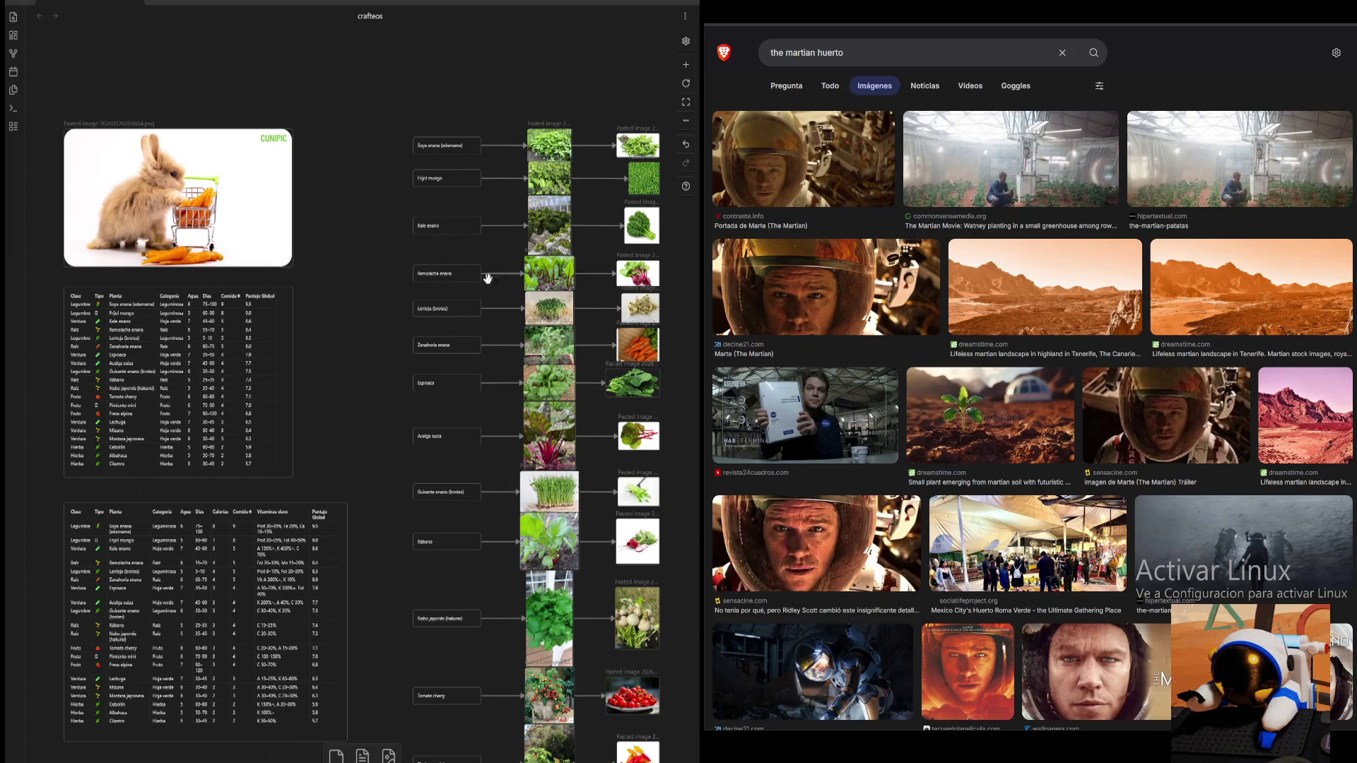
pyautogui.moveTo(374, 328)
pyautogui.mouseDown()
pyautogui.moveTo(421, 243)
pyautogui.moveTo(381, 294)
pyautogui.mouseUp()
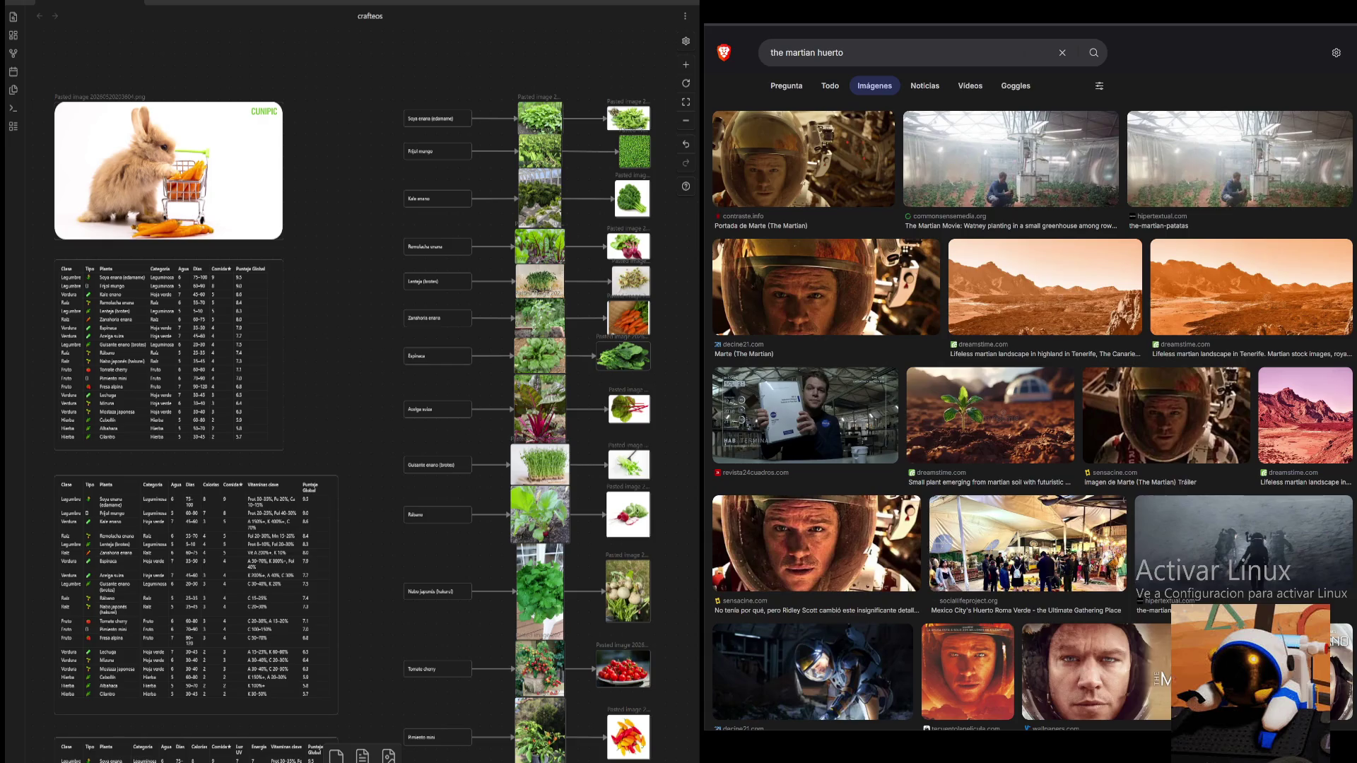
pyautogui.click(1238, 159)
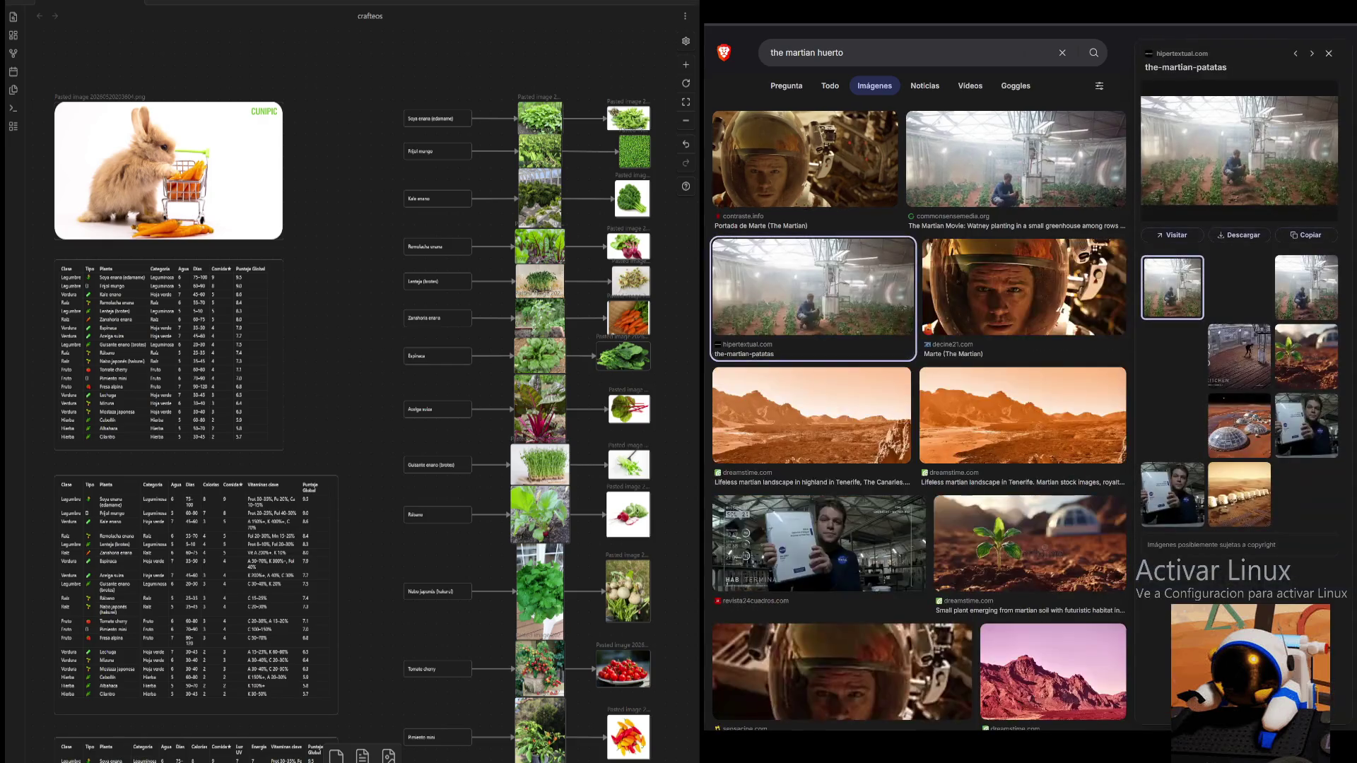
# - From the greenhouse preview, visit its Common Sense Media page and launch the Misión Rescate gallery
pyautogui.press('Left')
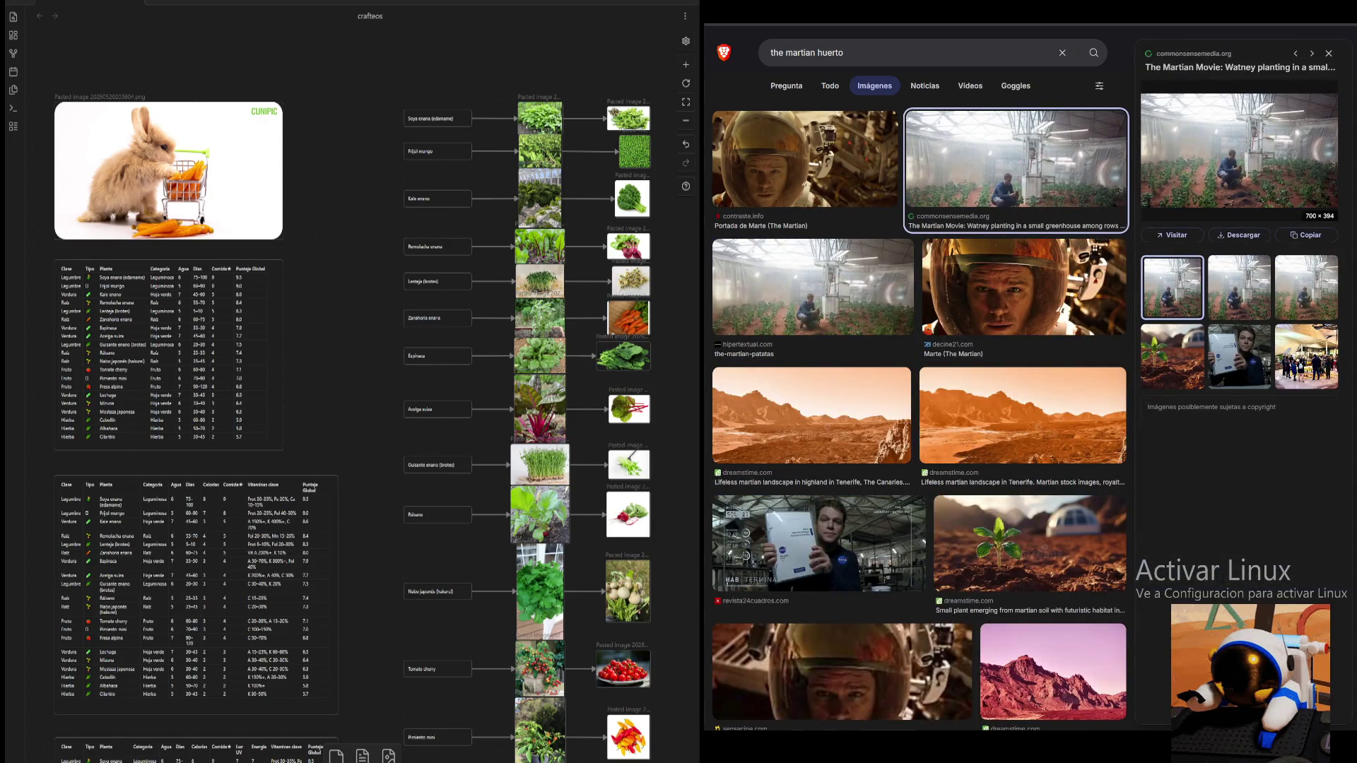
pyautogui.press('Right')
pyautogui.press('Left')
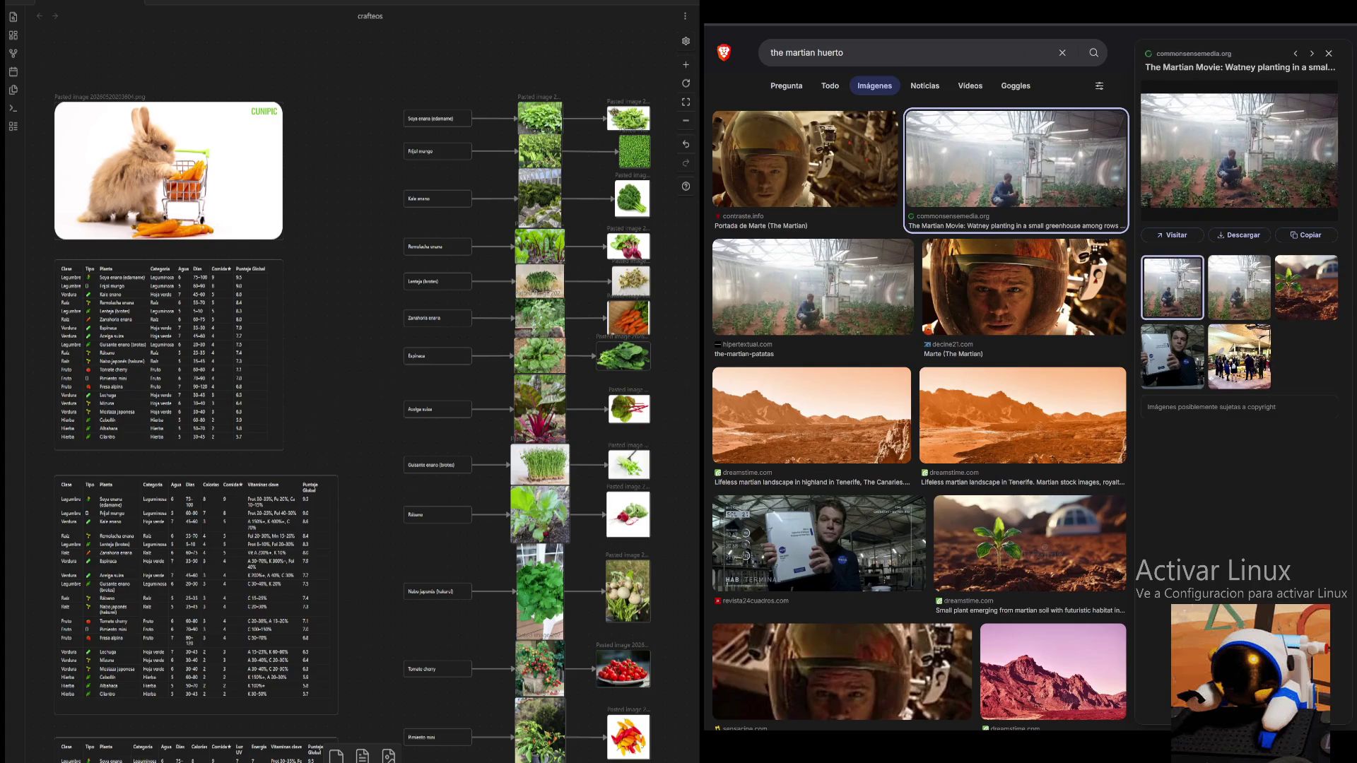
pyautogui.press('Return')
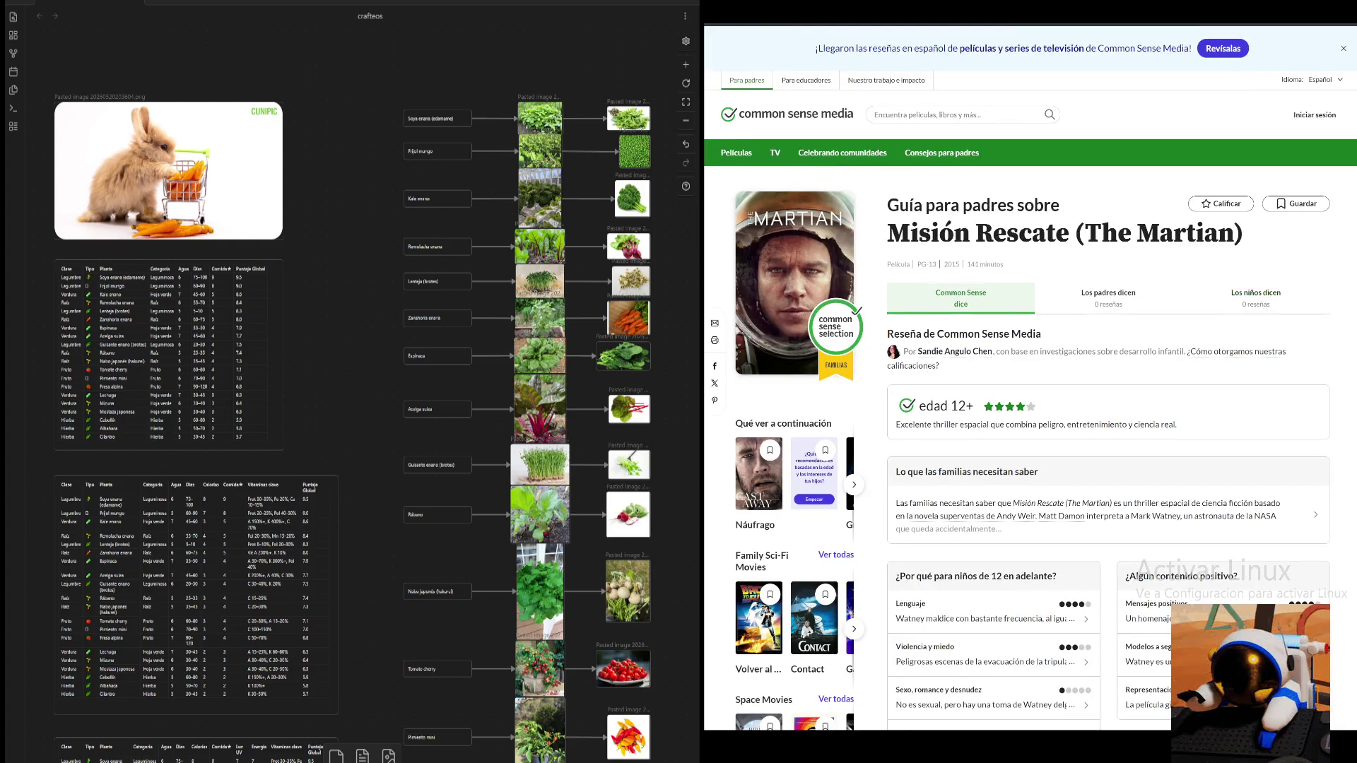
pyautogui.scroll(-4, 1111, 408)
pyautogui.scroll(-5, 1111, 408)
pyautogui.press('Tab')
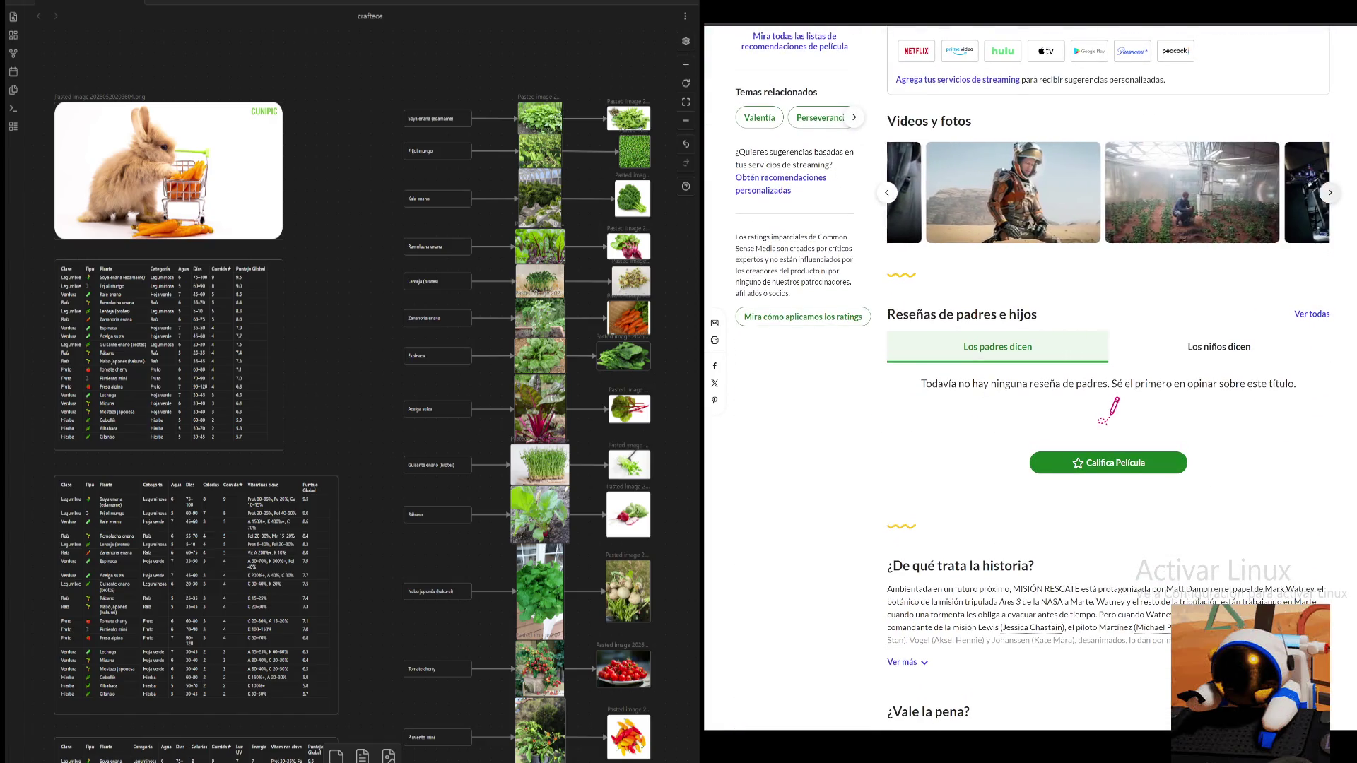
pyautogui.press('Return')
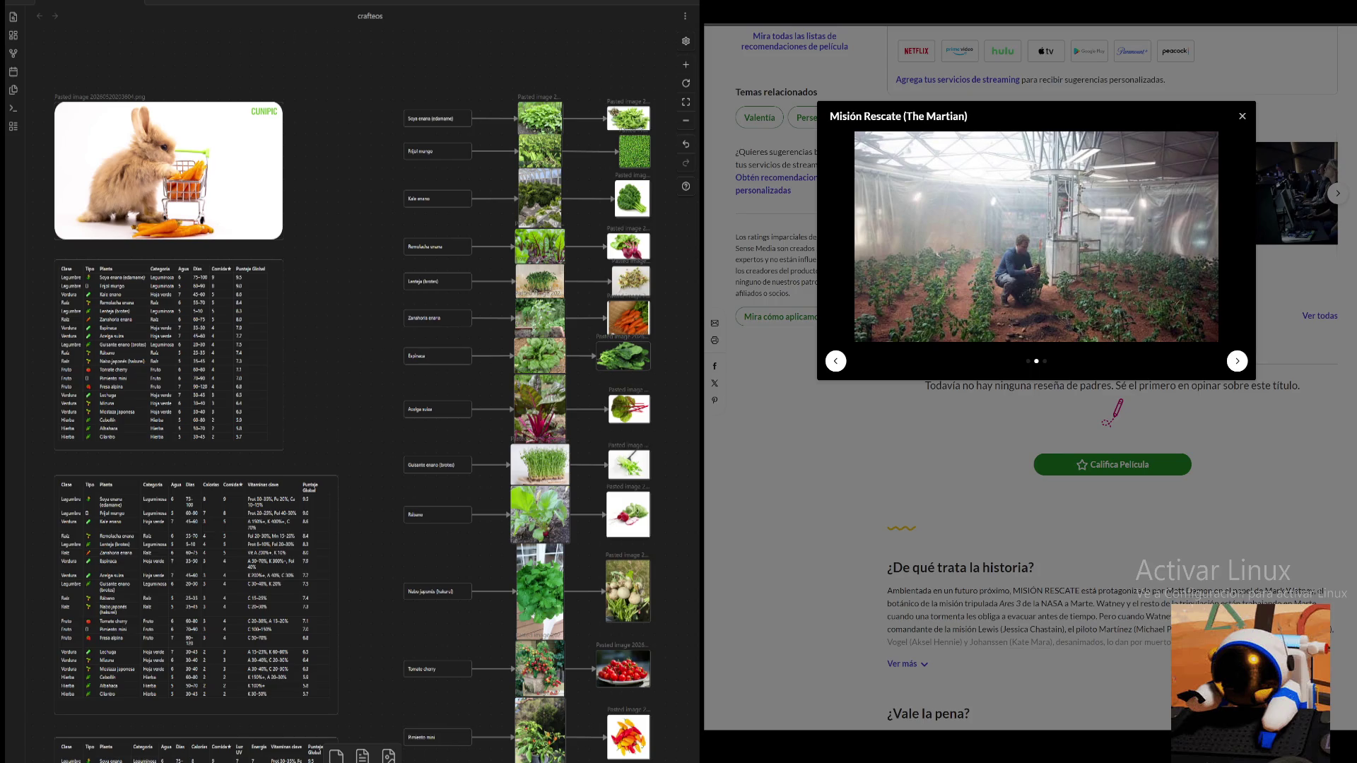
pyautogui.hscroll(1, 659, 285)
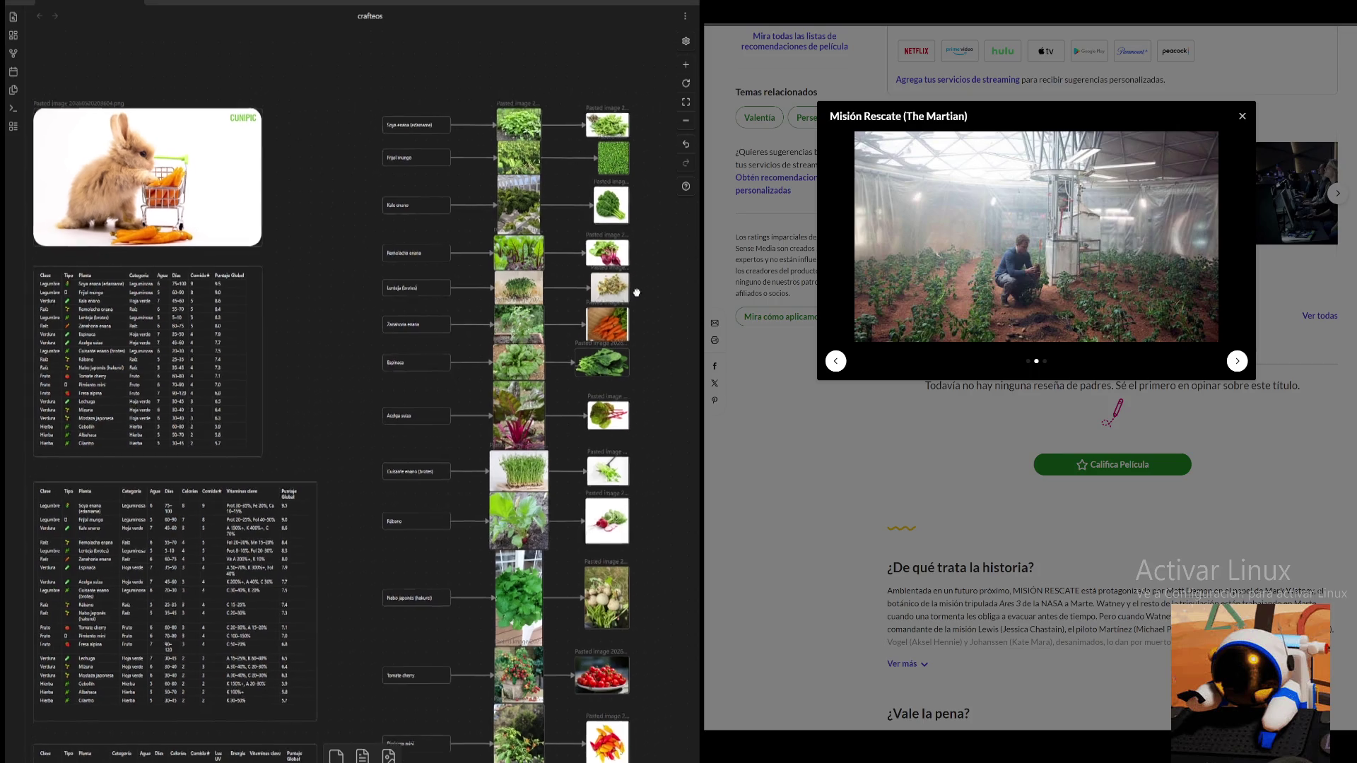
pyautogui.scroll(-4, 631, 97)
# - Pan the canvas to the lower plant rows and show the Space Crops deck alongside
pyautogui.moveTo(448, 518); pyautogui.dragTo(501, 268)
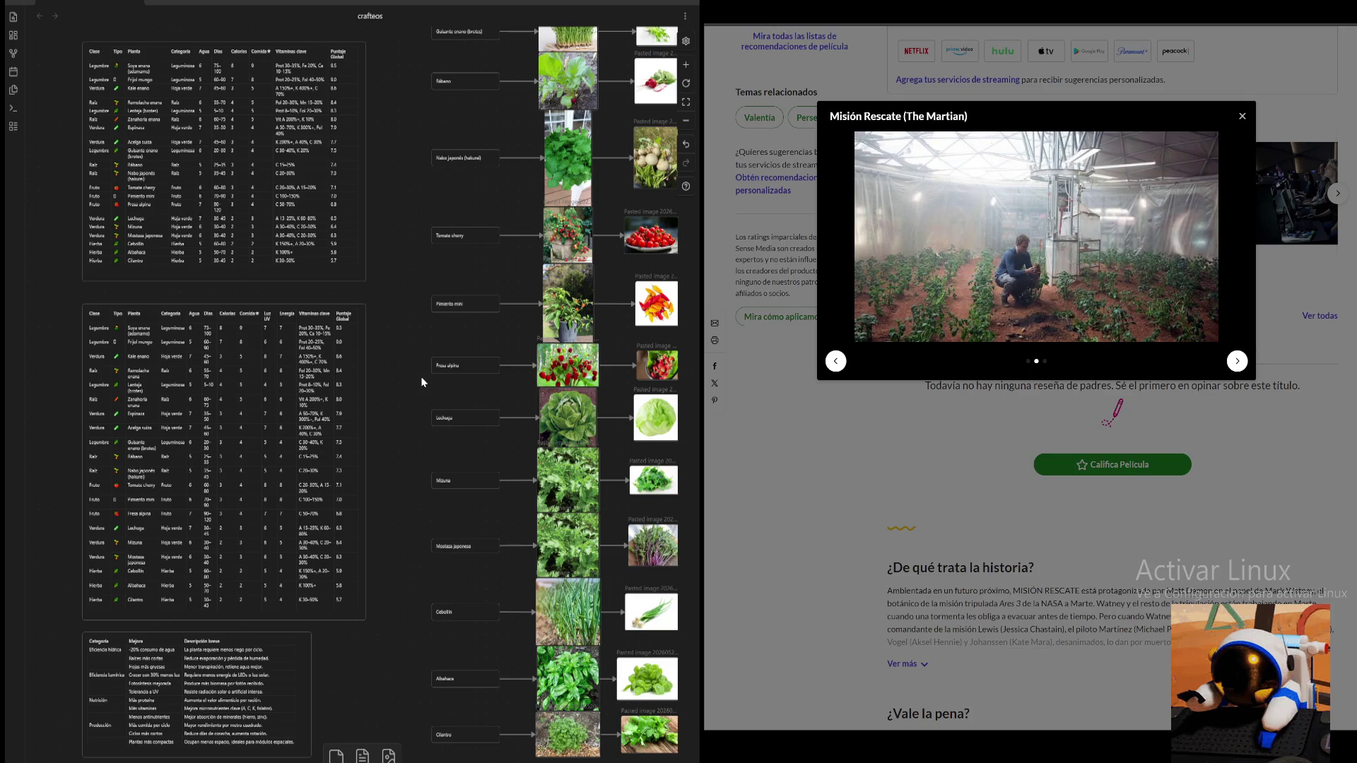
pyautogui.hotkey('ctrl', 'Tab')
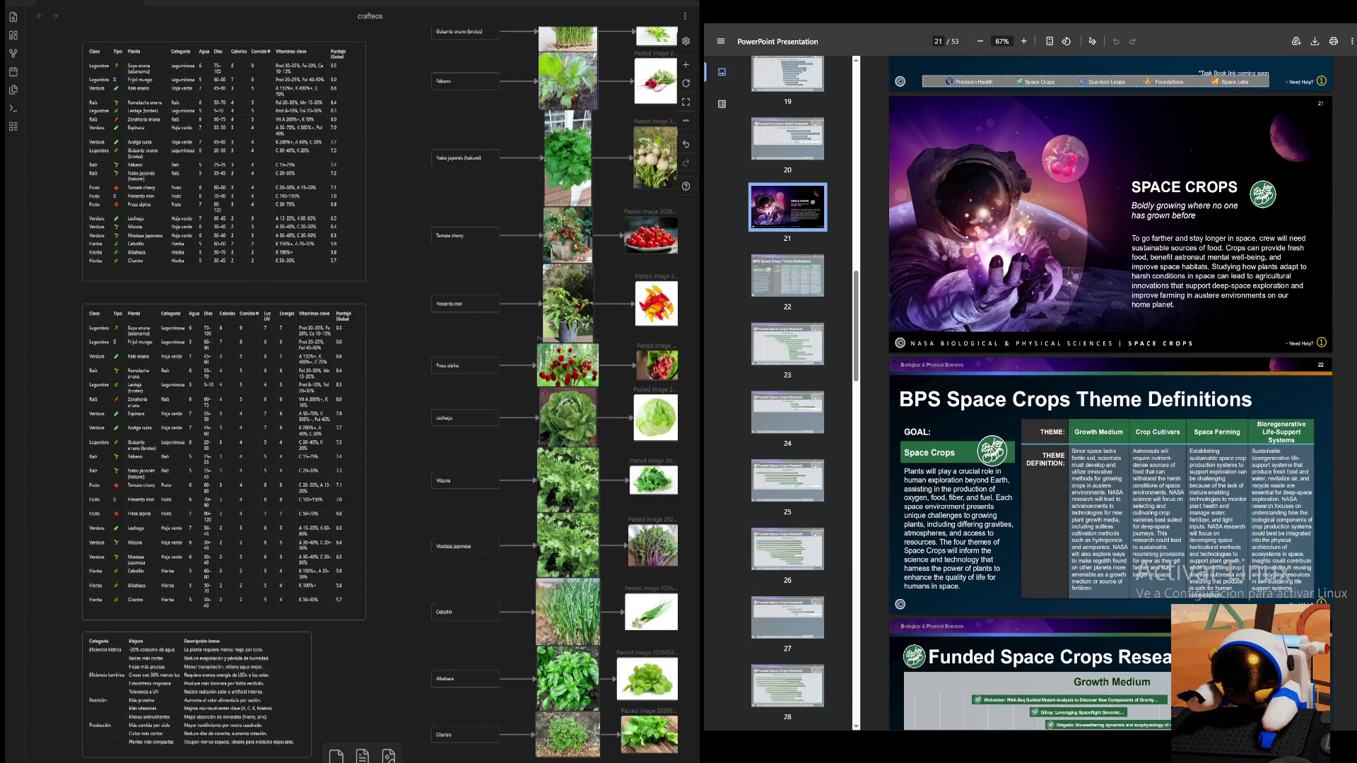
pyautogui.scroll(-3, 445, 350)
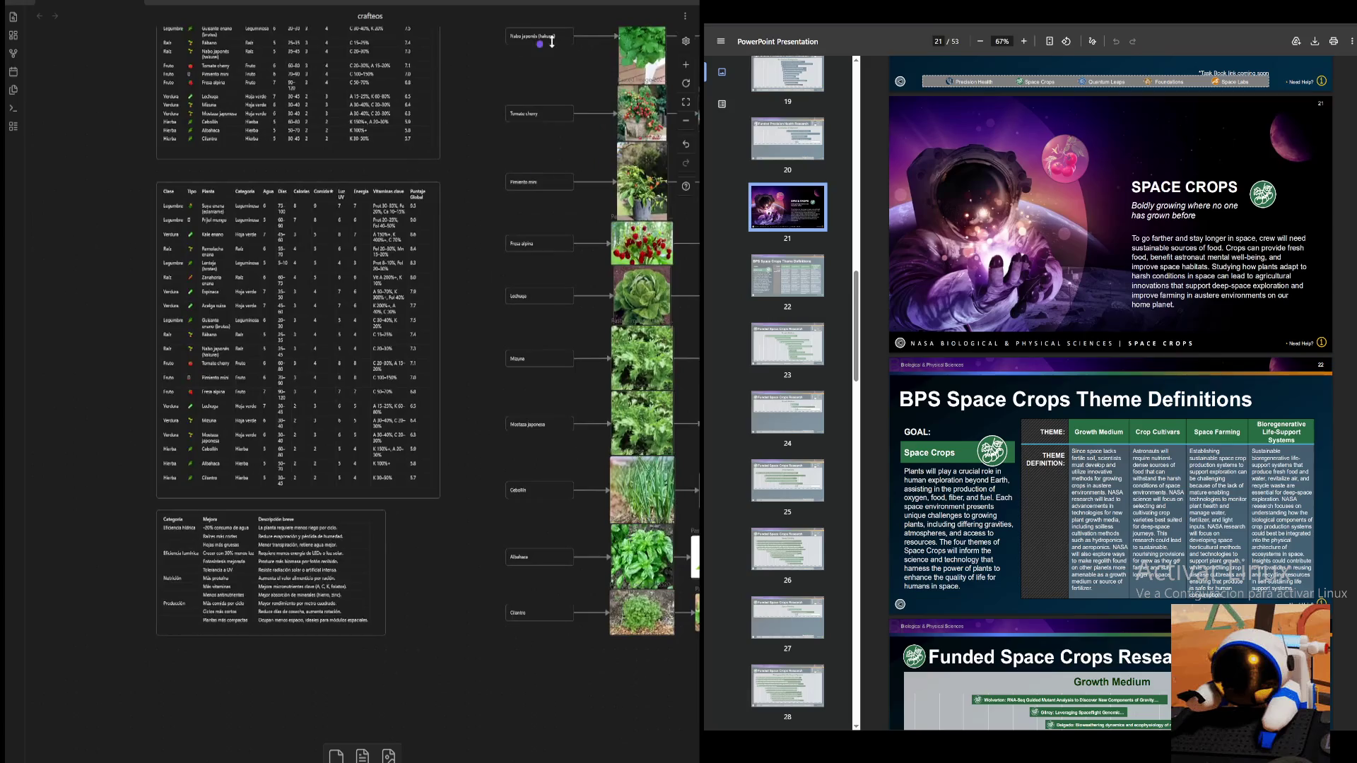
# - Zoom out over the canvas until the rabbit image and the whole element graph are visible
pyautogui.click(687, 119)
pyautogui.moveTo(453, 200); pyautogui.dragTo(408, 396)
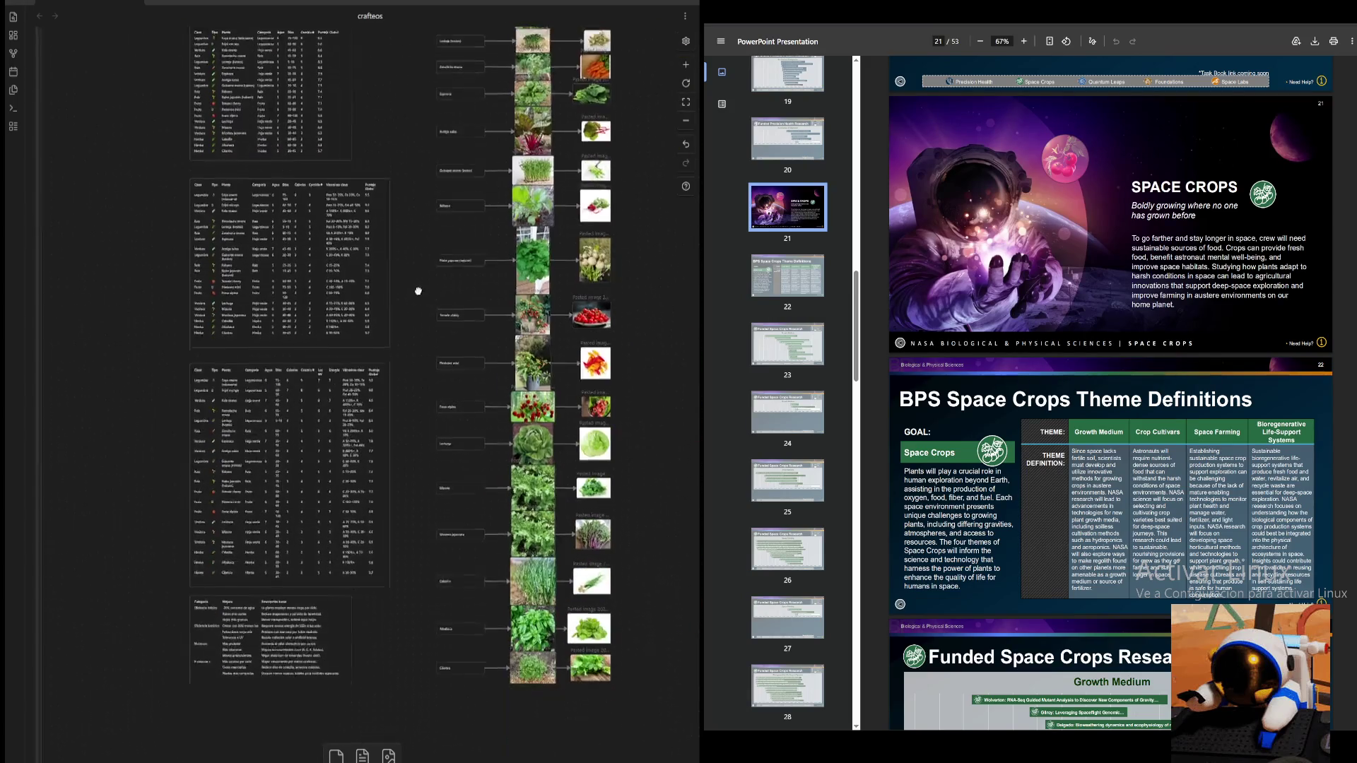
pyautogui.scroll(-3, 407, 395)
pyautogui.scroll(-3, 393, 388)
pyautogui.scroll(-5, 364, 364)
pyautogui.scroll(-5, 409, 425)
pyautogui.hscroll(-5, 350, 374)
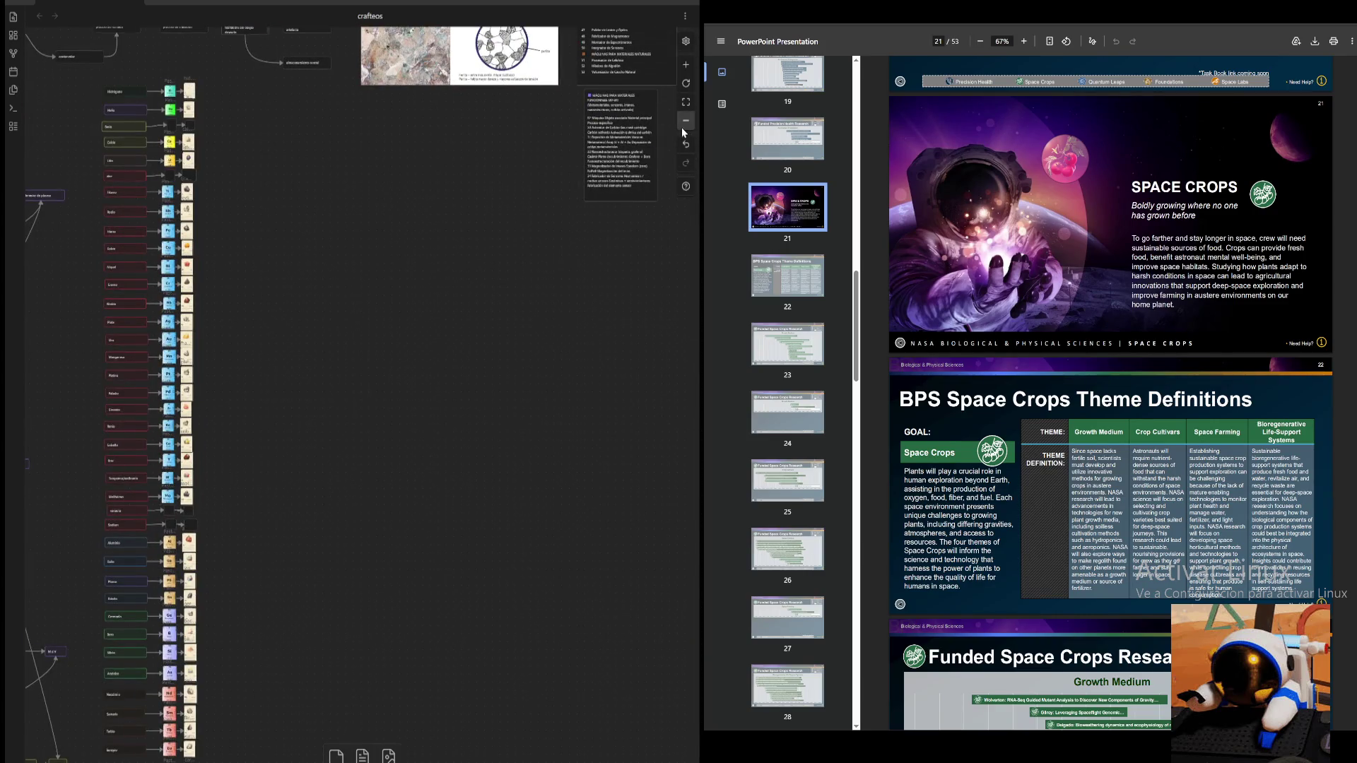
pyautogui.click(683, 124)
pyautogui.click(686, 123)
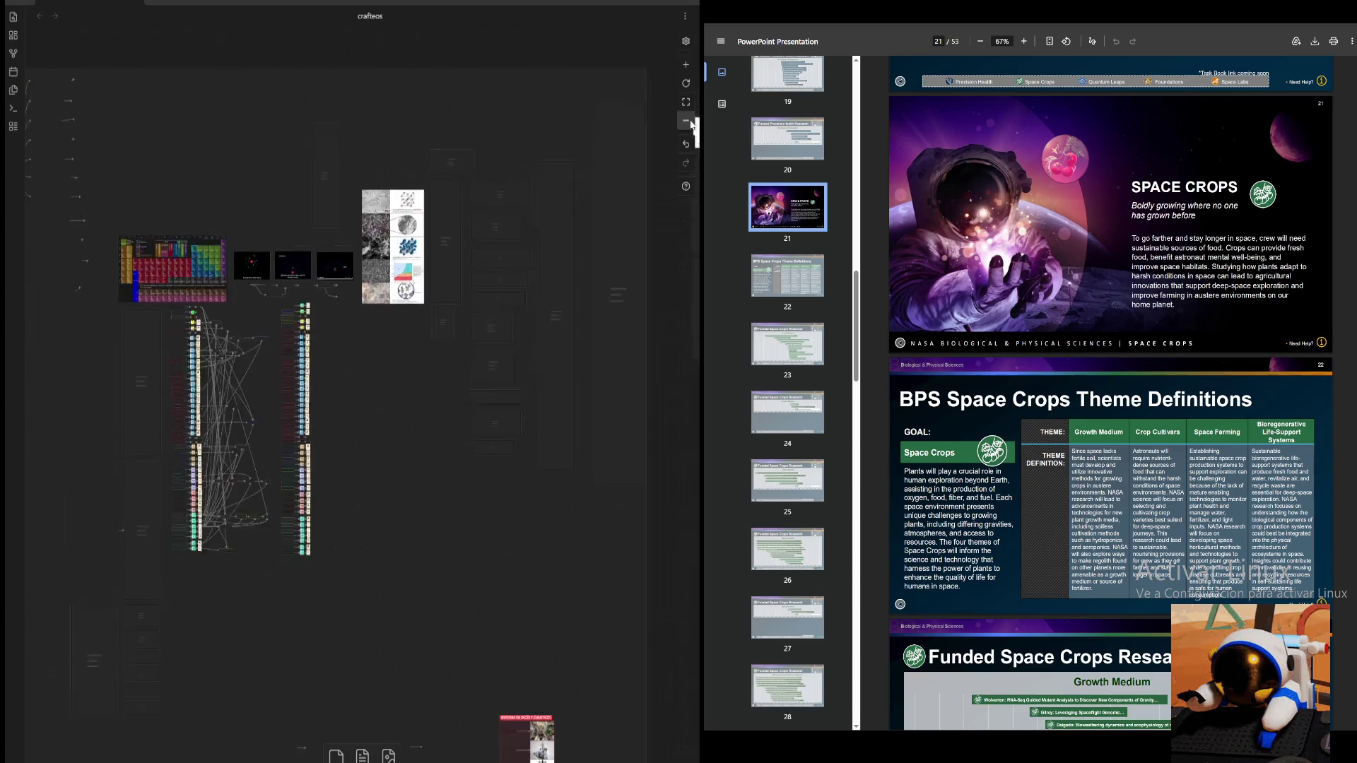
pyautogui.click(686, 124)
pyautogui.moveTo(636, 339); pyautogui.dragTo(555, 319)
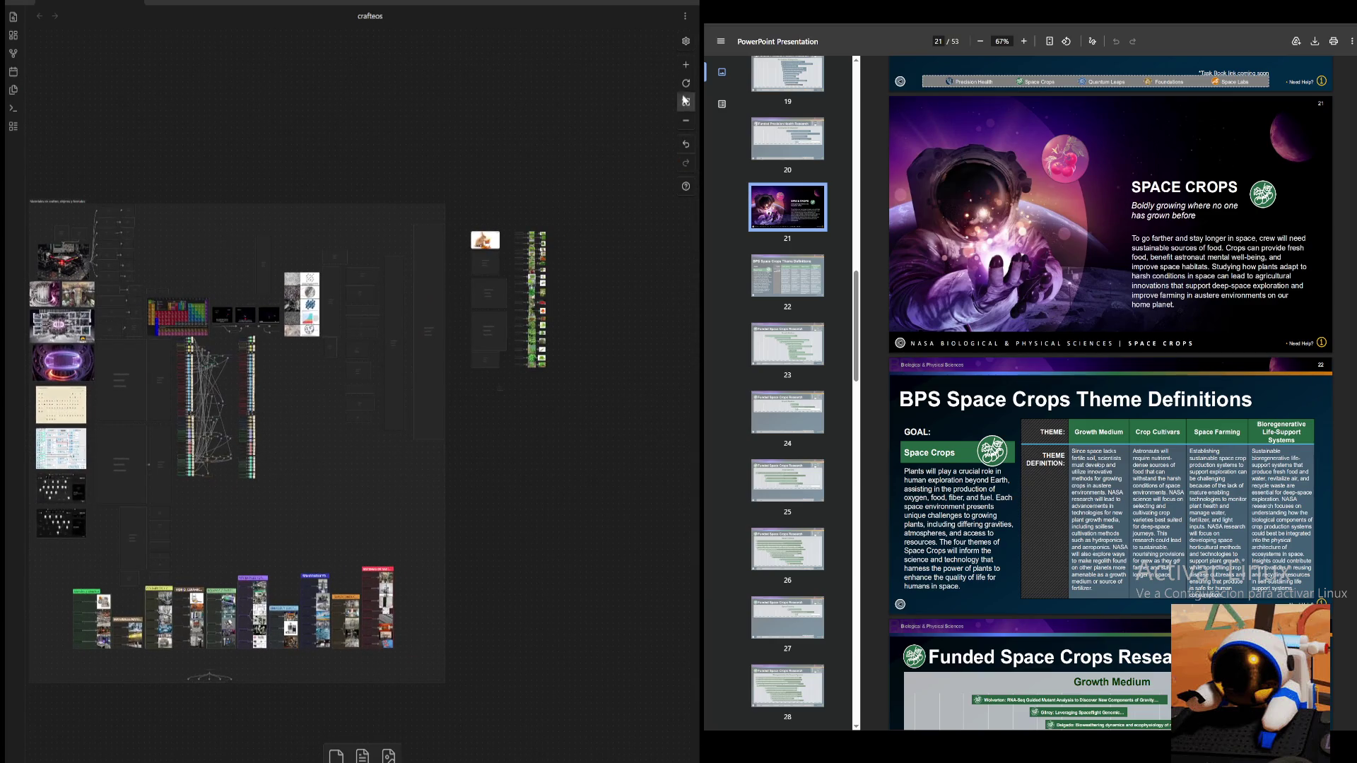
# - Zoom in on the plant tables, clear the stray card selection, and frame the plant image column
pyautogui.click(685, 63)
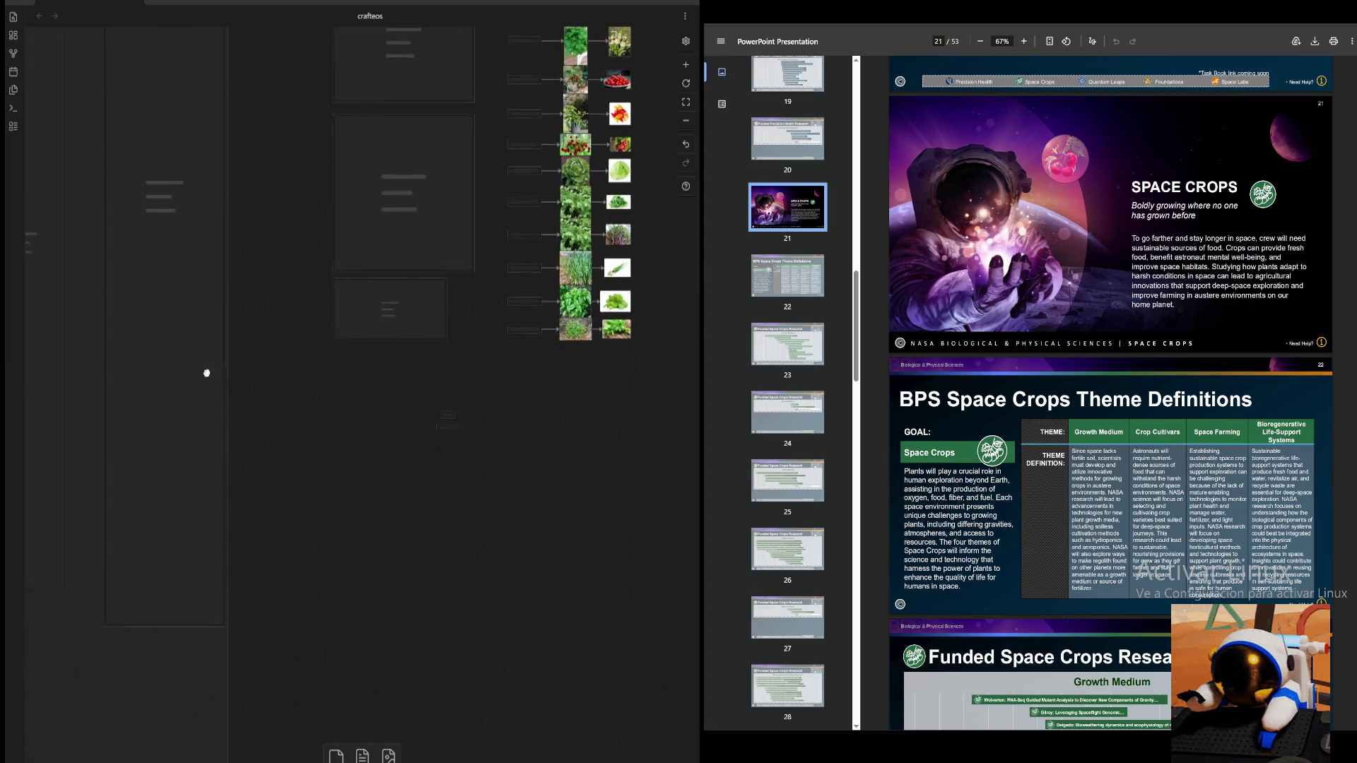
pyautogui.click(499, 414)
pyautogui.click(683, 61)
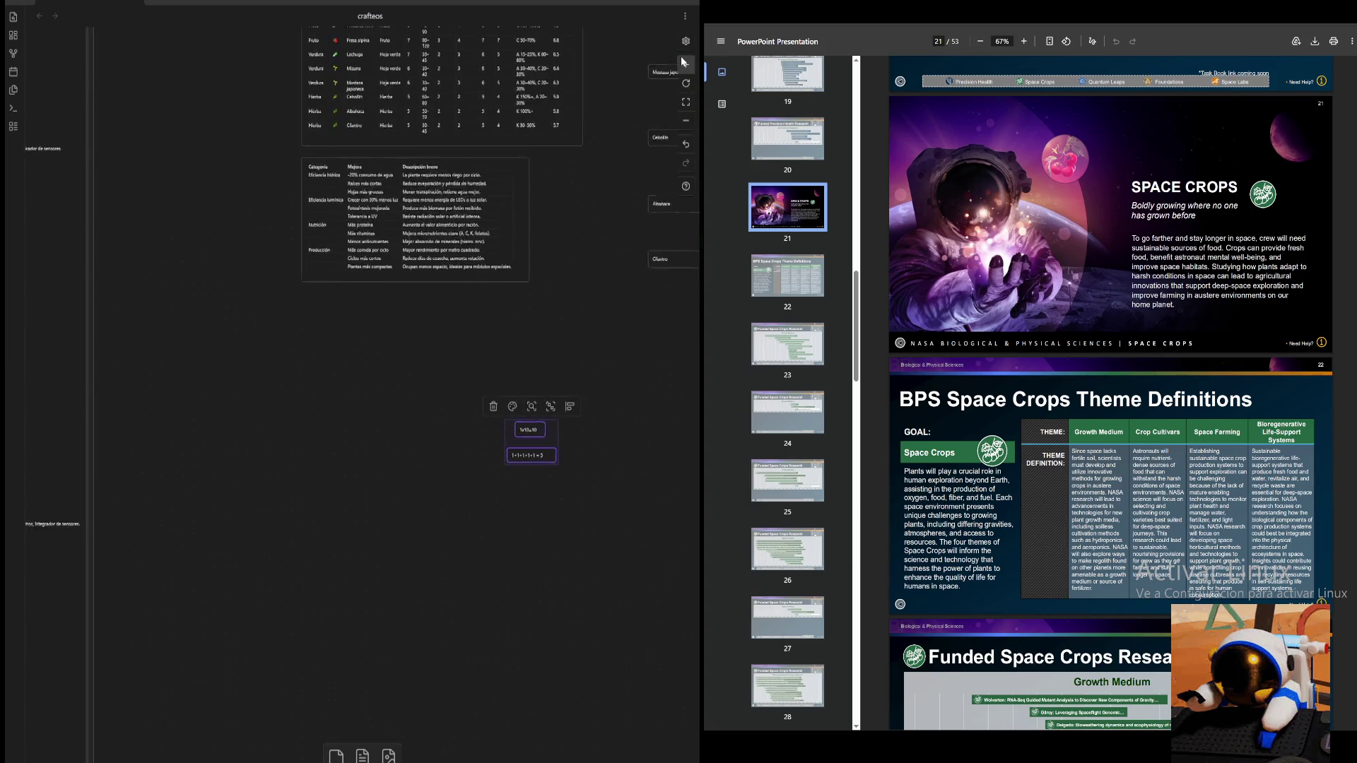
pyautogui.moveTo(584, 323); pyautogui.dragTo(550, 427)
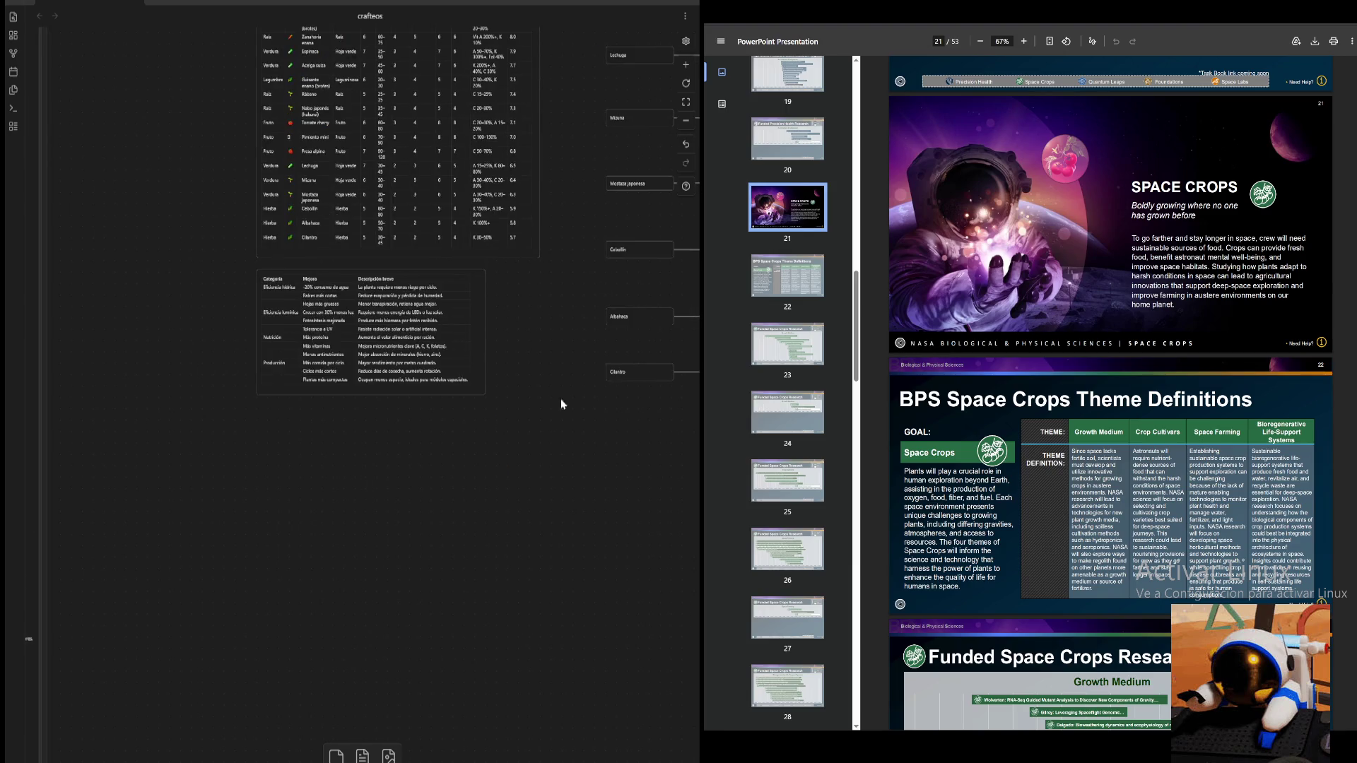
pyautogui.click(686, 126)
pyautogui.scroll(-3, 318, 215)
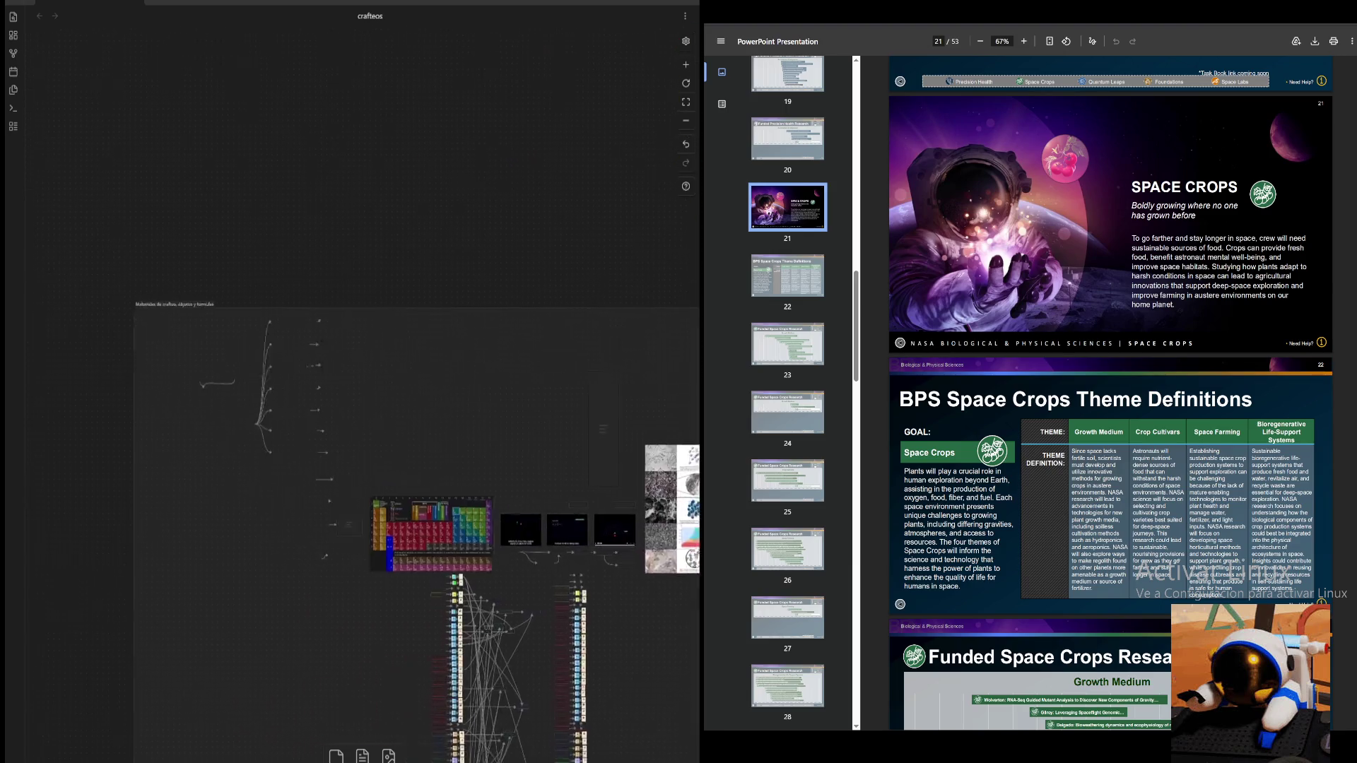
pyautogui.scroll(1, 424, 520)
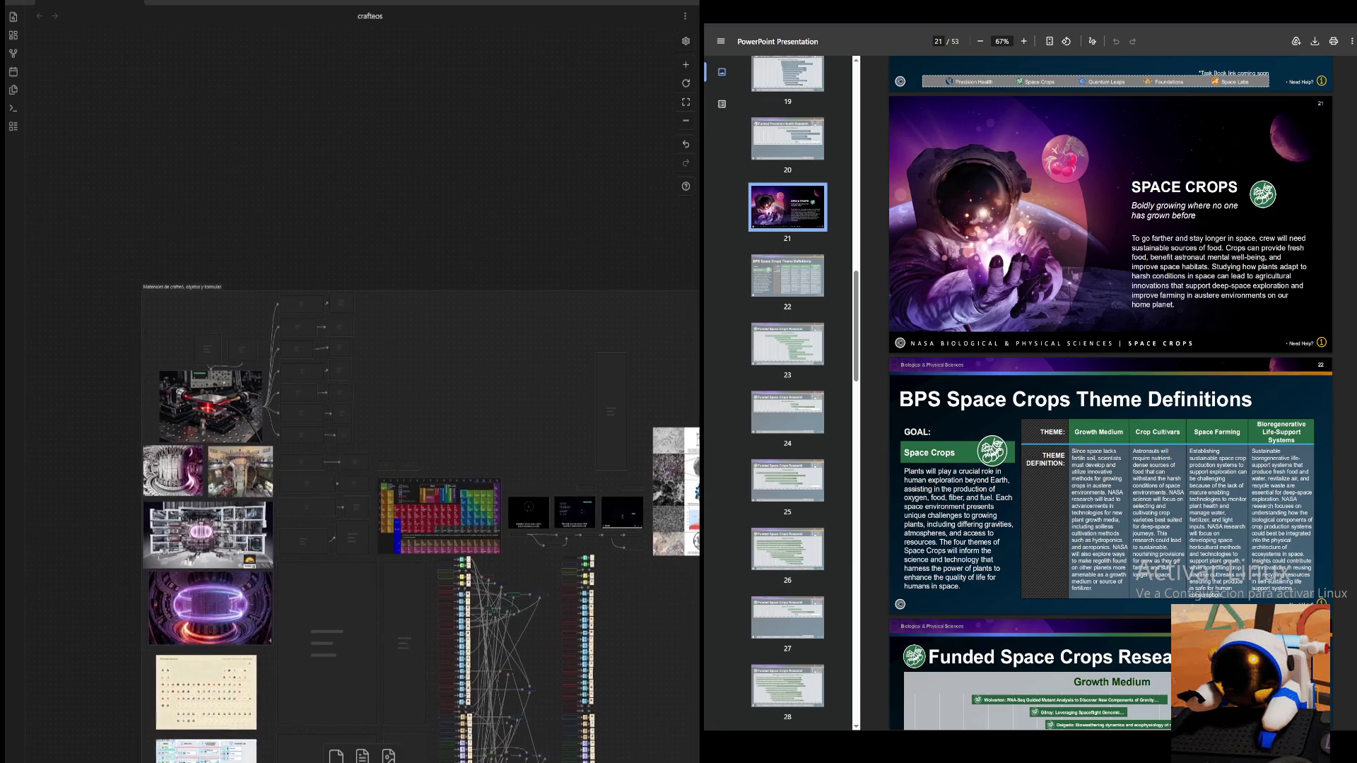
pyautogui.moveTo(548, 373); pyautogui.dragTo(300, 229)
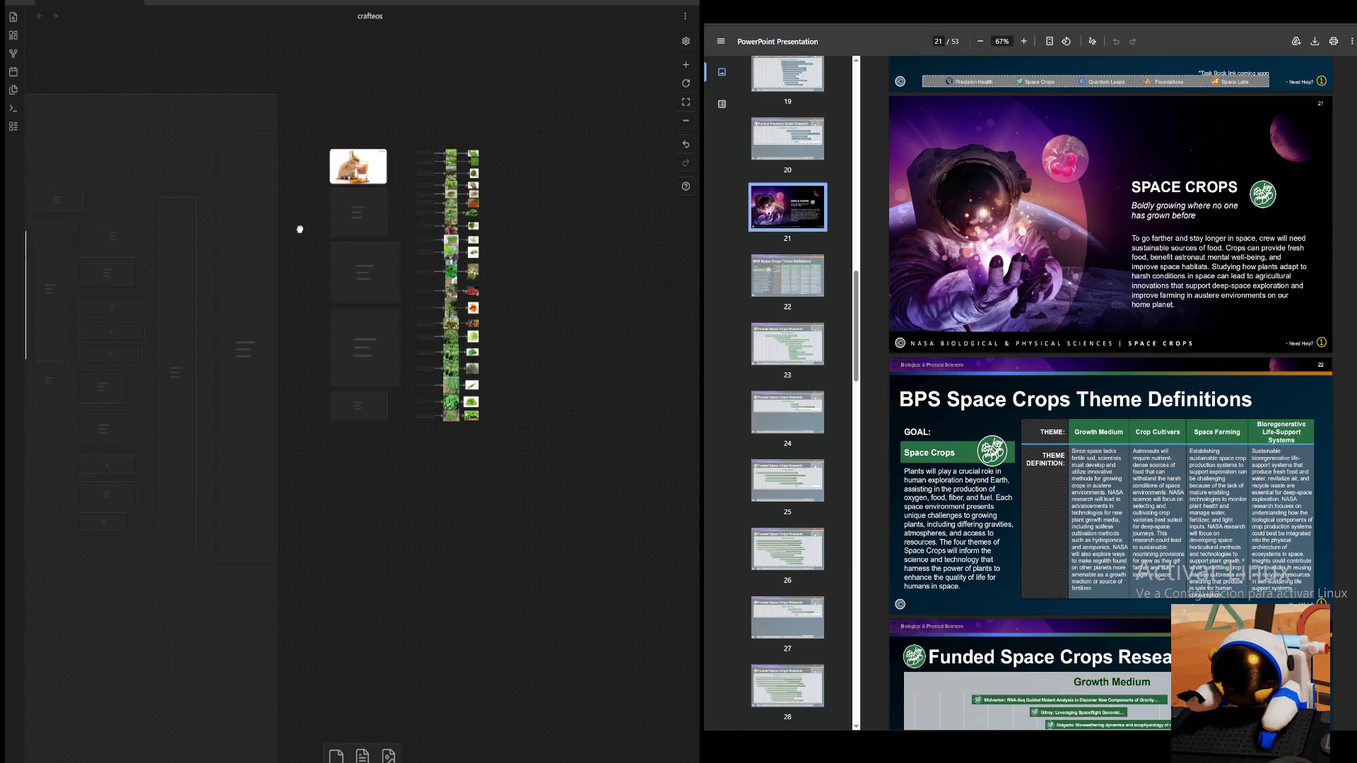
# - Box-select the plant section cards, create a group from them named BOTANICA, and select it
pyautogui.moveTo(552, 111); pyautogui.dragTo(290, 489)
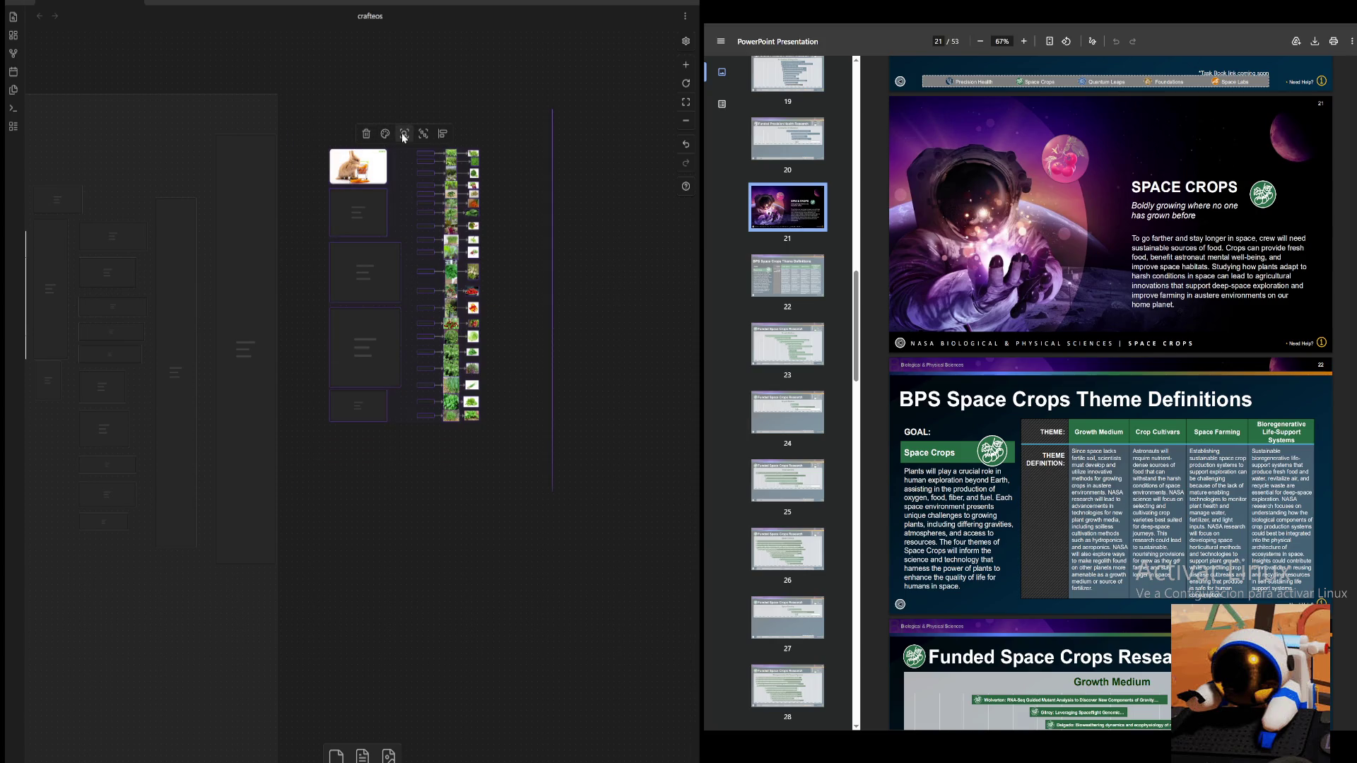
pyautogui.click(384, 134)
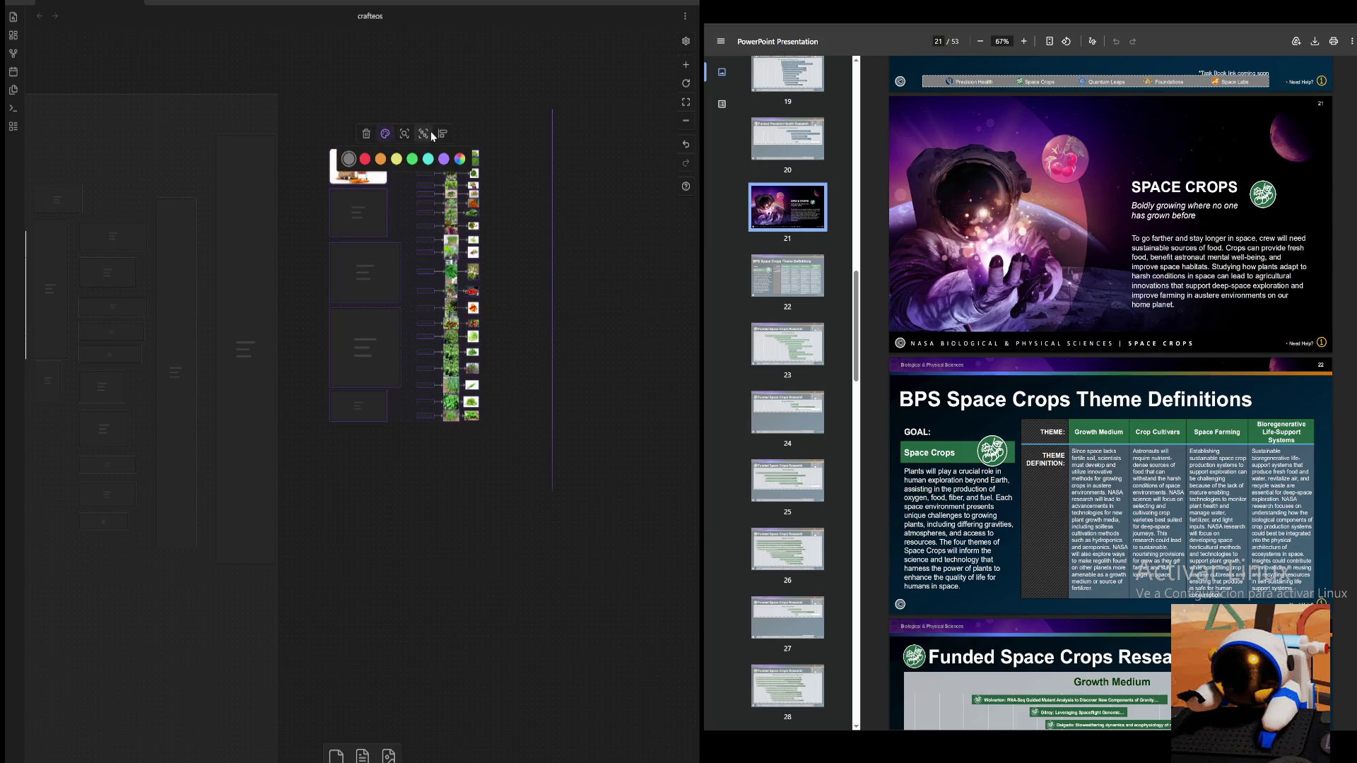
pyautogui.click(425, 135)
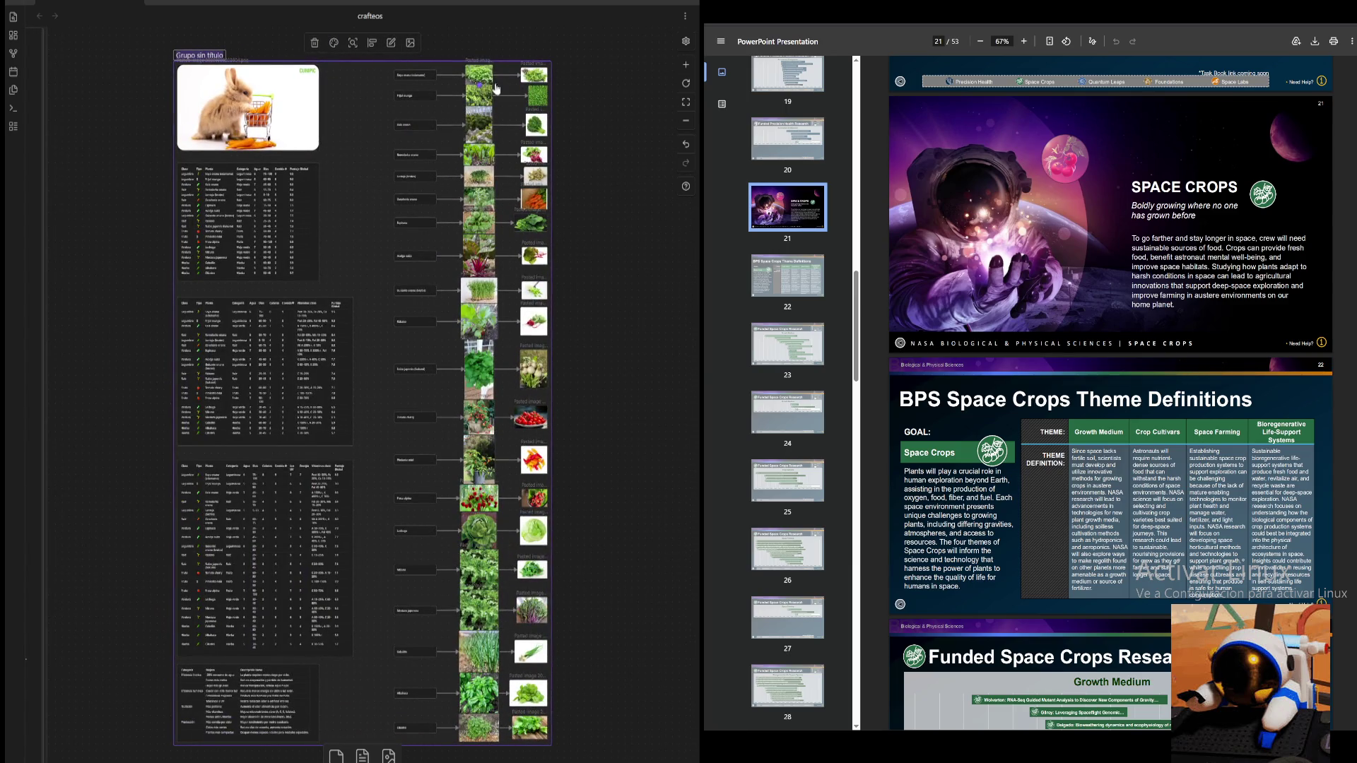
pyautogui.press('BackSpace')
pyautogui.write('BOTANICA')
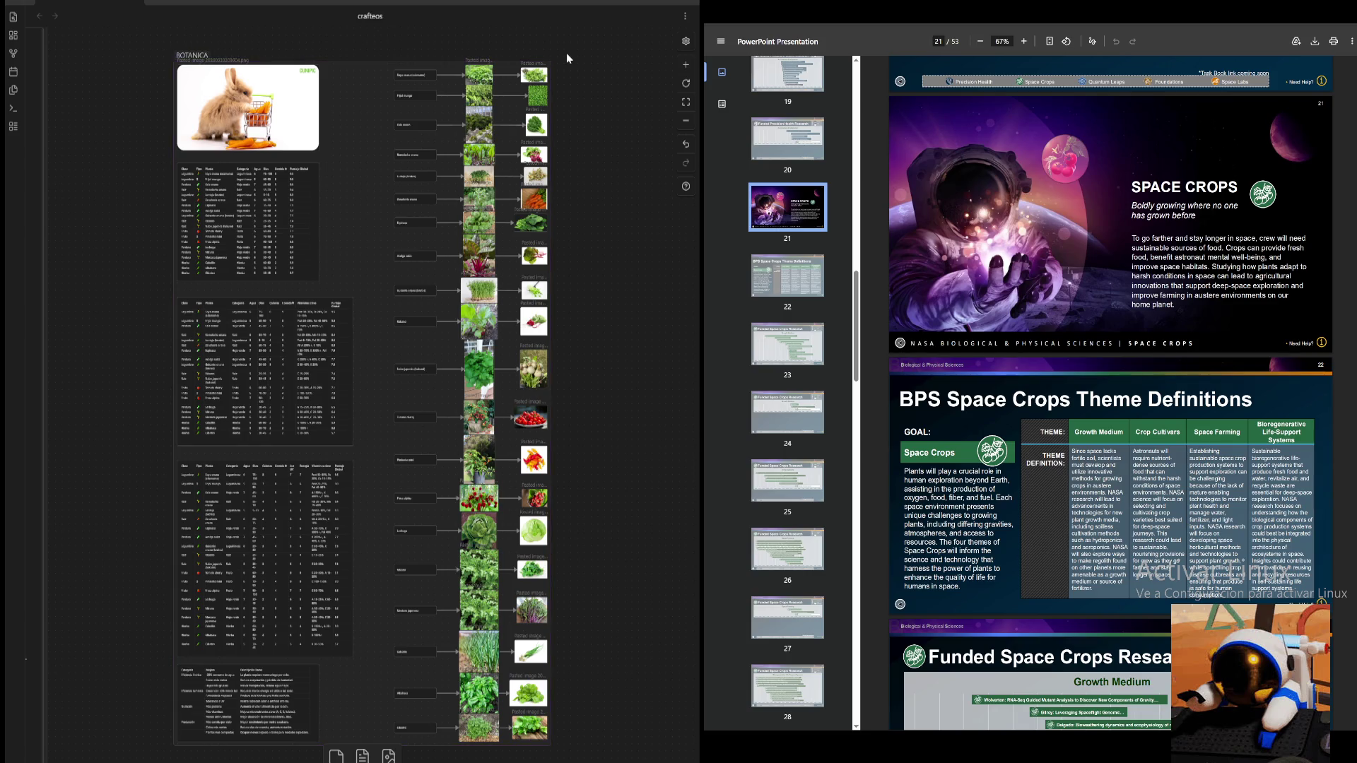
pyautogui.click(686, 120)
pyautogui.moveTo(511, 250); pyautogui.dragTo(277, 564)
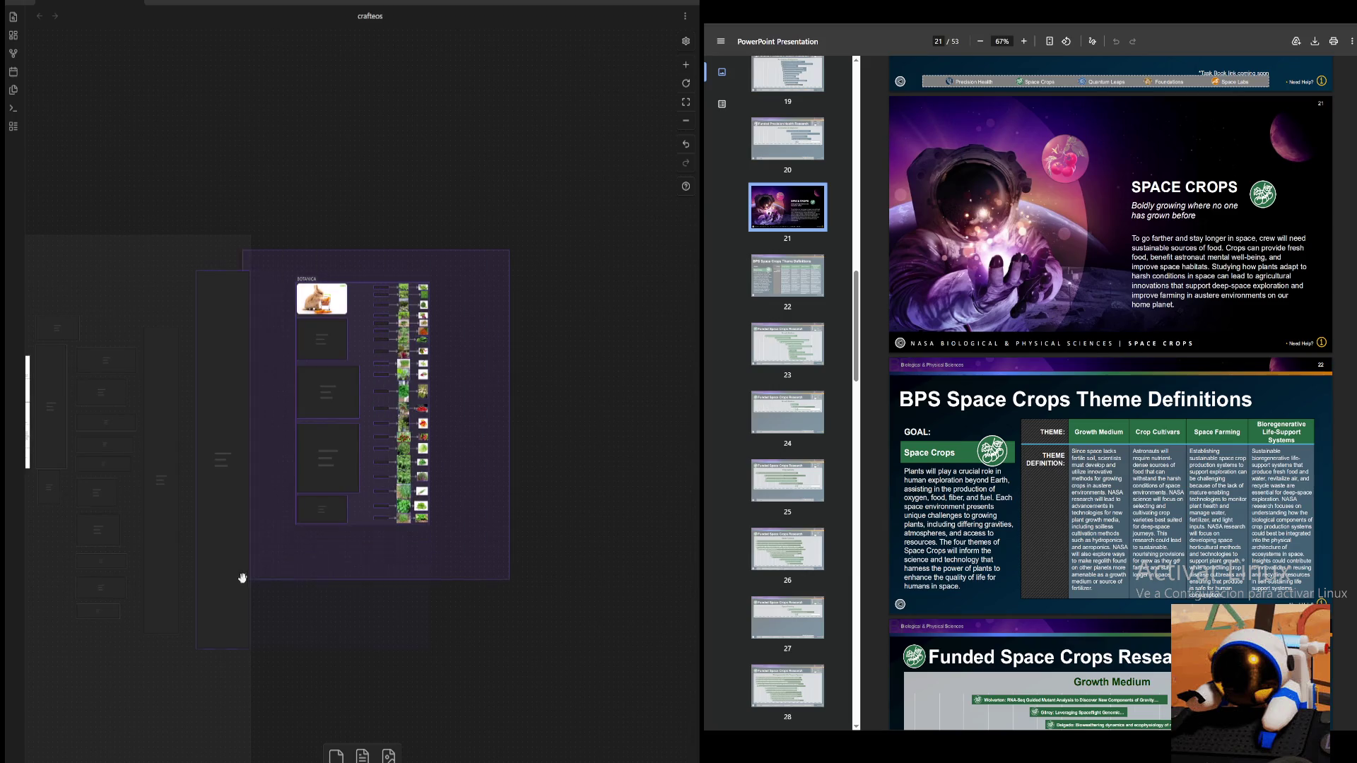
# - Drag the BOTANICA group up beside the large materials group and deselect it
pyautogui.moveTo(362, 493); pyautogui.dragTo(348, 479)
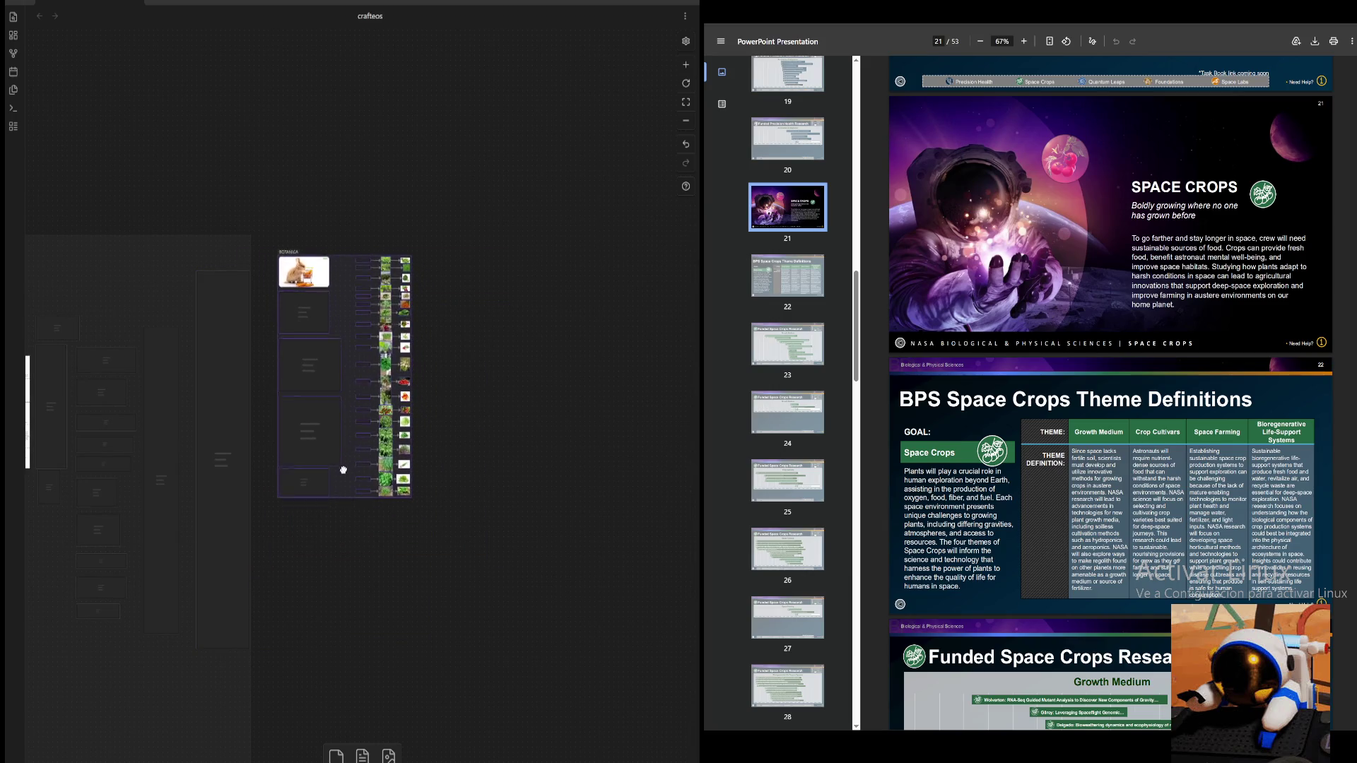
pyautogui.scroll(5, 530, 439)
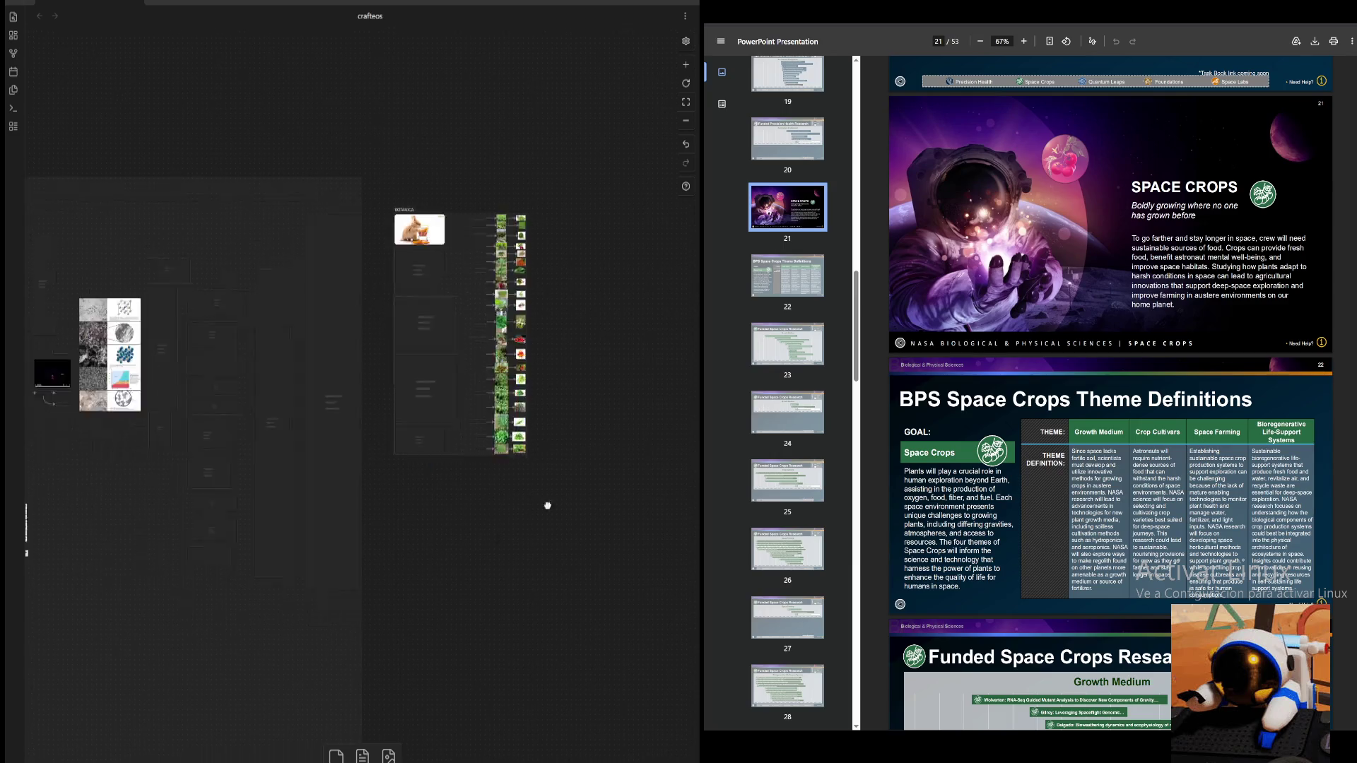
pyautogui.hscroll(5, 471, 523)
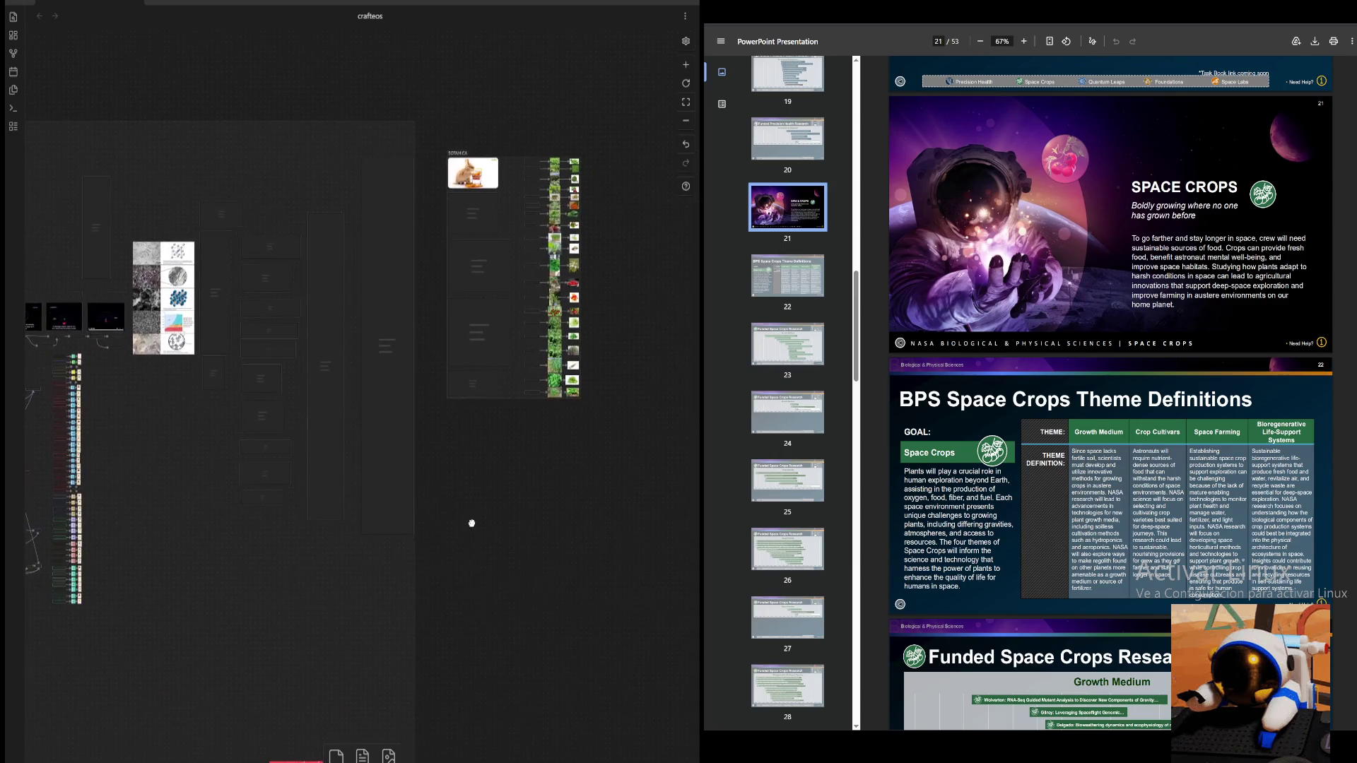
pyautogui.moveTo(517, 380); pyautogui.dragTo(516, 358)
pyautogui.scroll(-2, 638, 171)
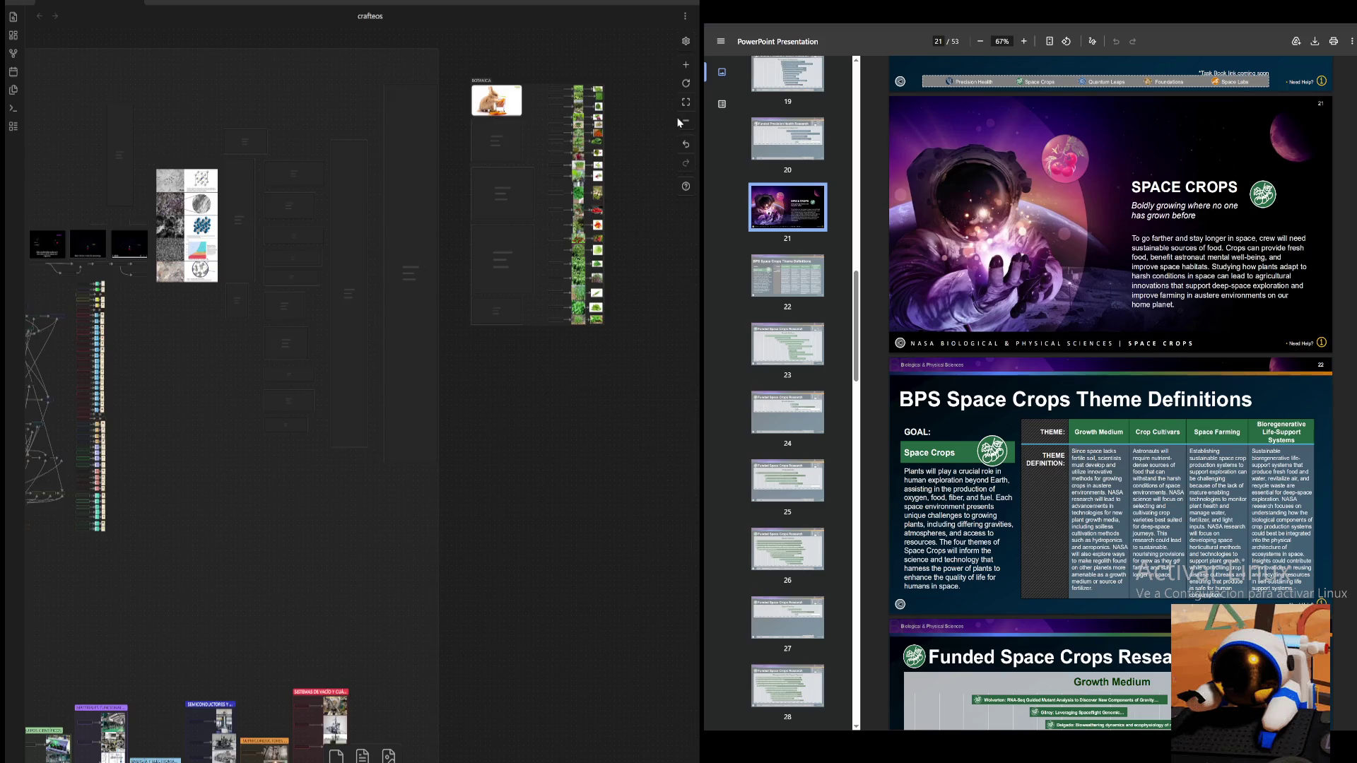
pyautogui.scroll(2, 674, 116)
pyautogui.scroll(-5, 359, 368)
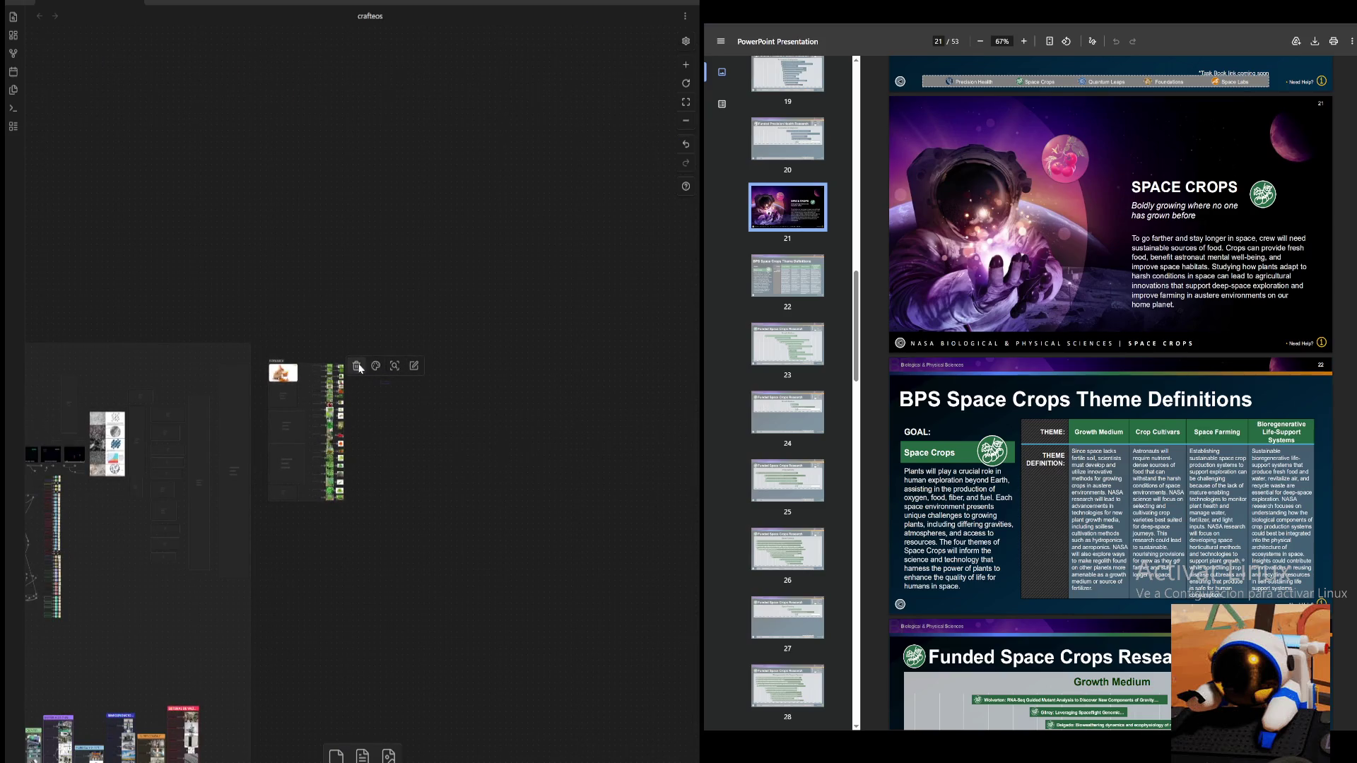
pyautogui.scroll(3, 657, 243)
pyautogui.scroll(1, 583, 387)
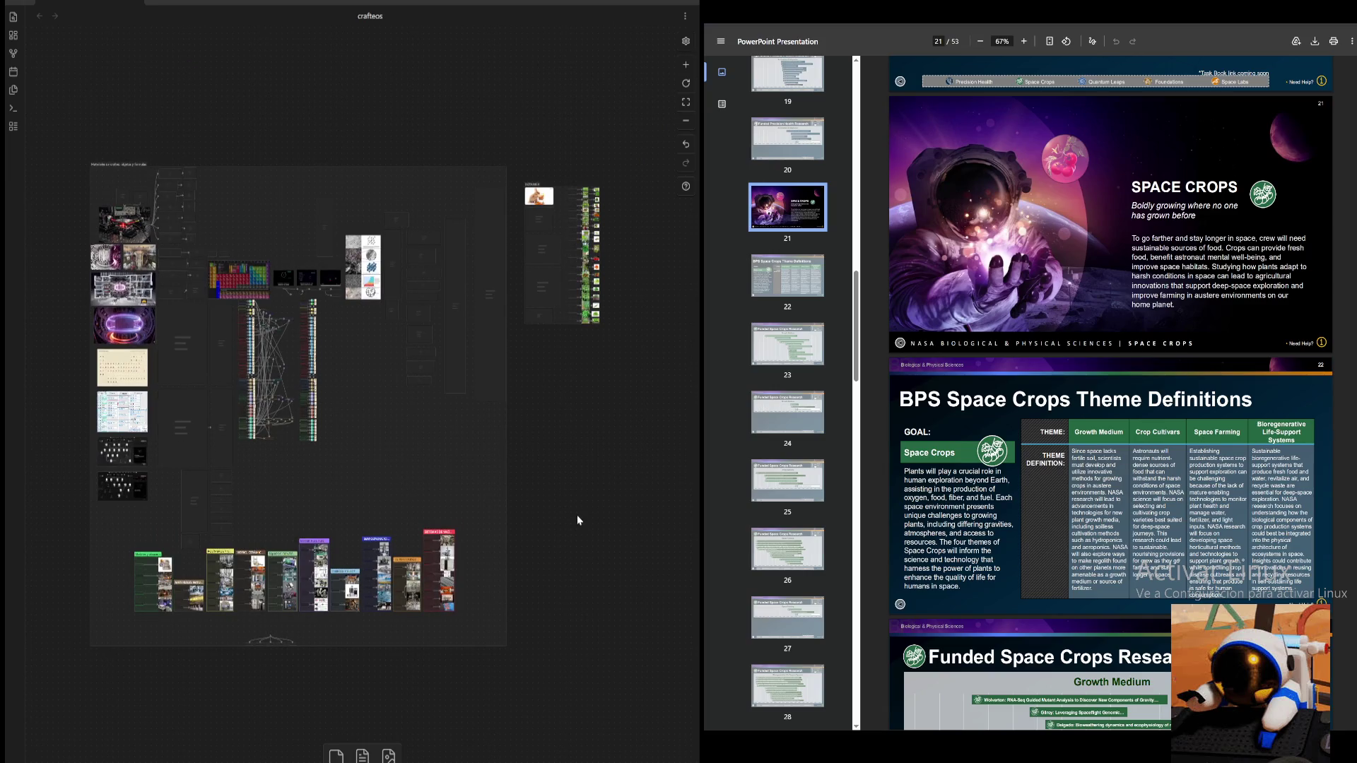
pyautogui.moveTo(635, 137); pyautogui.dragTo(536, 390)
pyautogui.moveTo(557, 316); pyautogui.dragTo(550, 302)
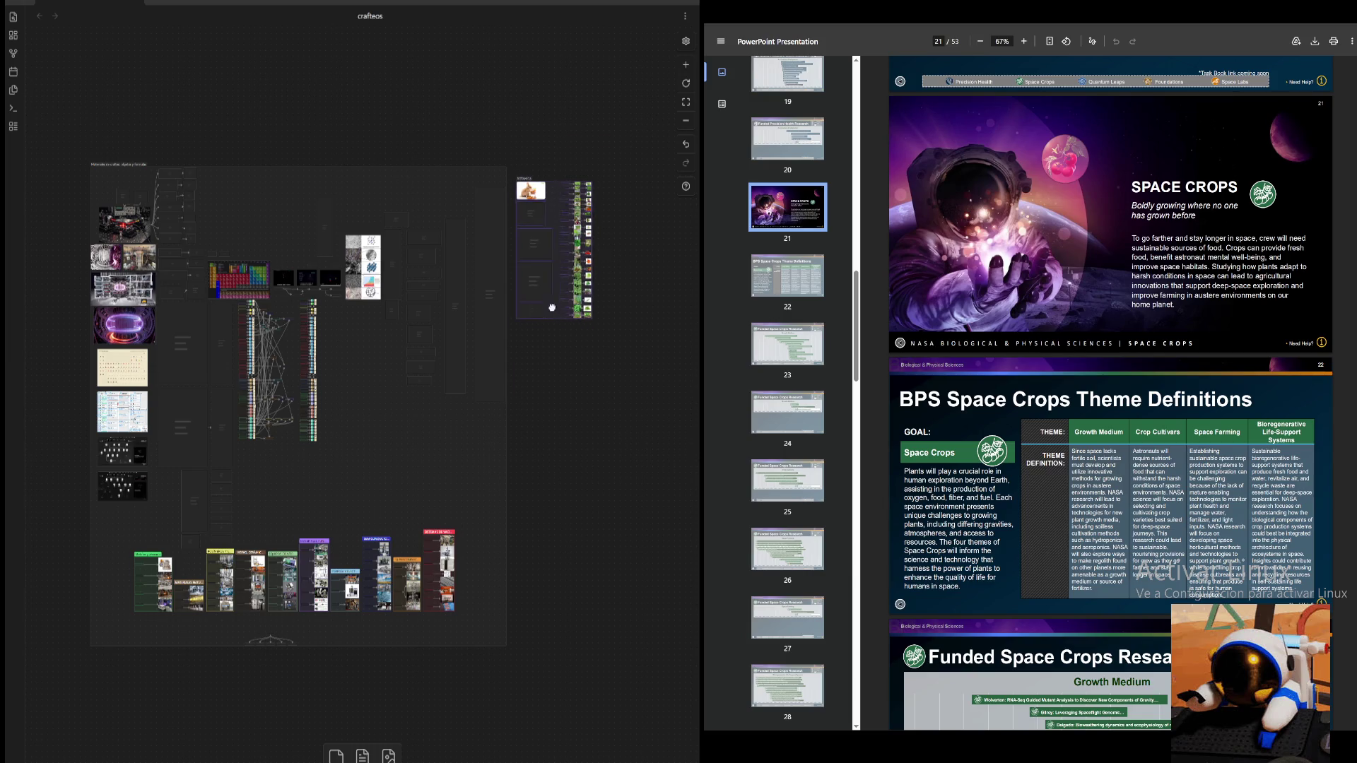
pyautogui.click(568, 379)
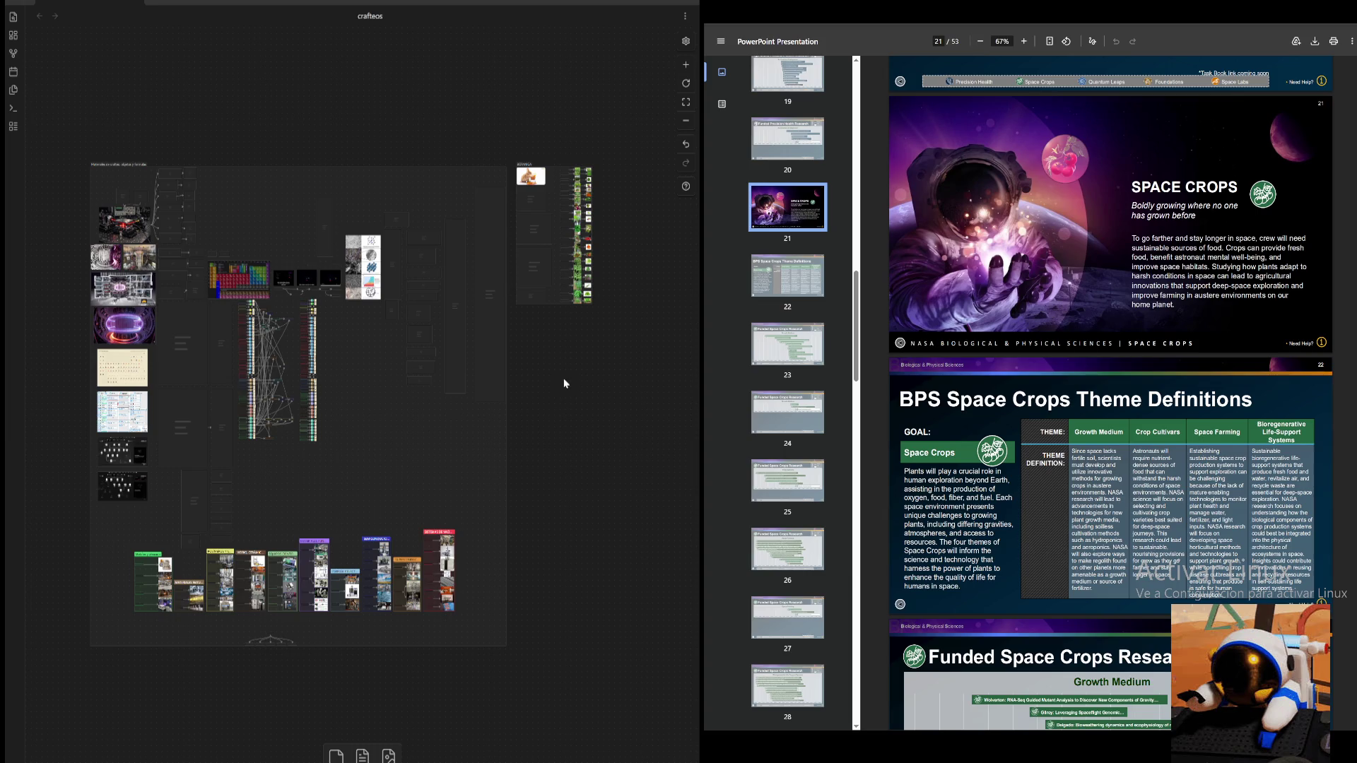
pyautogui.scroll(3, 573, 371)
pyautogui.scroll(5, 573, 371)
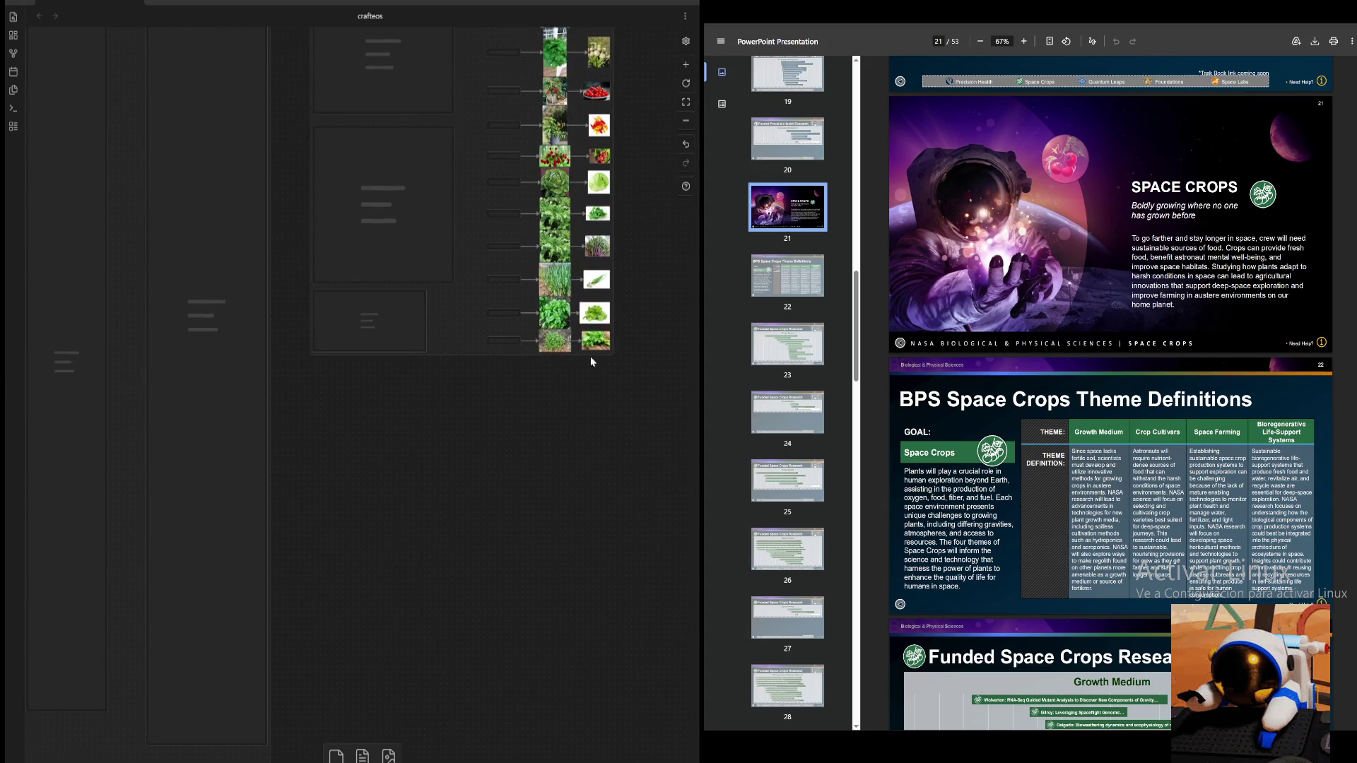
pyautogui.scroll(2, 539, 460)
pyautogui.scroll(2, 540, 461)
# - Pan to the improvements table and herb cards, then start a new browser tab
pyautogui.moveTo(442, 537); pyautogui.dragTo(527, 392)
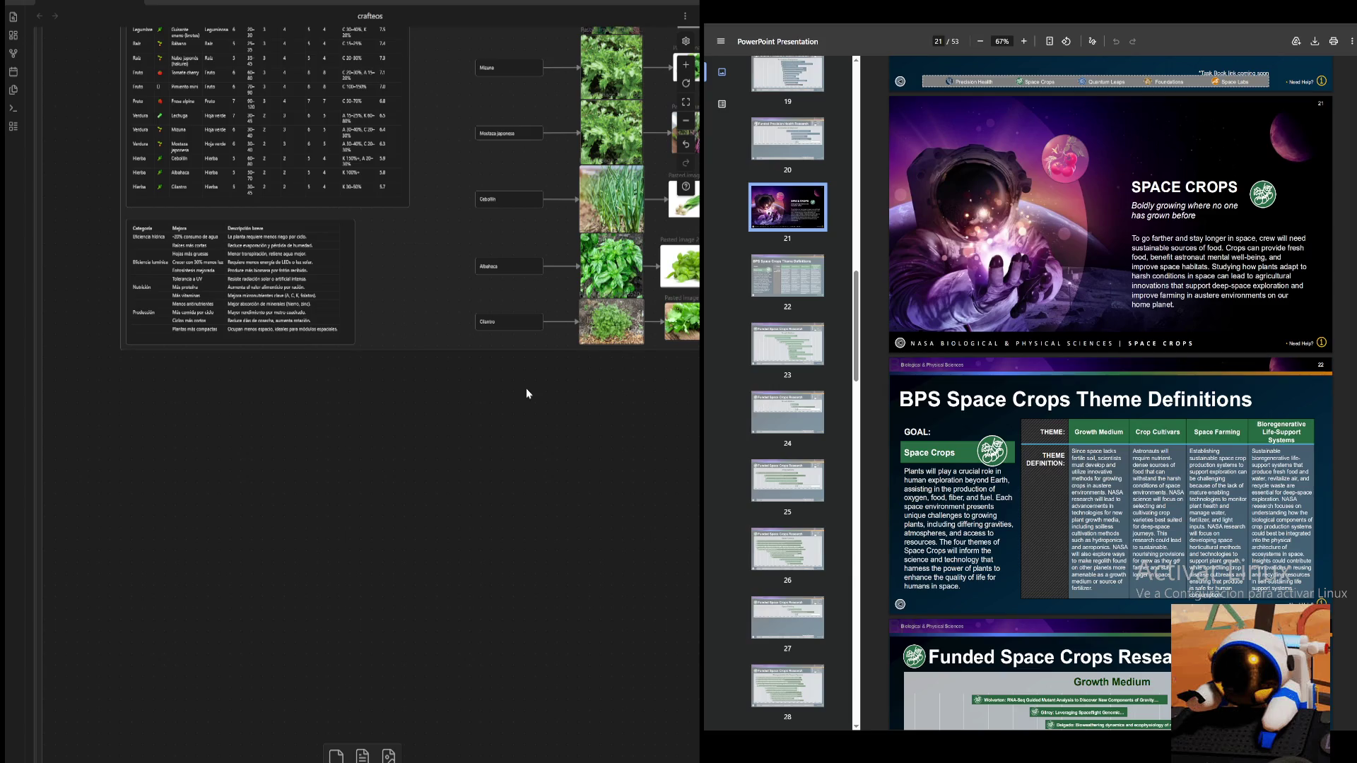
pyautogui.moveTo(502, 489); pyautogui.dragTo(619, 356)
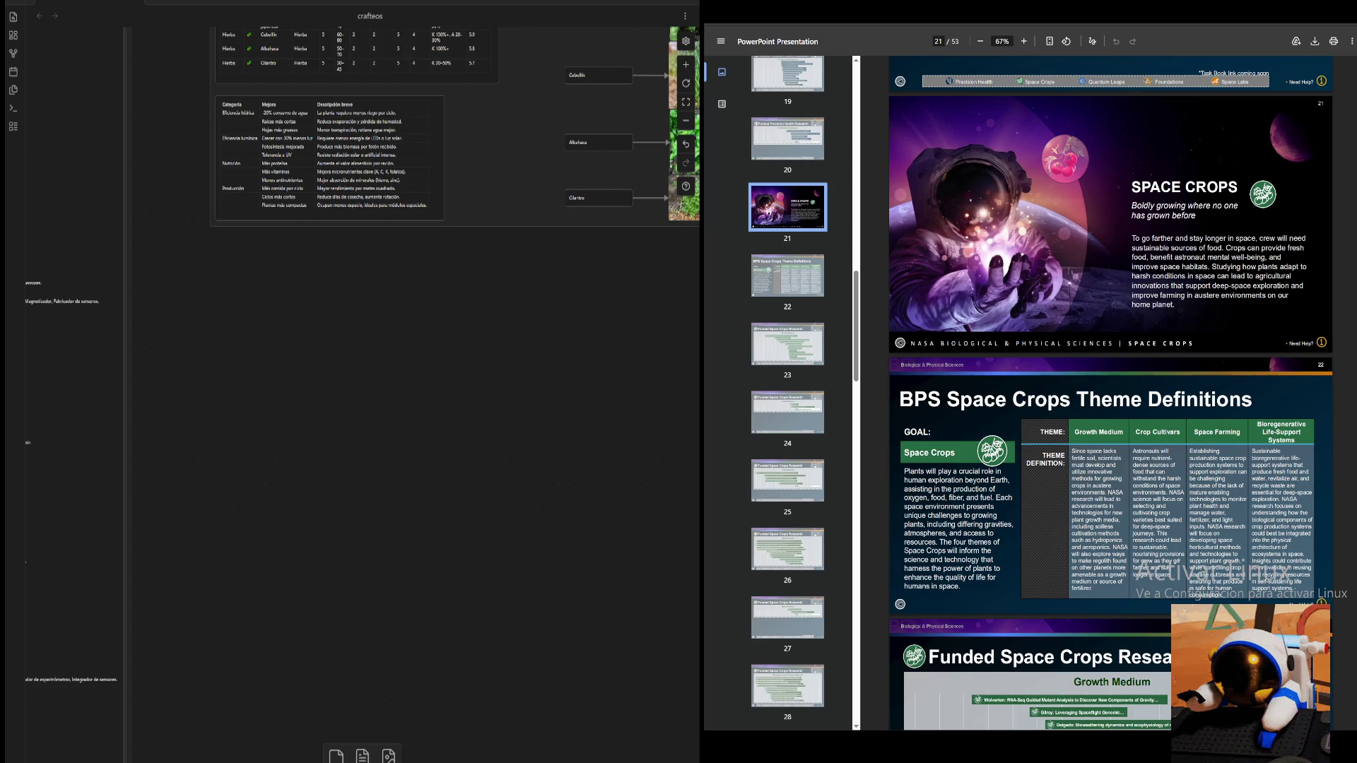
pyautogui.hotkey('ctrl', 't')
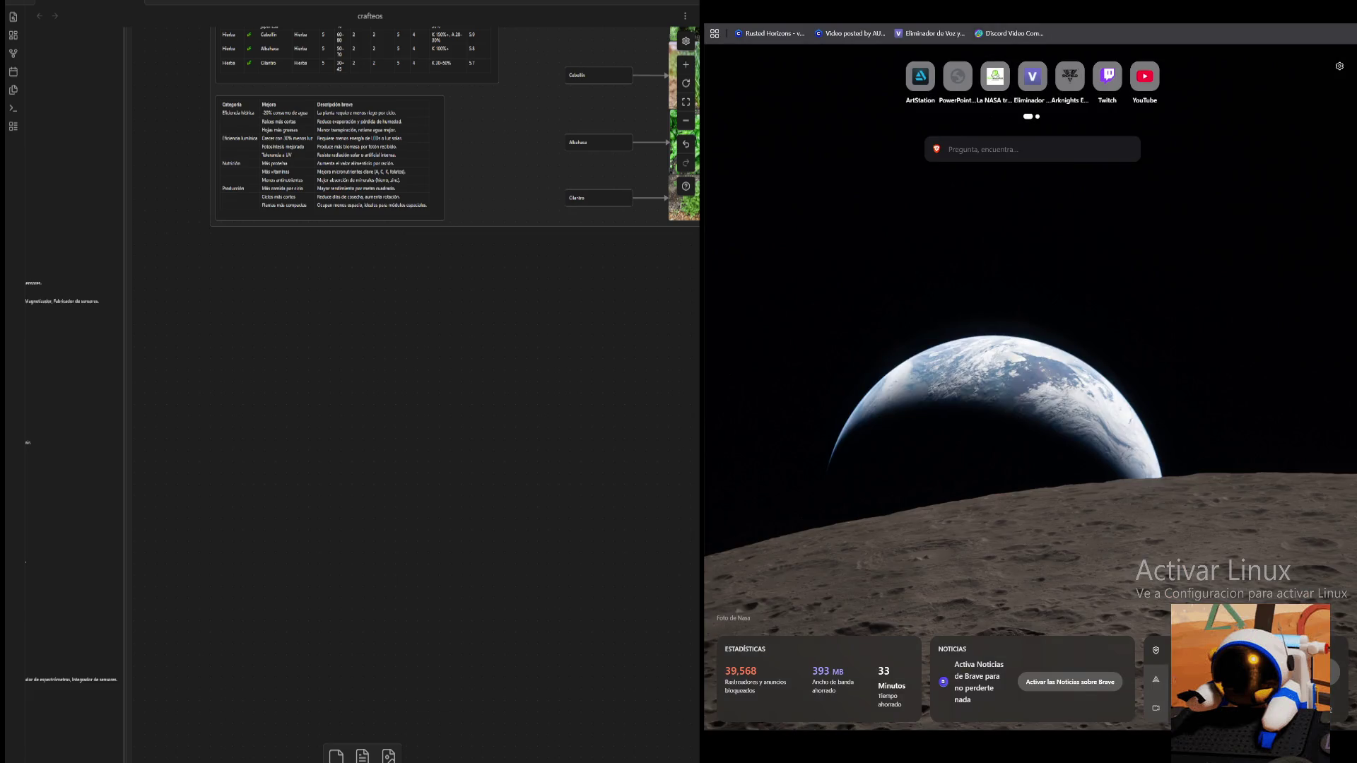
pyautogui.write('mod minecraft')
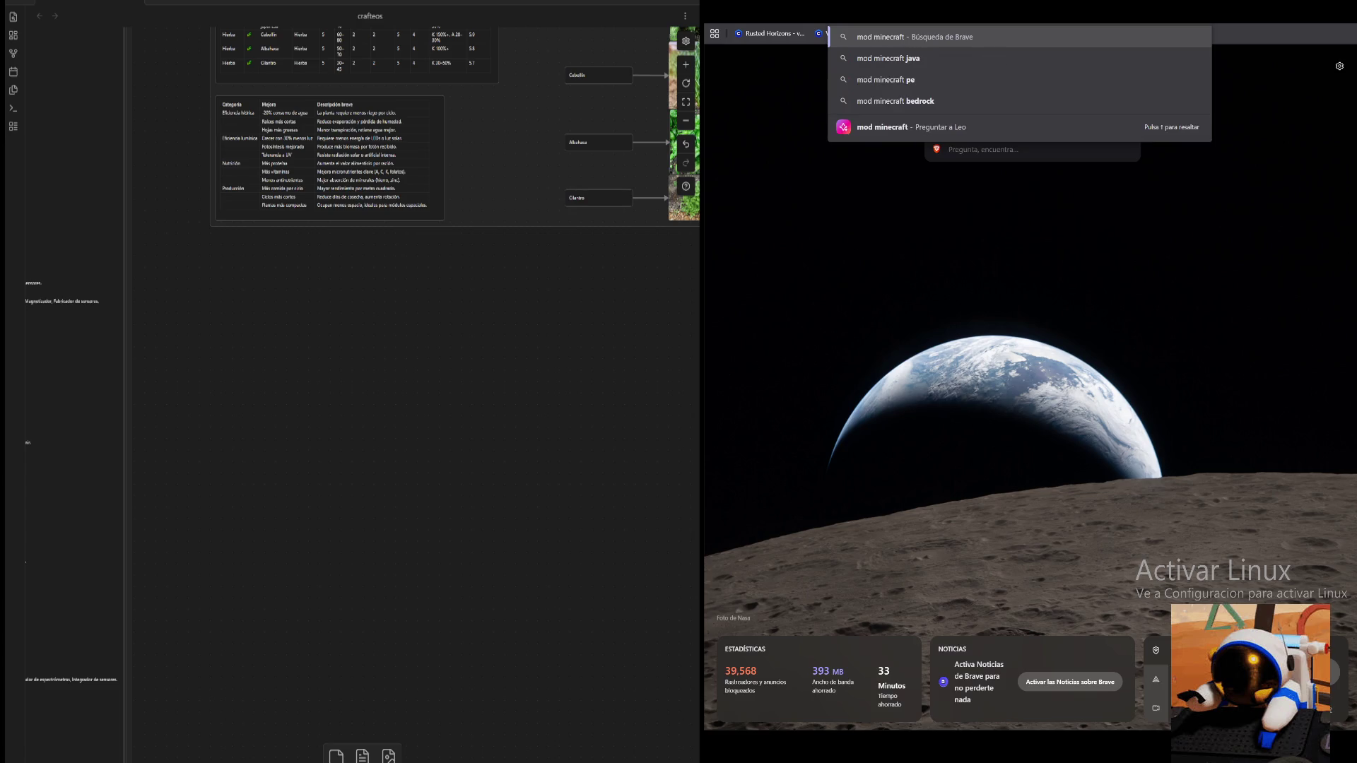
pyautogui.write(' gears')
# - Search 'mod minecraft gears', then image results for 'create minecraft mods'
pyautogui.press('Return')
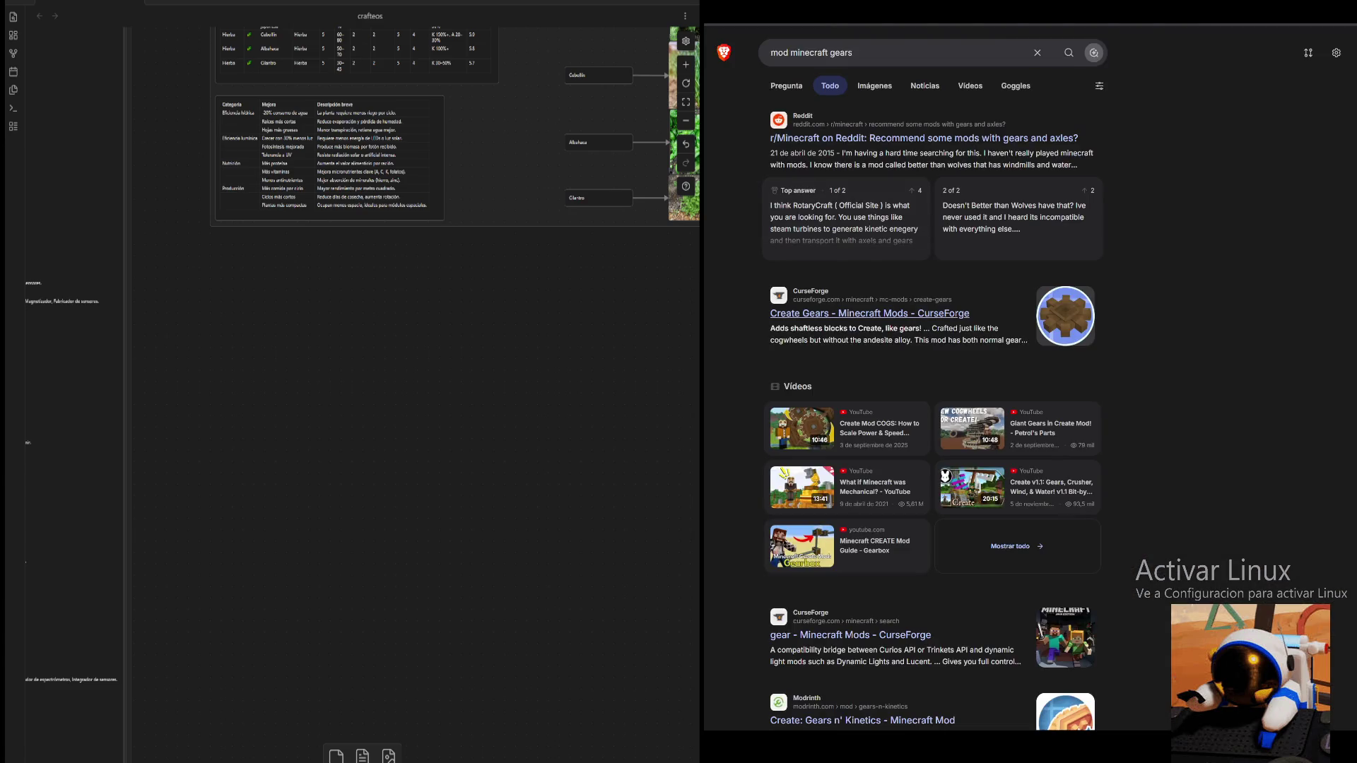
pyautogui.click(1038, 52)
pyautogui.write('create')
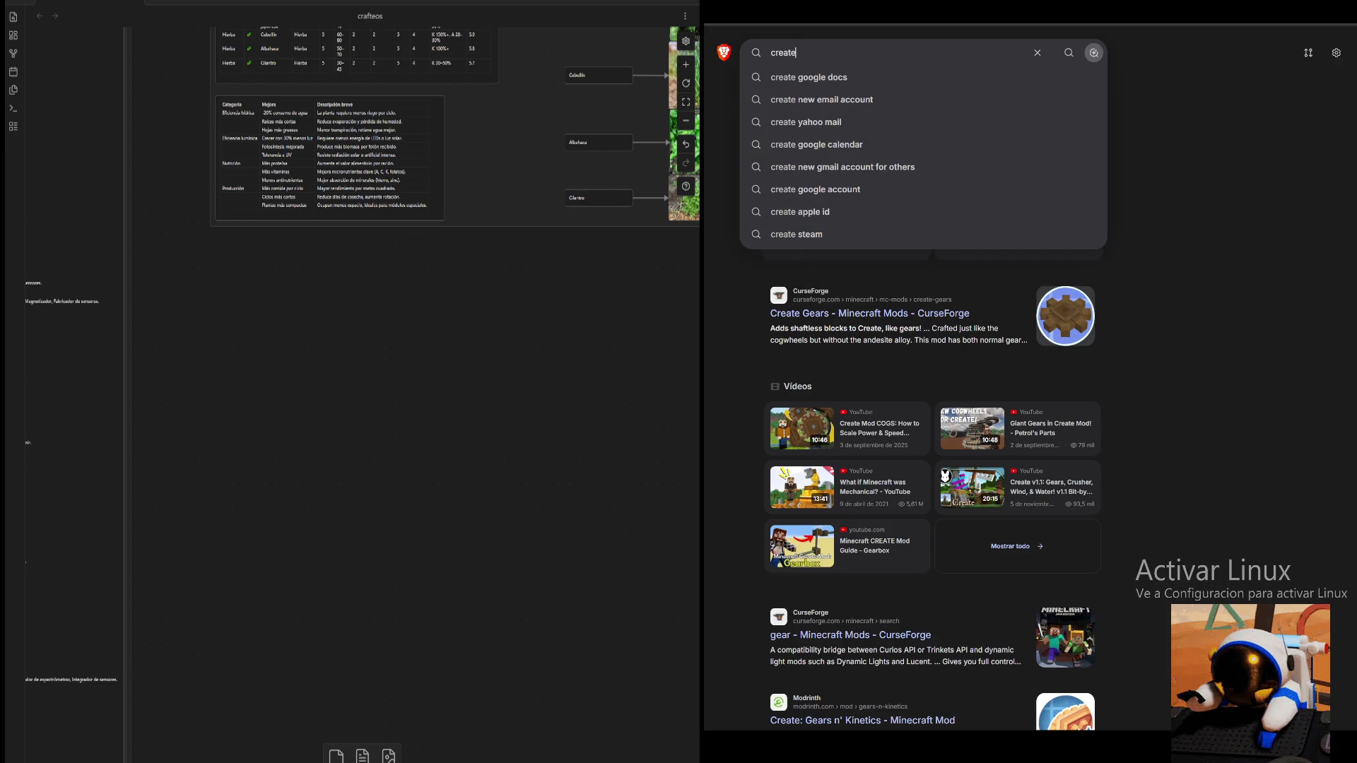
pyautogui.press('Return')
pyautogui.click(875, 85)
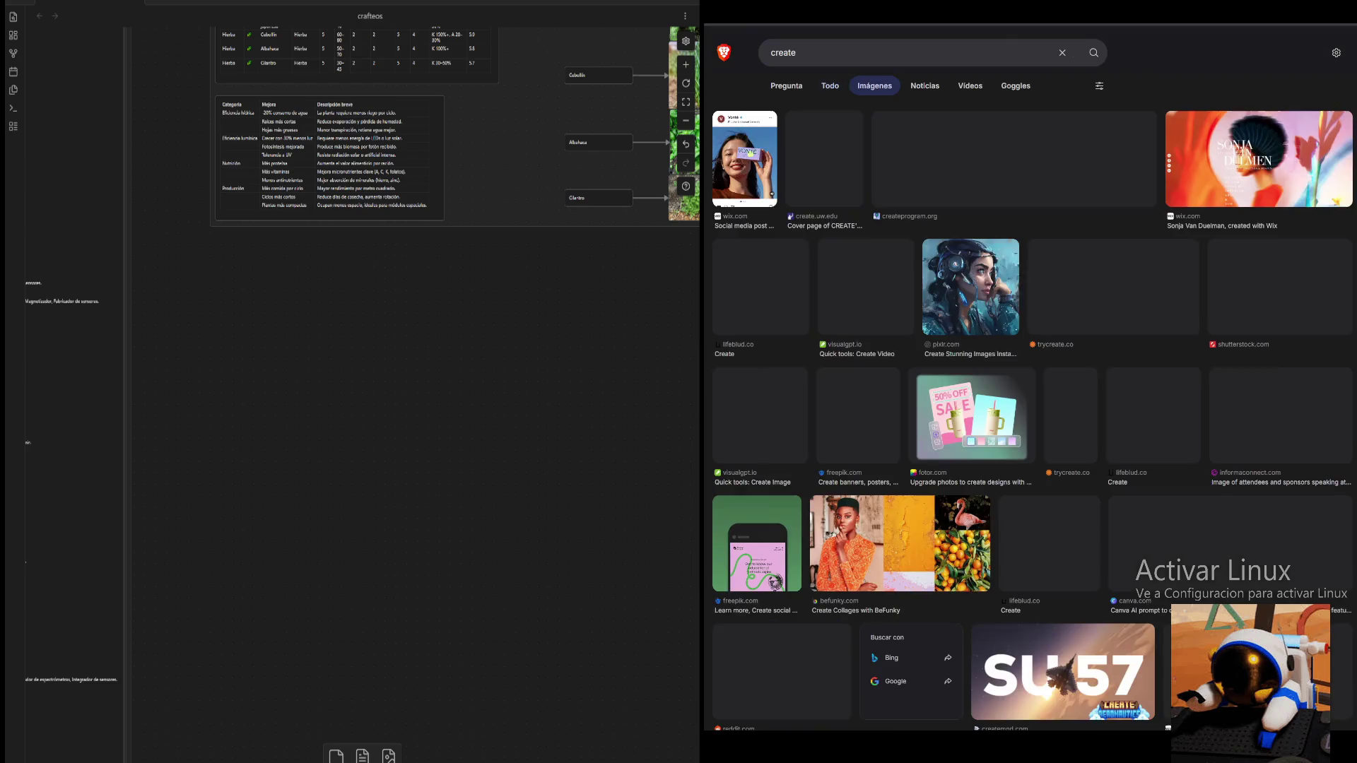
pyautogui.click(901, 53)
pyautogui.write('minecraft mods')
pyautogui.press('Return')
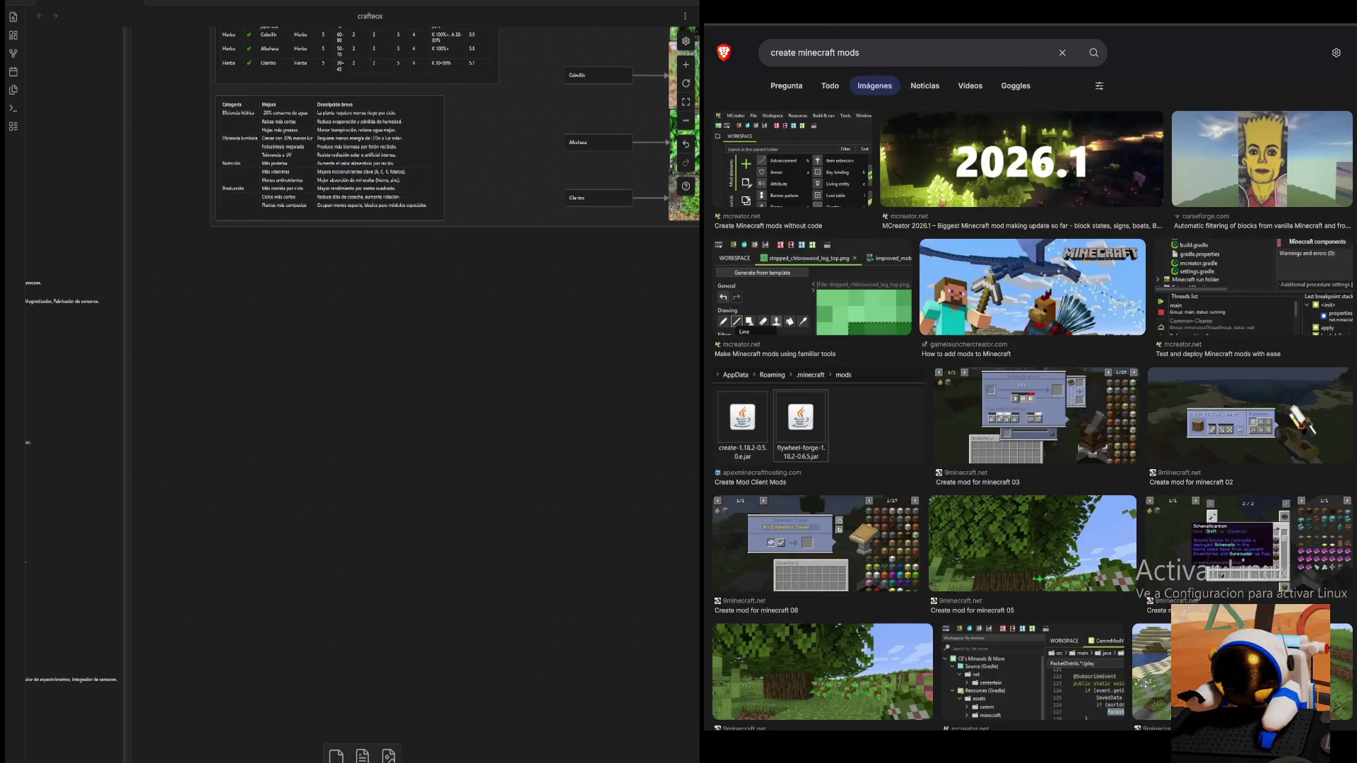
# - Preview the Create mod images, open the minecraftshader Create Mod page and read it, then start a new tab
pyautogui.click(1261, 159)
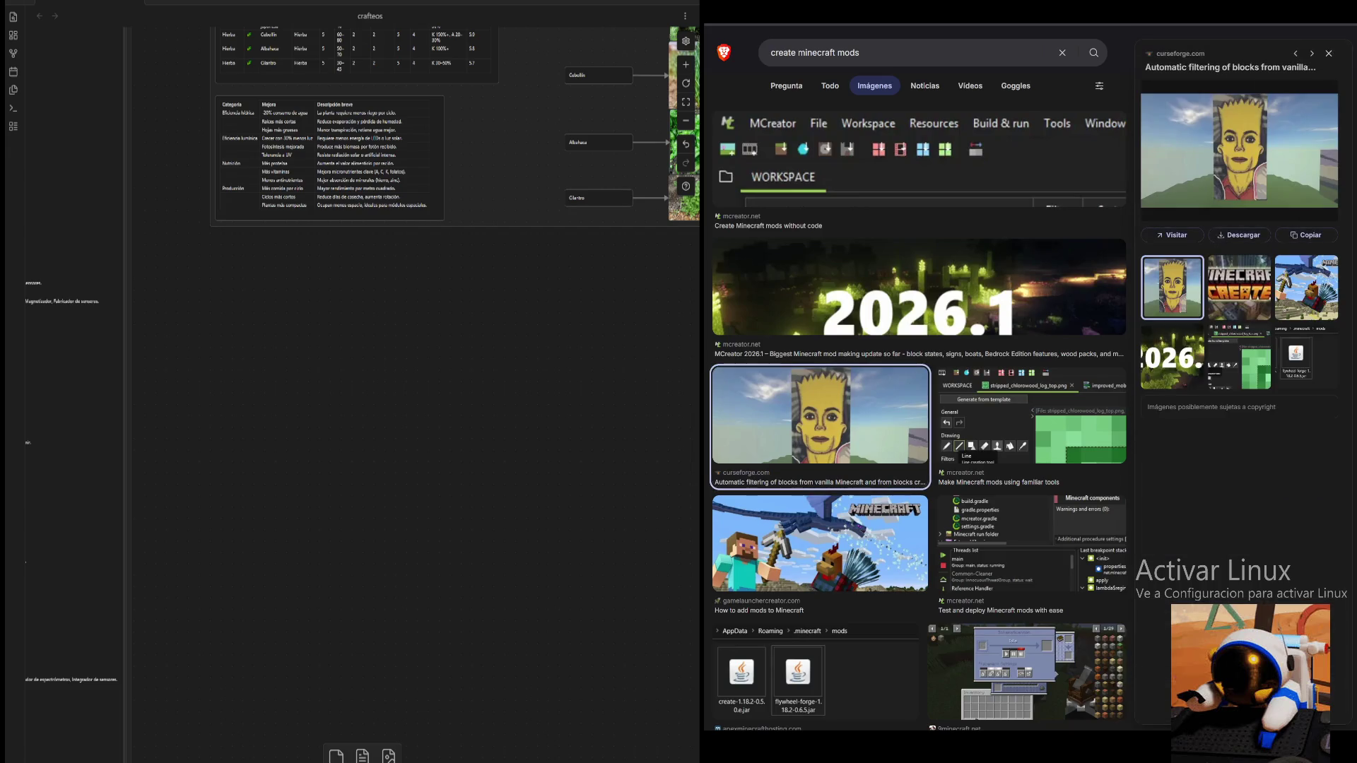
pyautogui.scroll(-2, 919, 377)
pyautogui.scroll(-2, 918, 378)
pyautogui.scroll(-2, 919, 377)
pyautogui.scroll(-2, 918, 377)
pyautogui.scroll(-3, 918, 378)
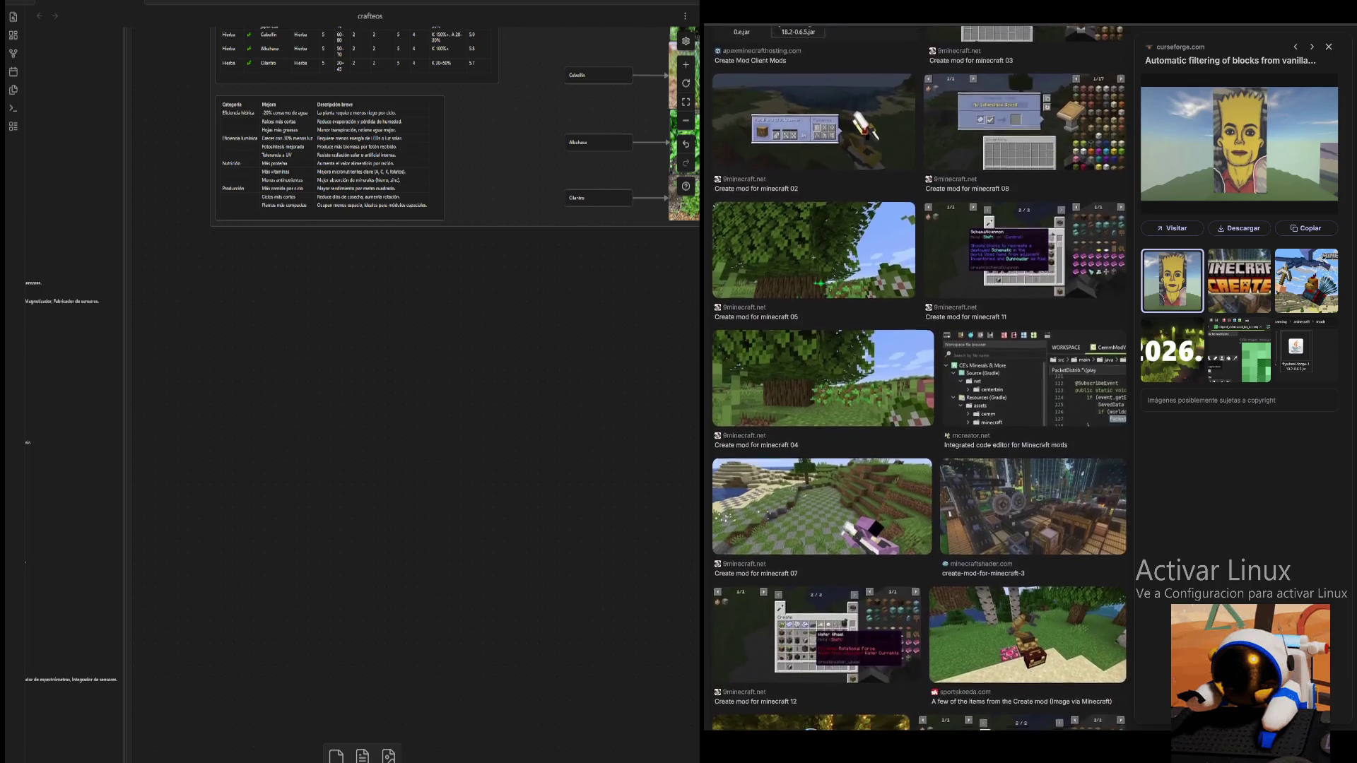
pyautogui.click(1034, 467)
pyautogui.scroll(10, 918, 378)
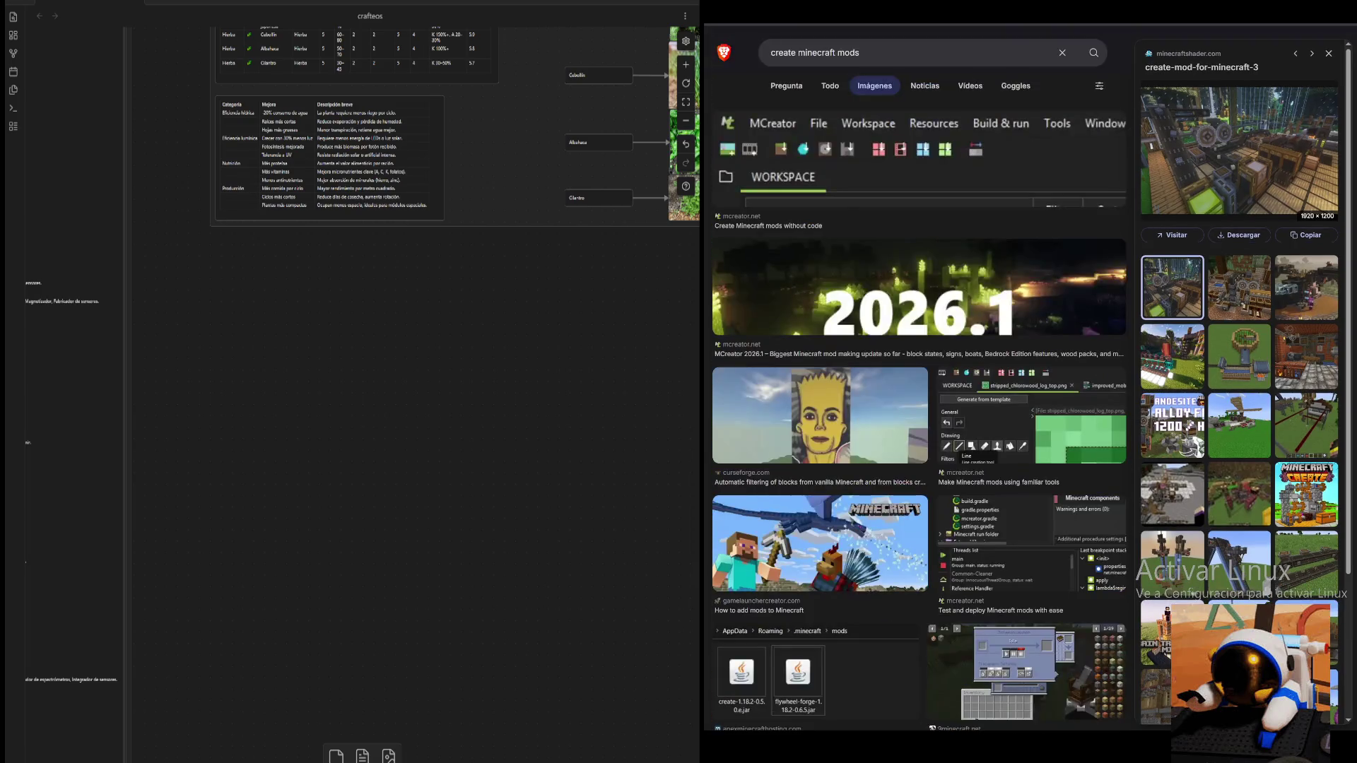
pyautogui.click(1170, 233)
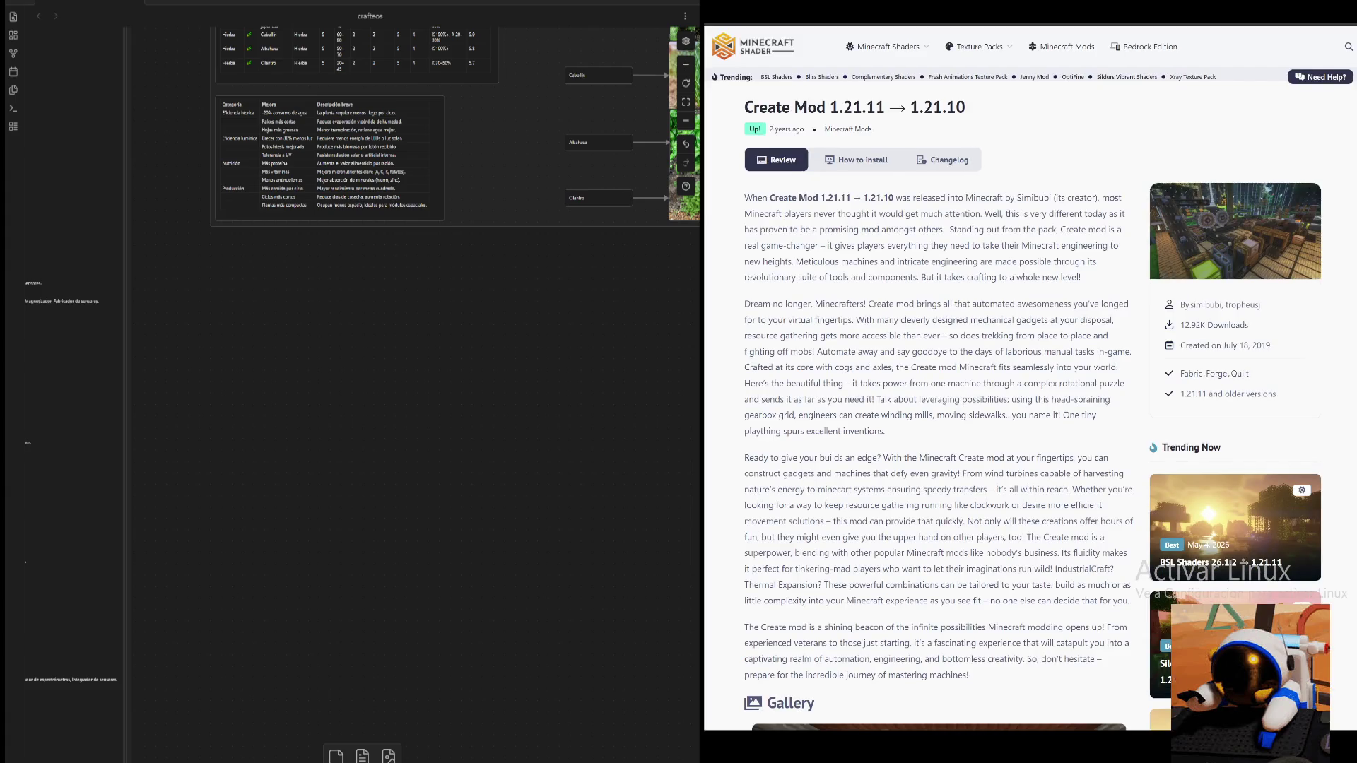
pyautogui.hotkey('alt', 'Left')
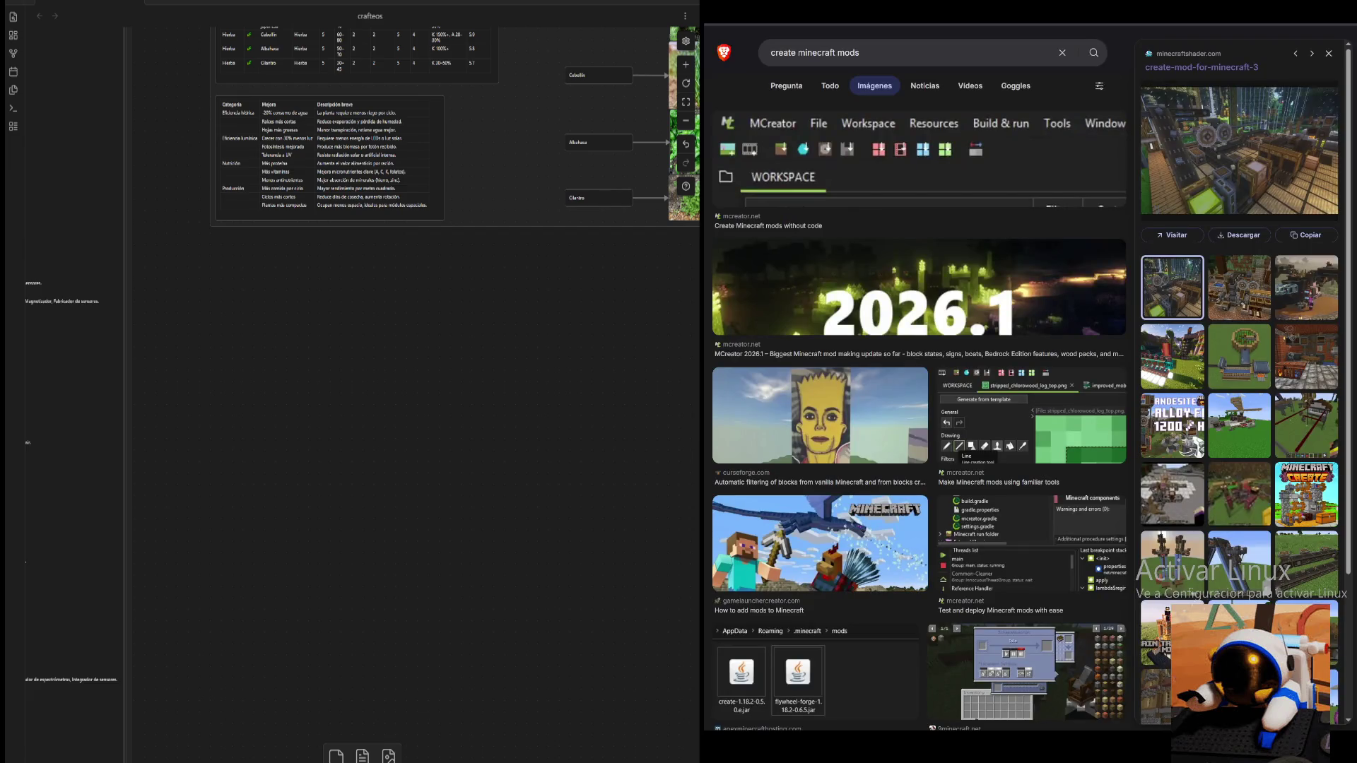
pyautogui.press('Right')
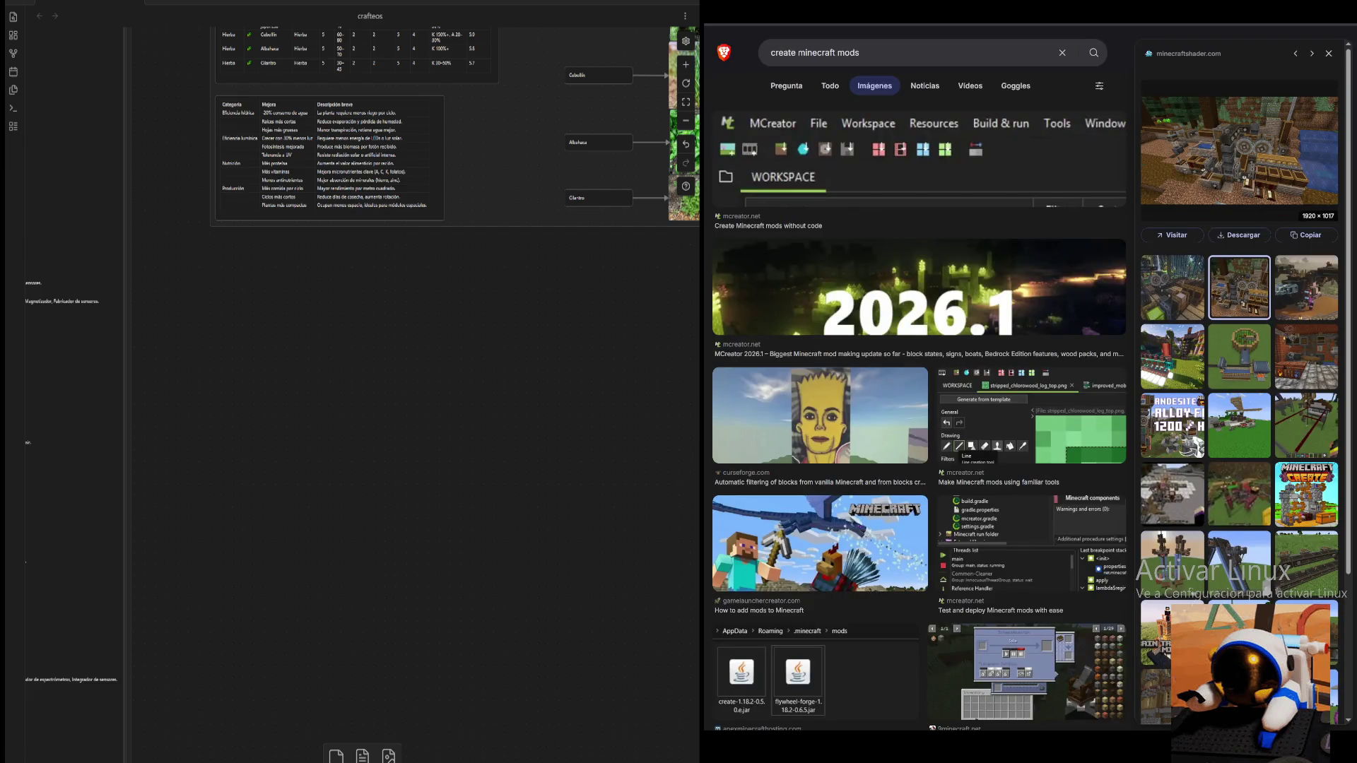
pyautogui.hotkey('alt', 'Right')
pyautogui.scroll(-2, 937, 381)
pyautogui.scroll(-1, 939, 382)
pyautogui.scroll(-1, 938, 382)
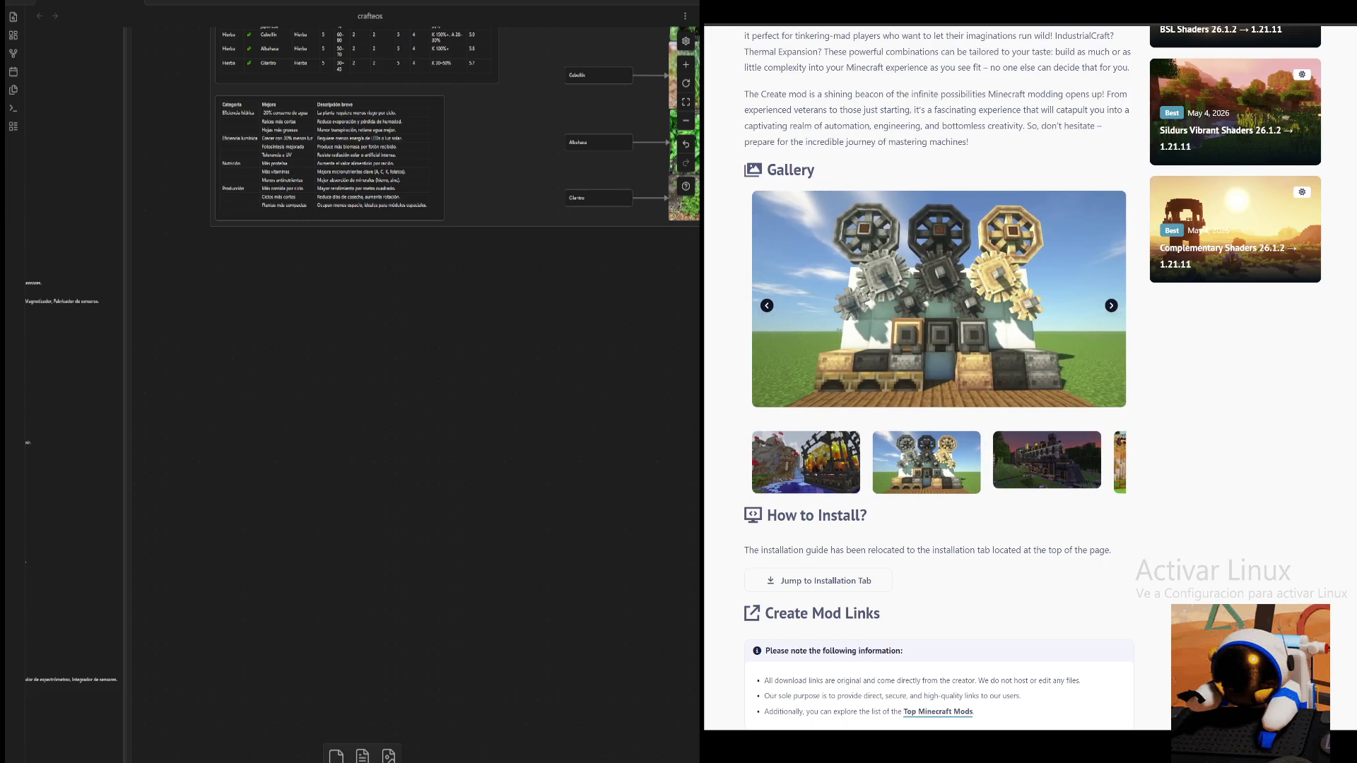
pyautogui.hotkey('ctrl', 't')
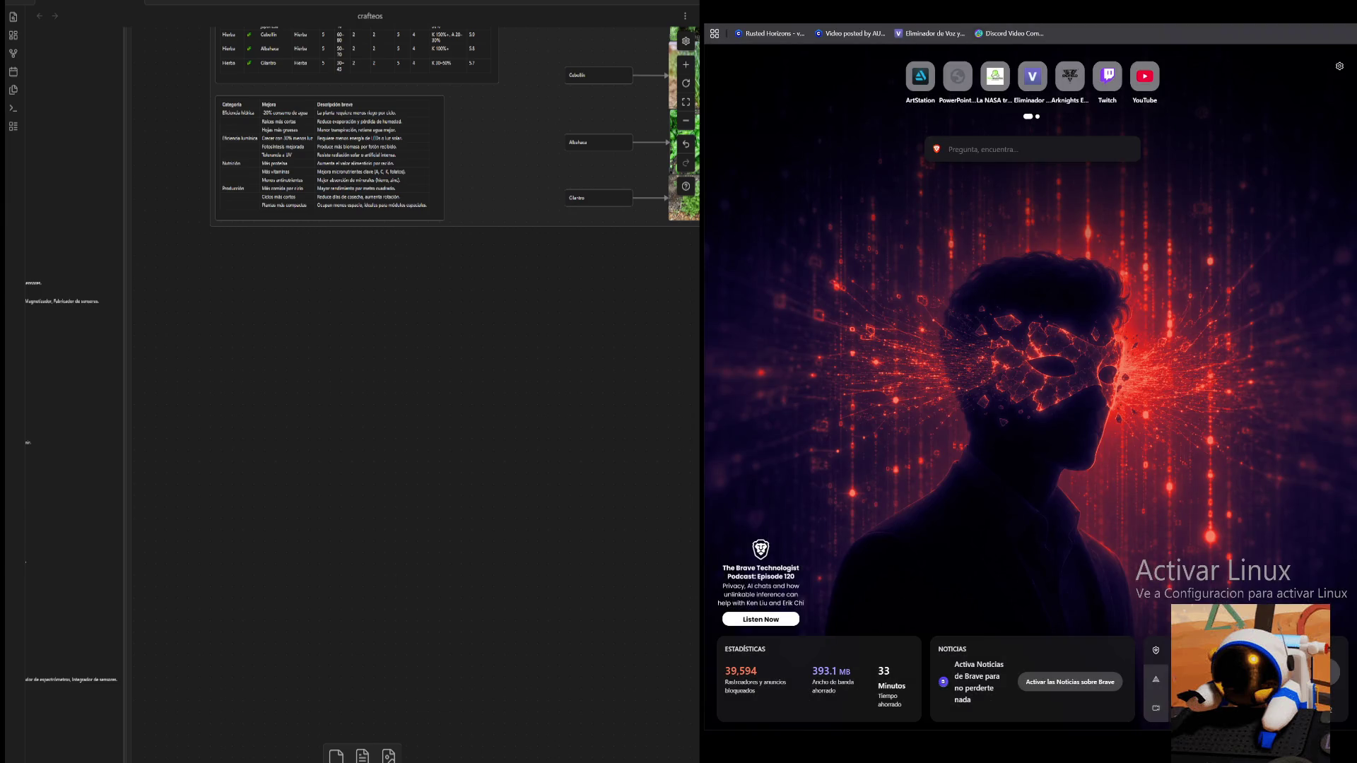
pyautogui.write('mekanism so')
# - Search images for 'mekanism solar panel', preview the windmill screenshot and open TheGamer's Mekanism tips article
pyautogui.press('BackSpace')
pyautogui.press('BackSpace')
pyautogui.press('BackSpace')
pyautogui.press('BackSpace')
pyautogui.press('BackSpace')
pyautogui.press('BackSpace')
pyautogui.press('BackSpace')
pyautogui.press('BackSpace')
pyautogui.press('BackSpace')
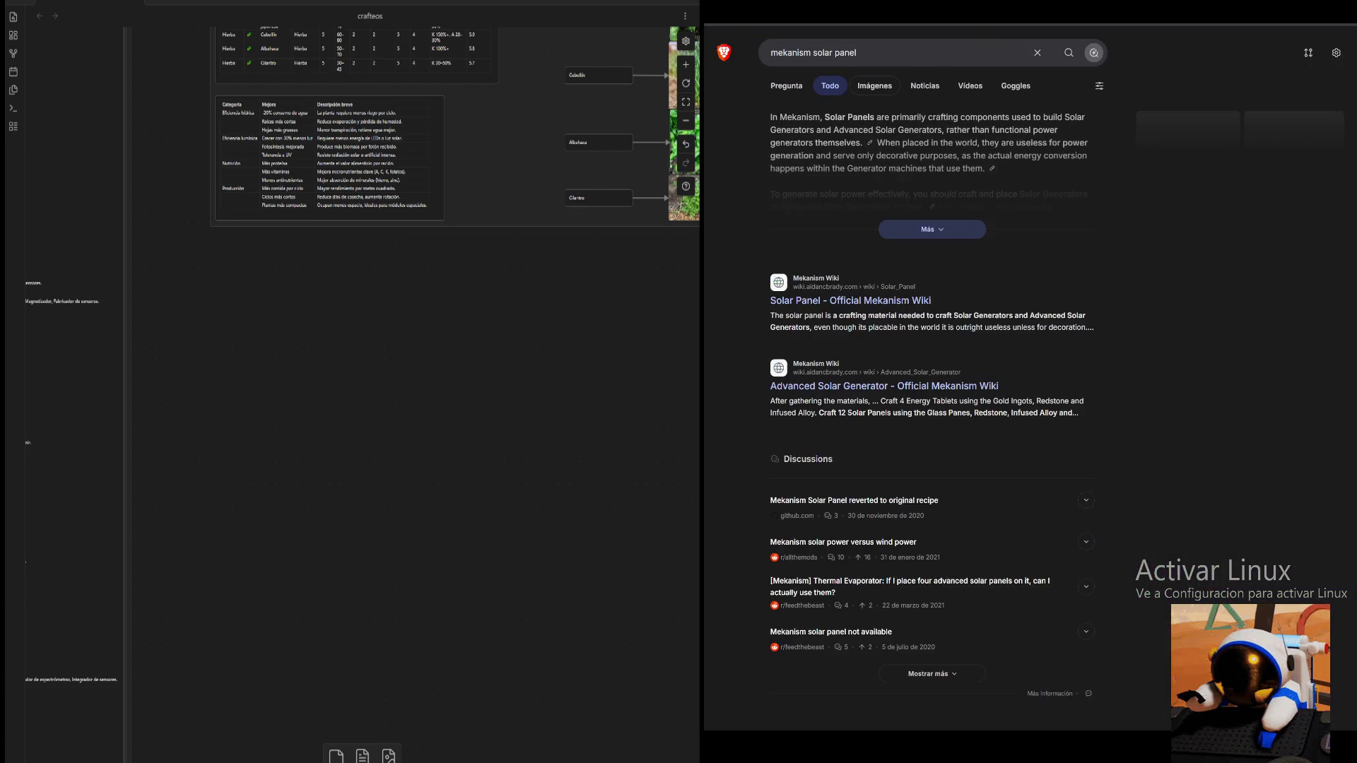
pyautogui.click(874, 86)
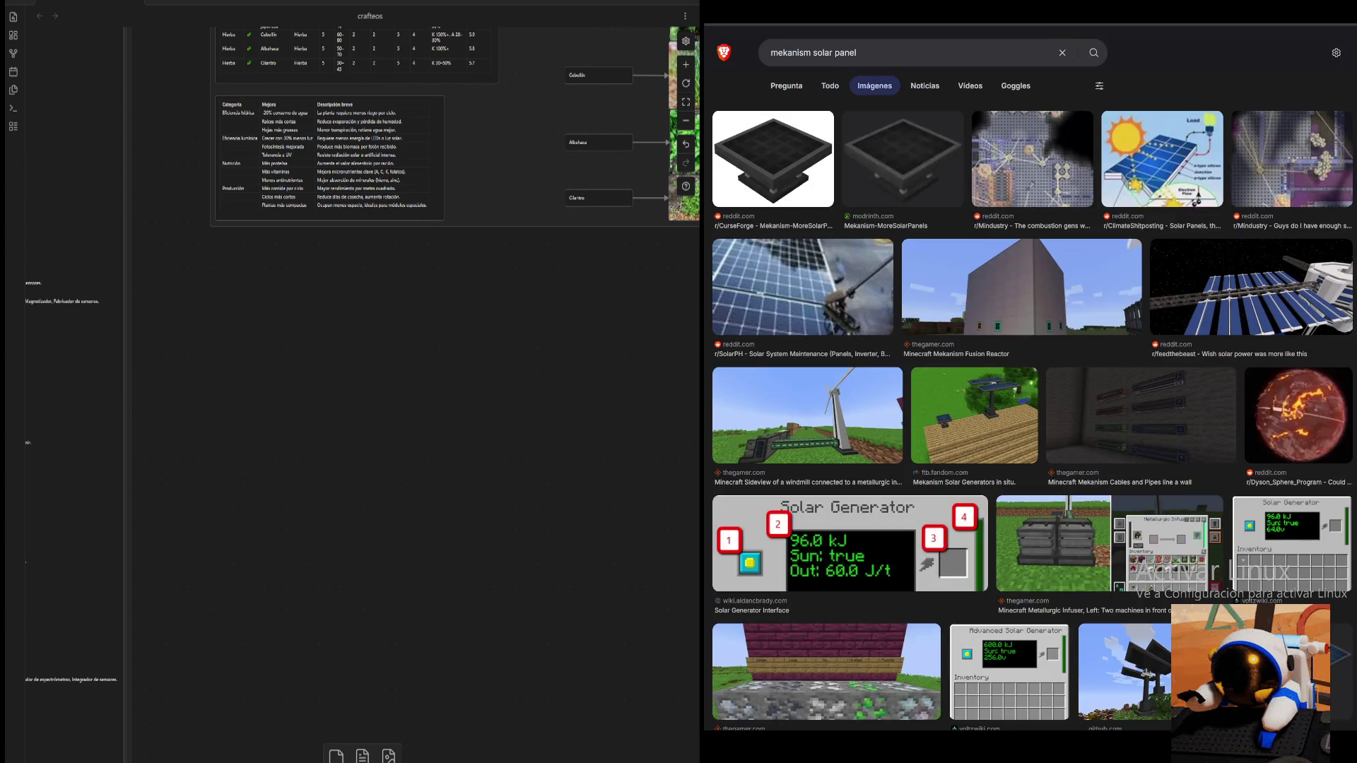
pyautogui.click(1020, 286)
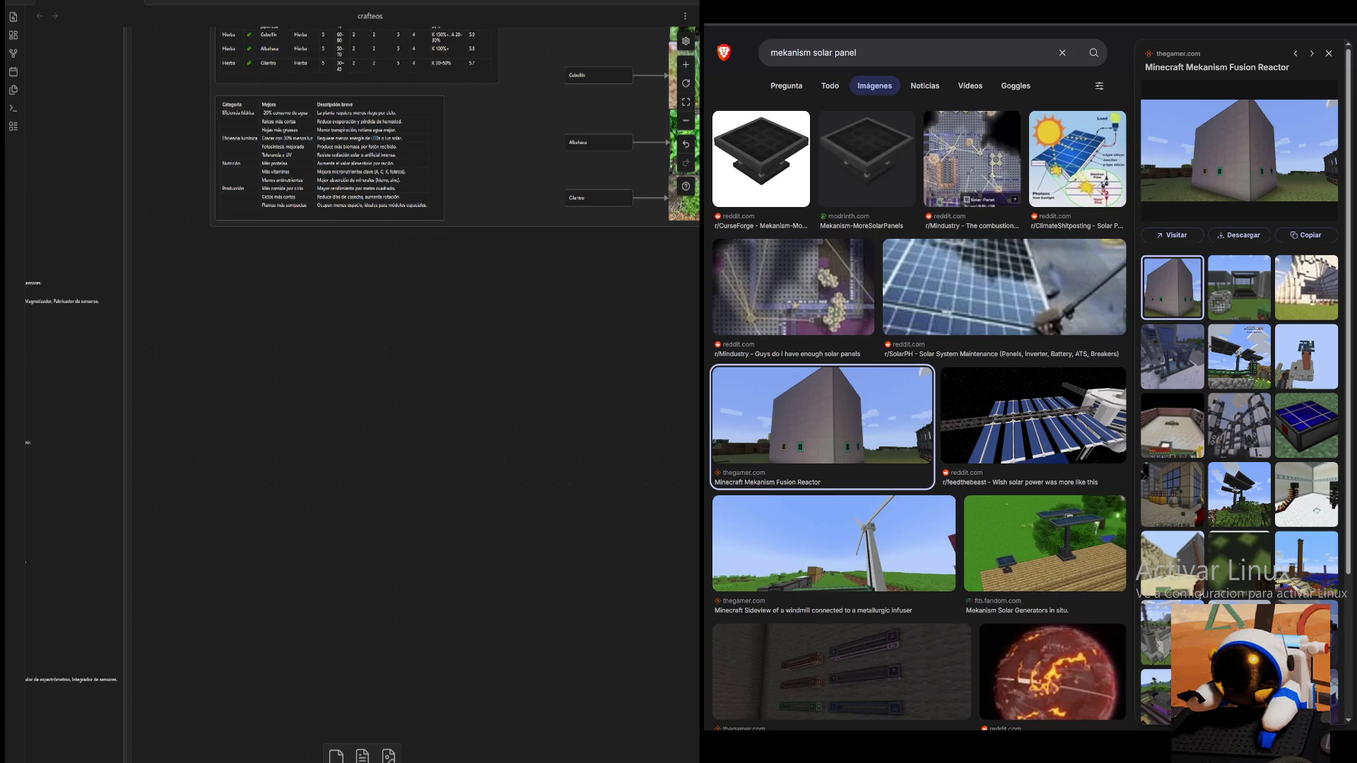
pyautogui.press('Down')
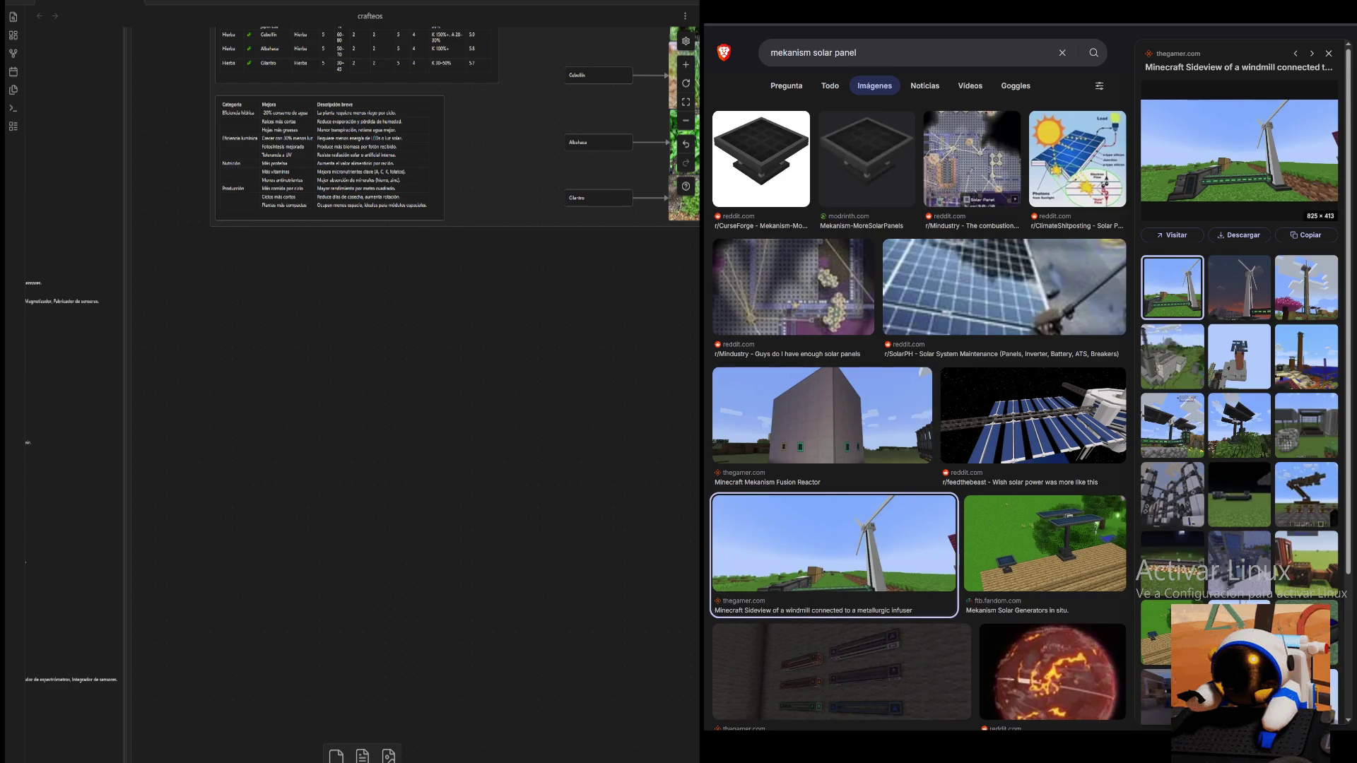
pyautogui.press('Return')
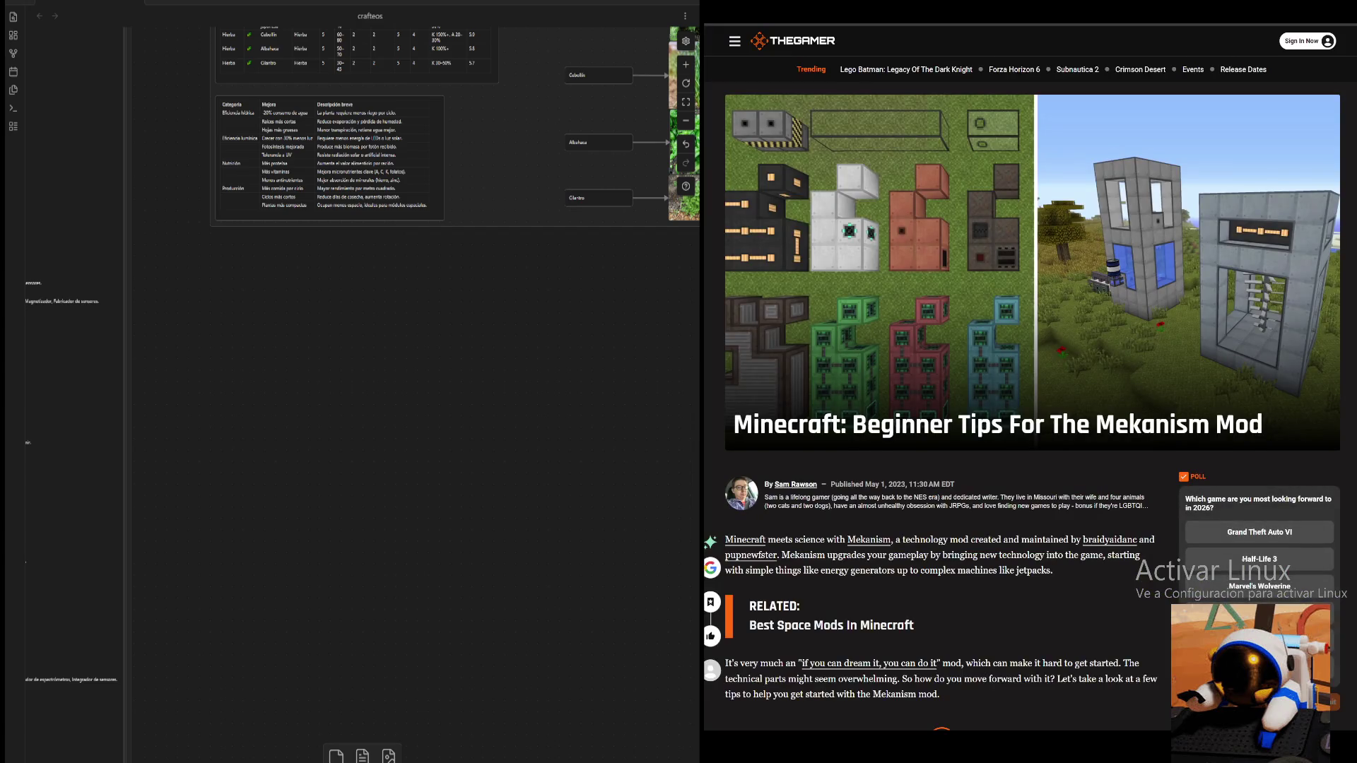
pyautogui.scroll(-2, 1030, 398)
pyautogui.scroll(-1, 1031, 398)
pyautogui.scroll(-2, 1031, 398)
pyautogui.scroll(-1, 1030, 397)
pyautogui.scroll(-4, 942, 377)
pyautogui.scroll(-2, 941, 378)
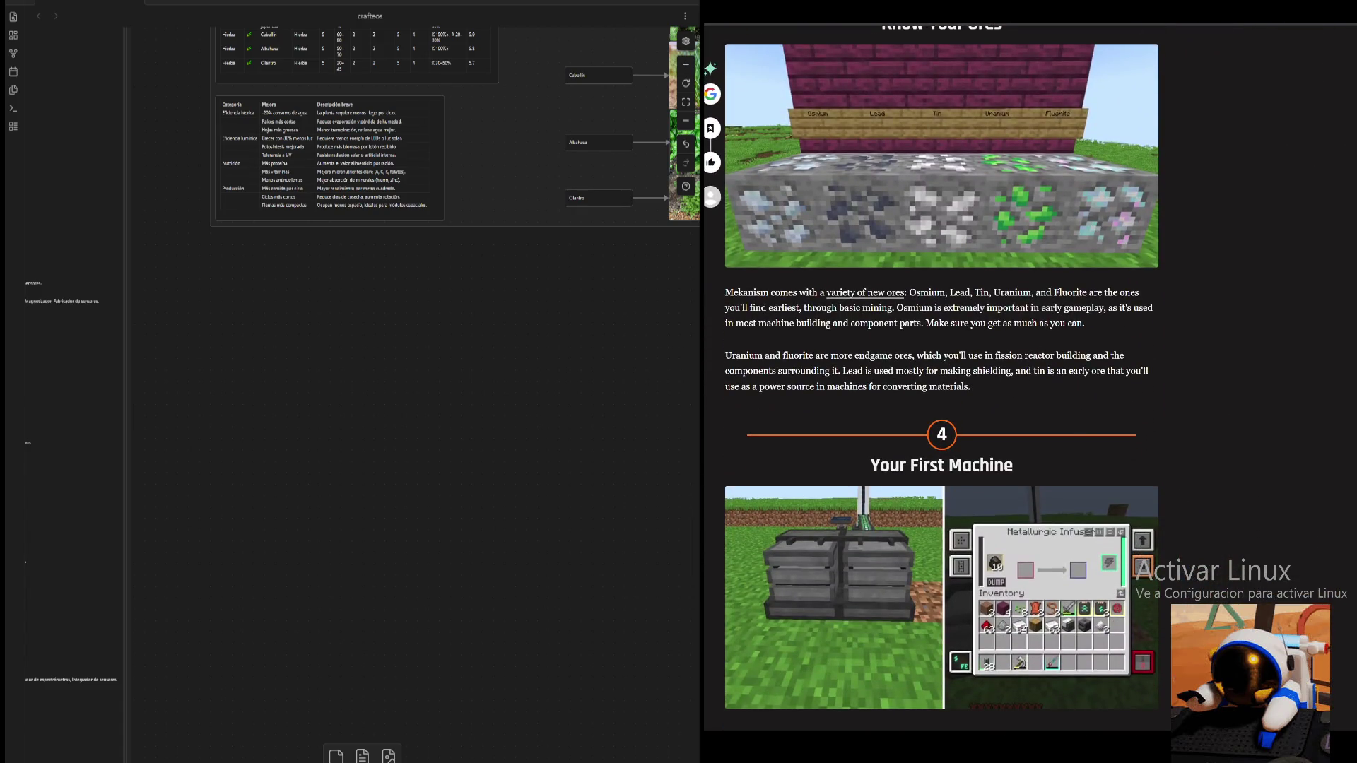
pyautogui.scroll(1, 941, 377)
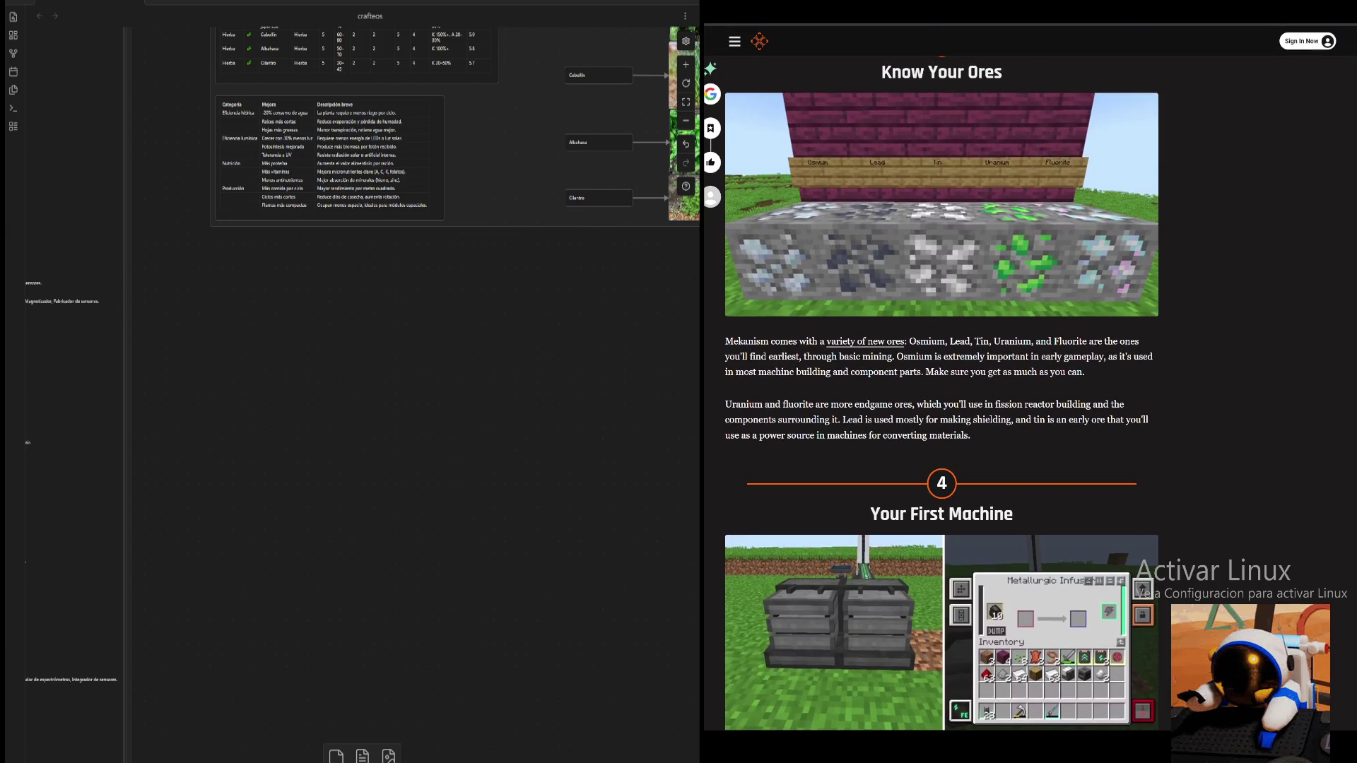
pyautogui.scroll(-2, 941, 377)
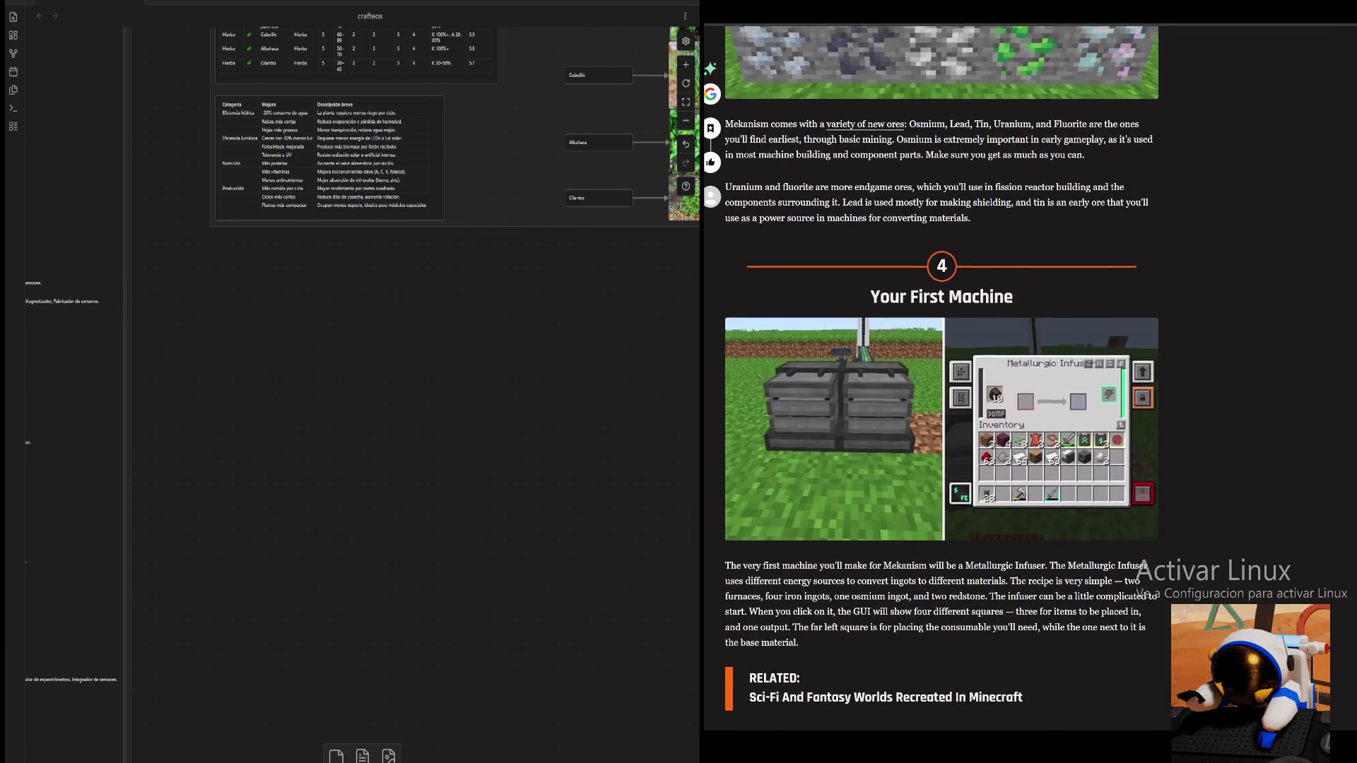
pyautogui.scroll(-1, 942, 377)
pyautogui.scroll(-1, 942, 378)
pyautogui.scroll(-1, 942, 377)
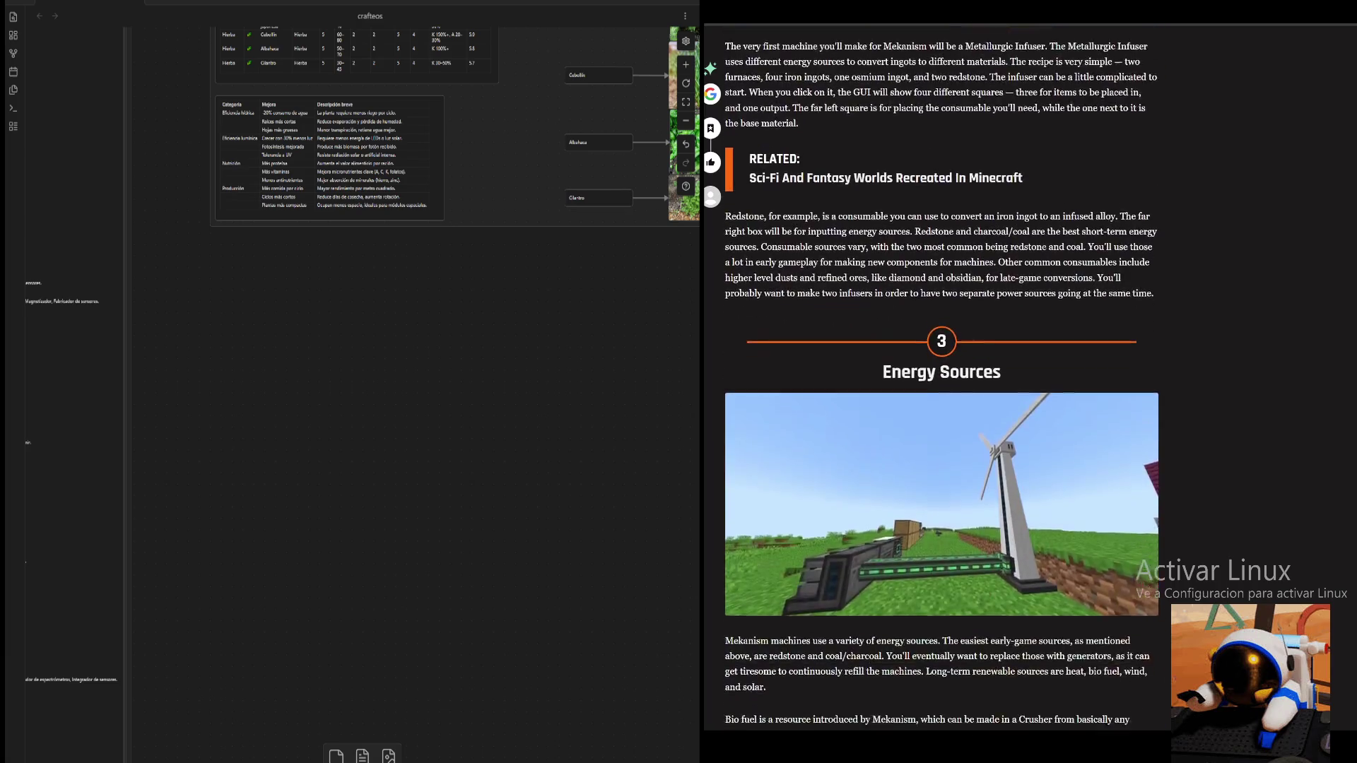
pyautogui.scroll(-2, 941, 378)
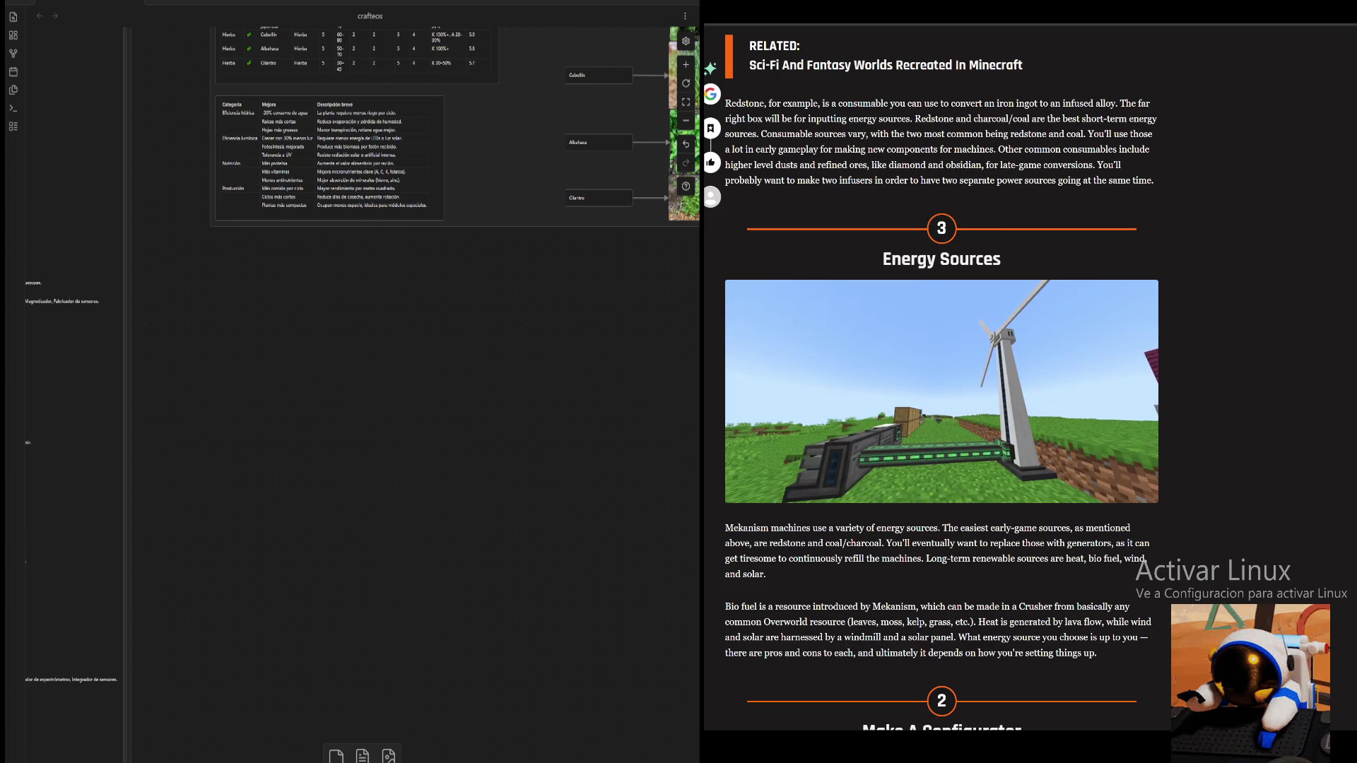
pyautogui.scroll(-2, 941, 378)
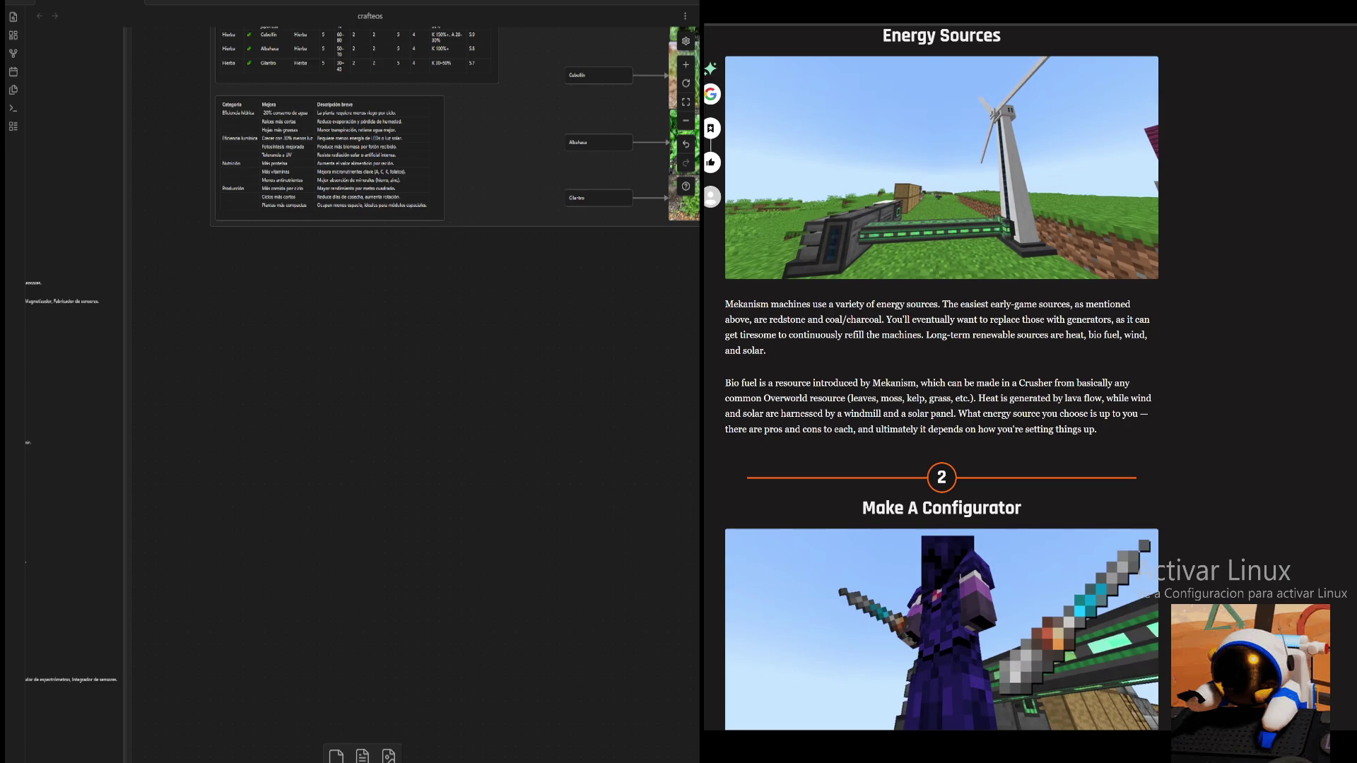
pyautogui.scroll(-2, 941, 377)
pyautogui.scroll(-1, 942, 378)
pyautogui.scroll(-2, 942, 377)
pyautogui.scroll(-2, 942, 378)
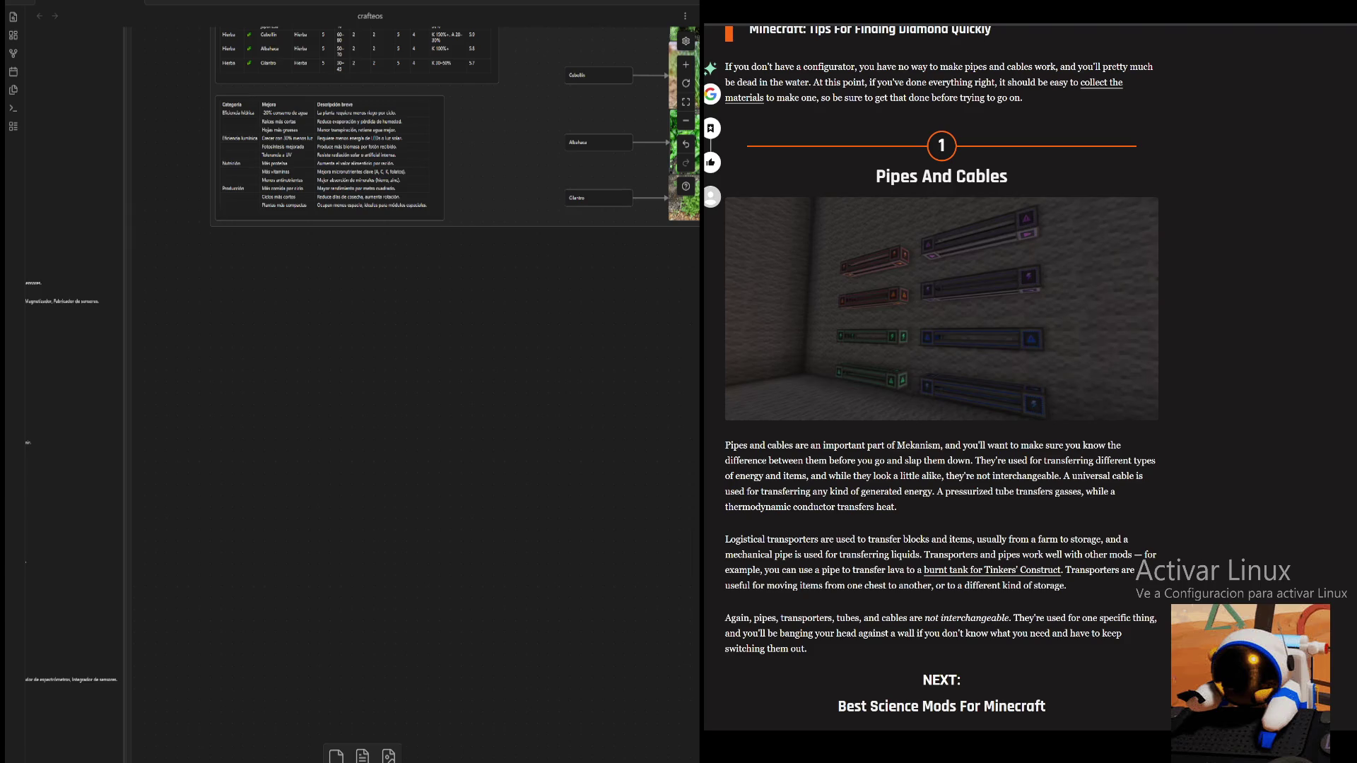
pyautogui.scroll(-3, 941, 377)
pyautogui.scroll(-2, 941, 378)
pyautogui.scroll(2, 942, 377)
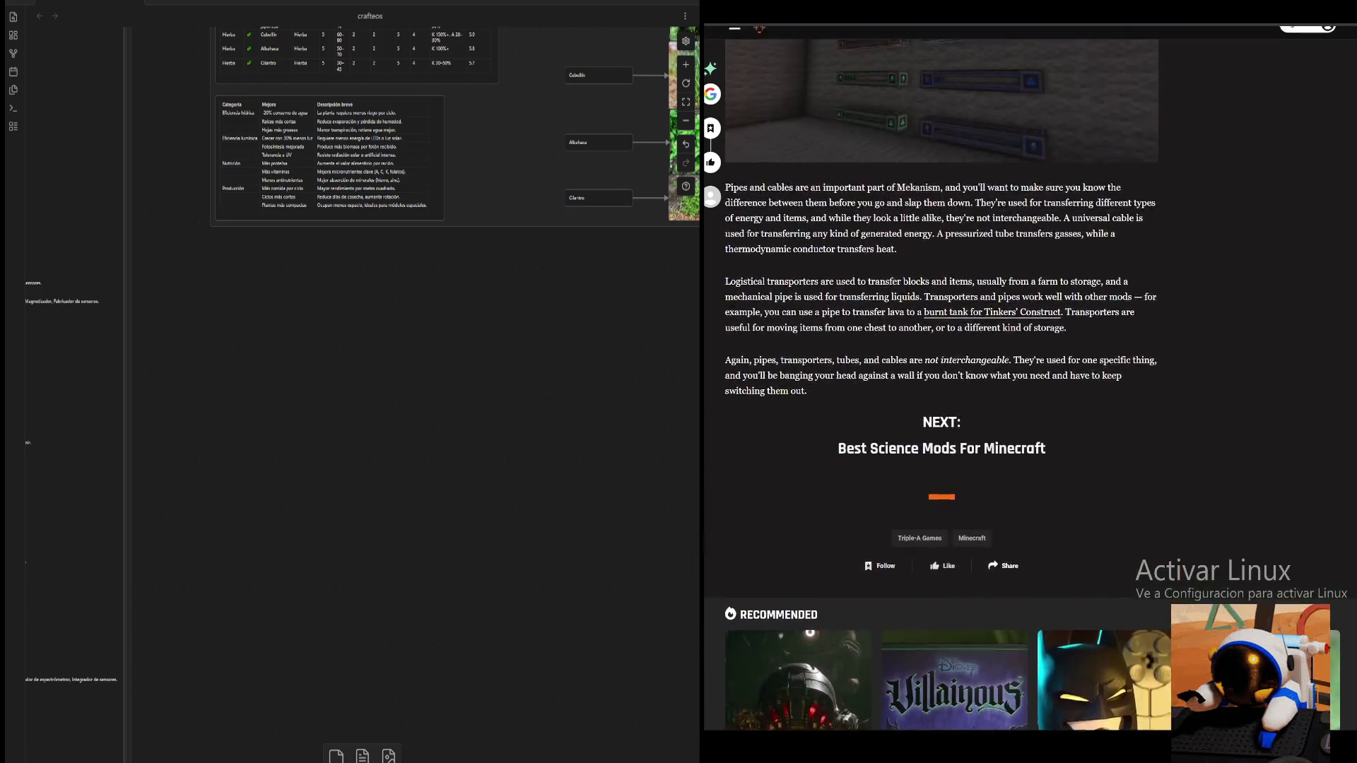
pyautogui.scroll(4, 942, 377)
pyautogui.scroll(3, 941, 394)
pyautogui.scroll(1, 942, 395)
pyautogui.scroll(2, 942, 394)
pyautogui.scroll(1, 941, 394)
pyautogui.scroll(1, 941, 395)
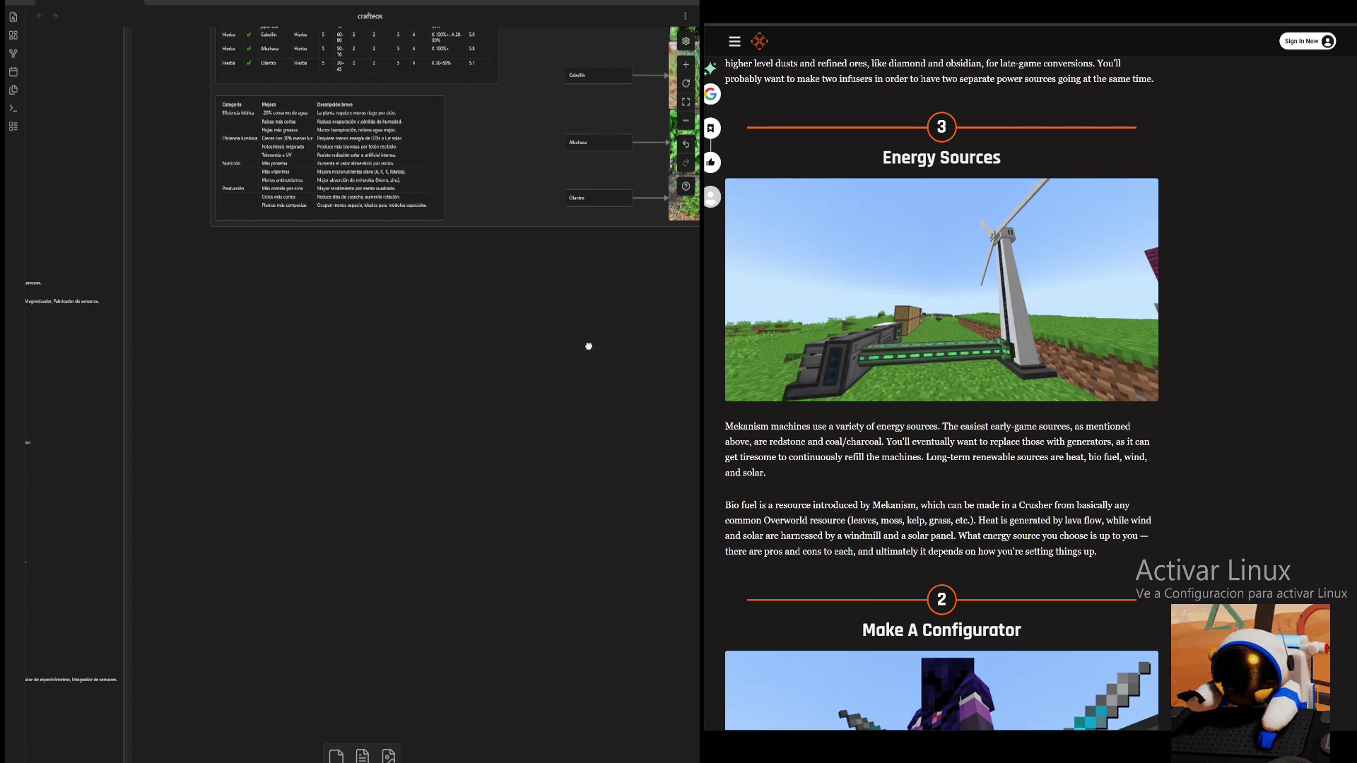
pyautogui.scroll(3, 590, 348)
pyautogui.scroll(3, 421, 547)
pyautogui.scroll(3, 369, 533)
# - Pan to the plant tables and zoom in on the top of the BOTANICA group
pyautogui.moveTo(369, 533); pyautogui.dragTo(346, 566)
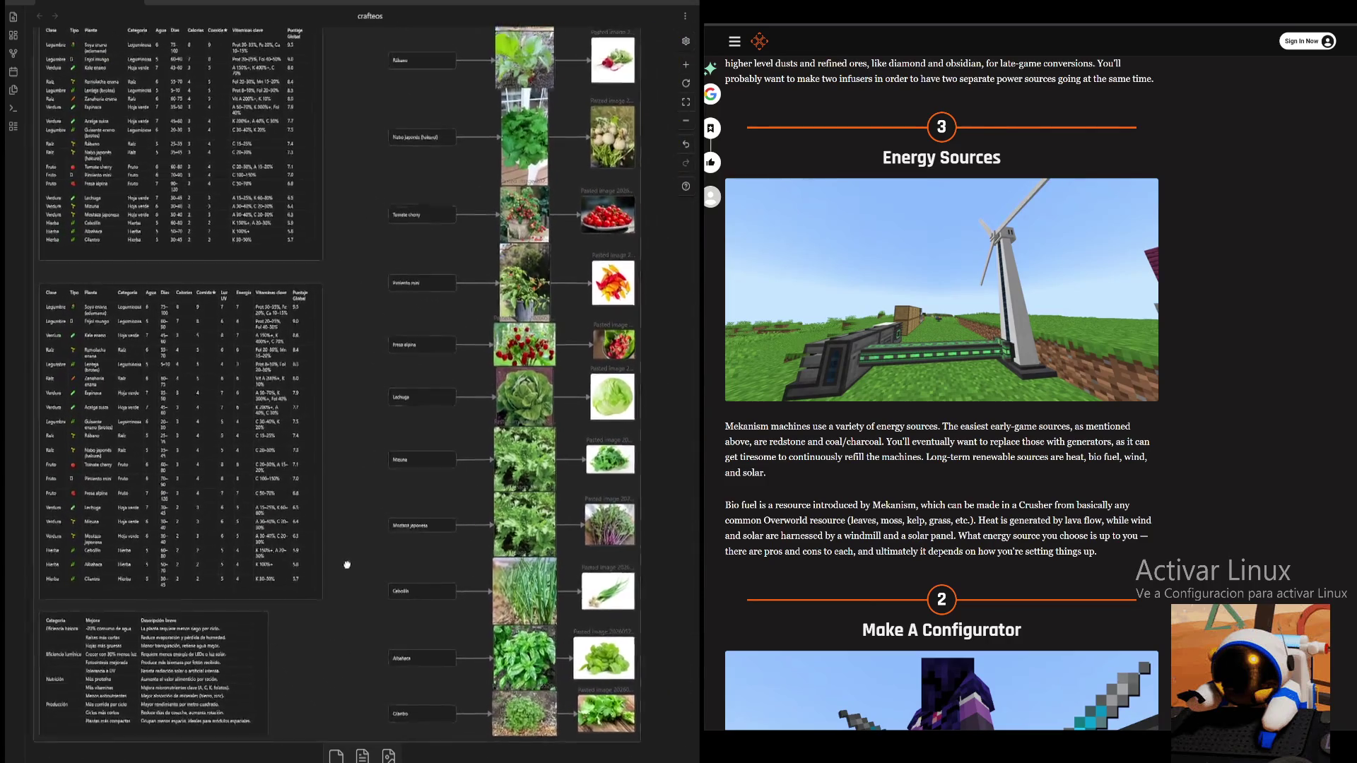
pyautogui.scroll(-3, 941, 382)
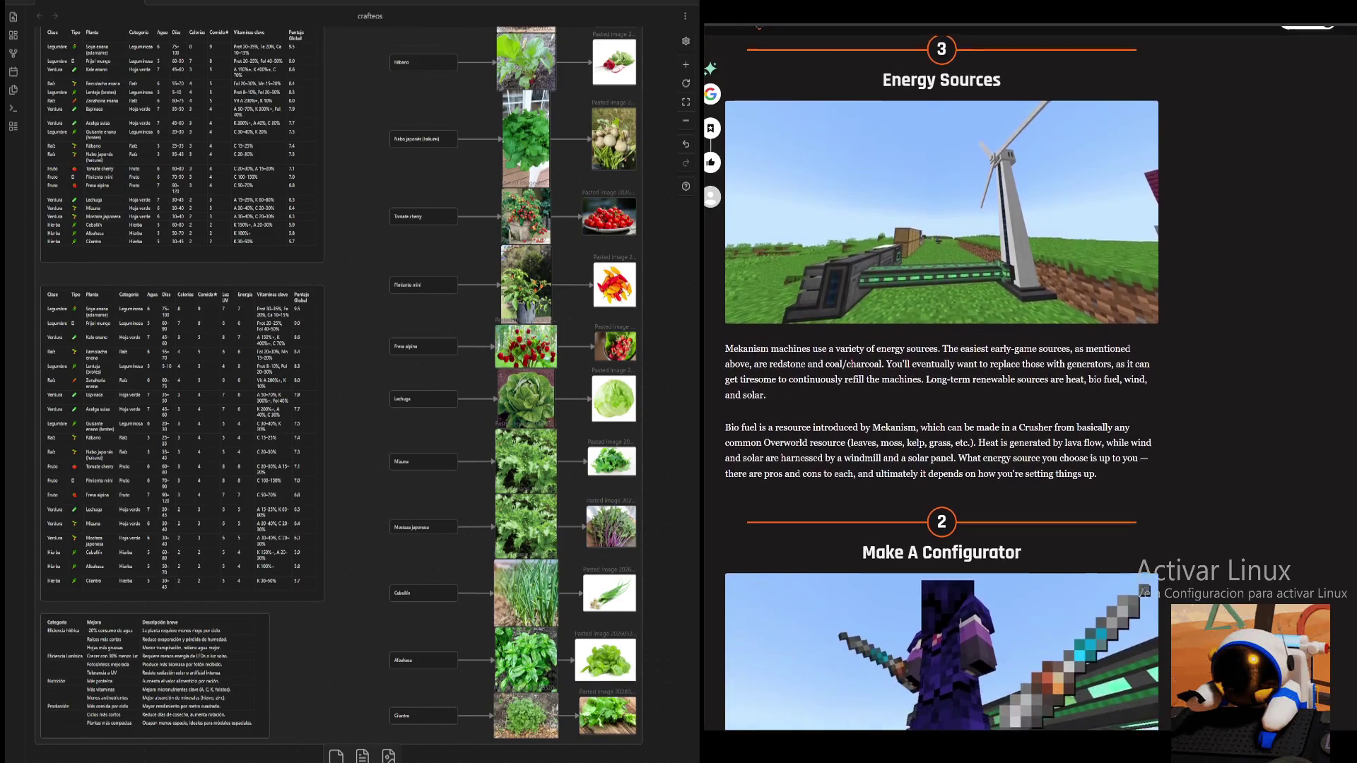
pyautogui.scroll(-2, 942, 382)
pyautogui.scroll(10, 942, 381)
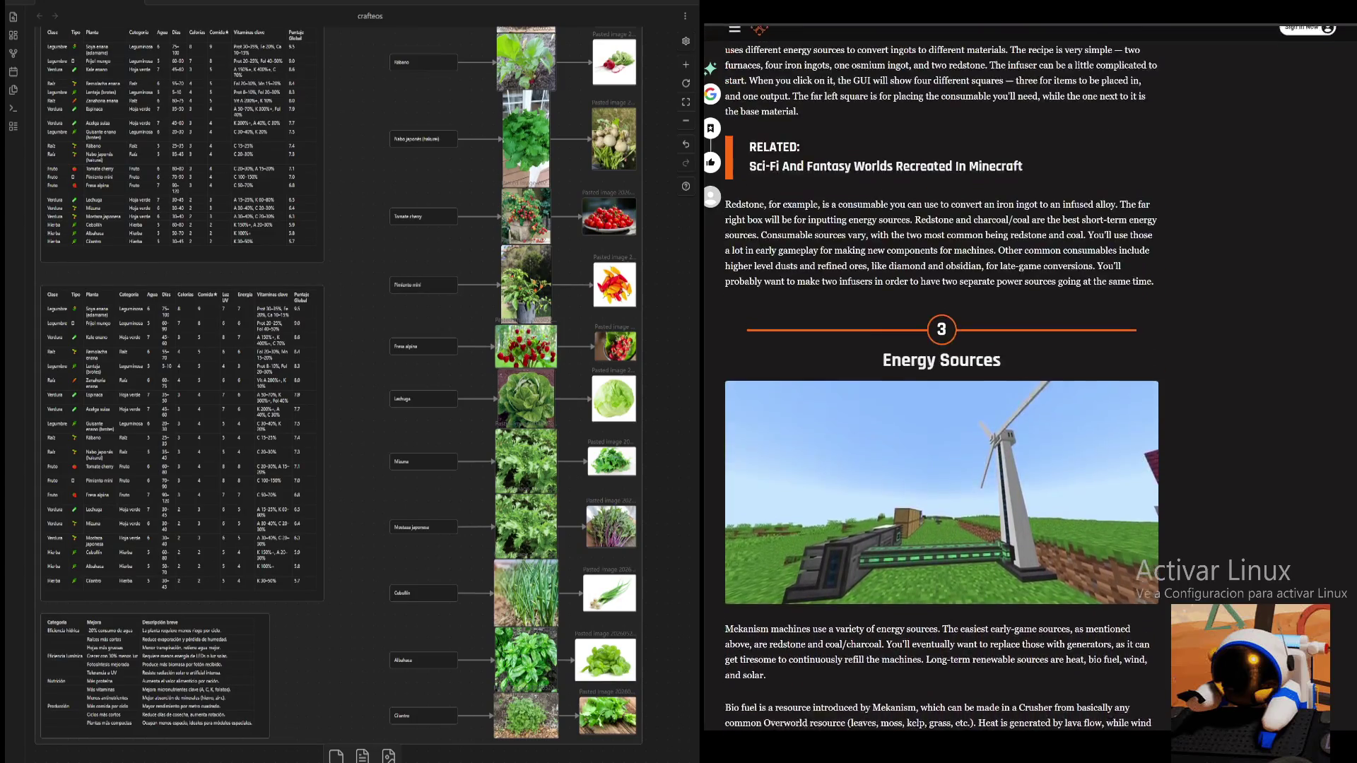
pyautogui.scroll(2, 941, 381)
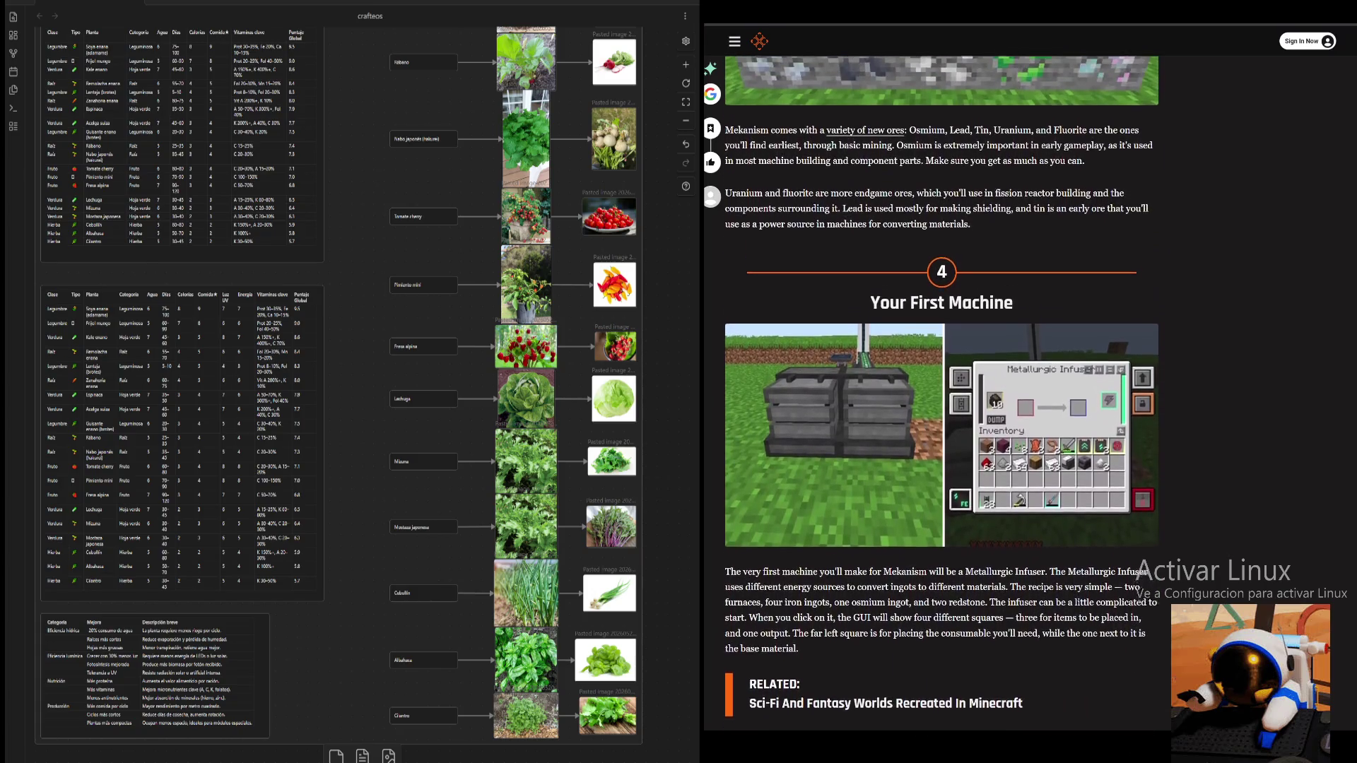
pyautogui.scroll(3, 942, 392)
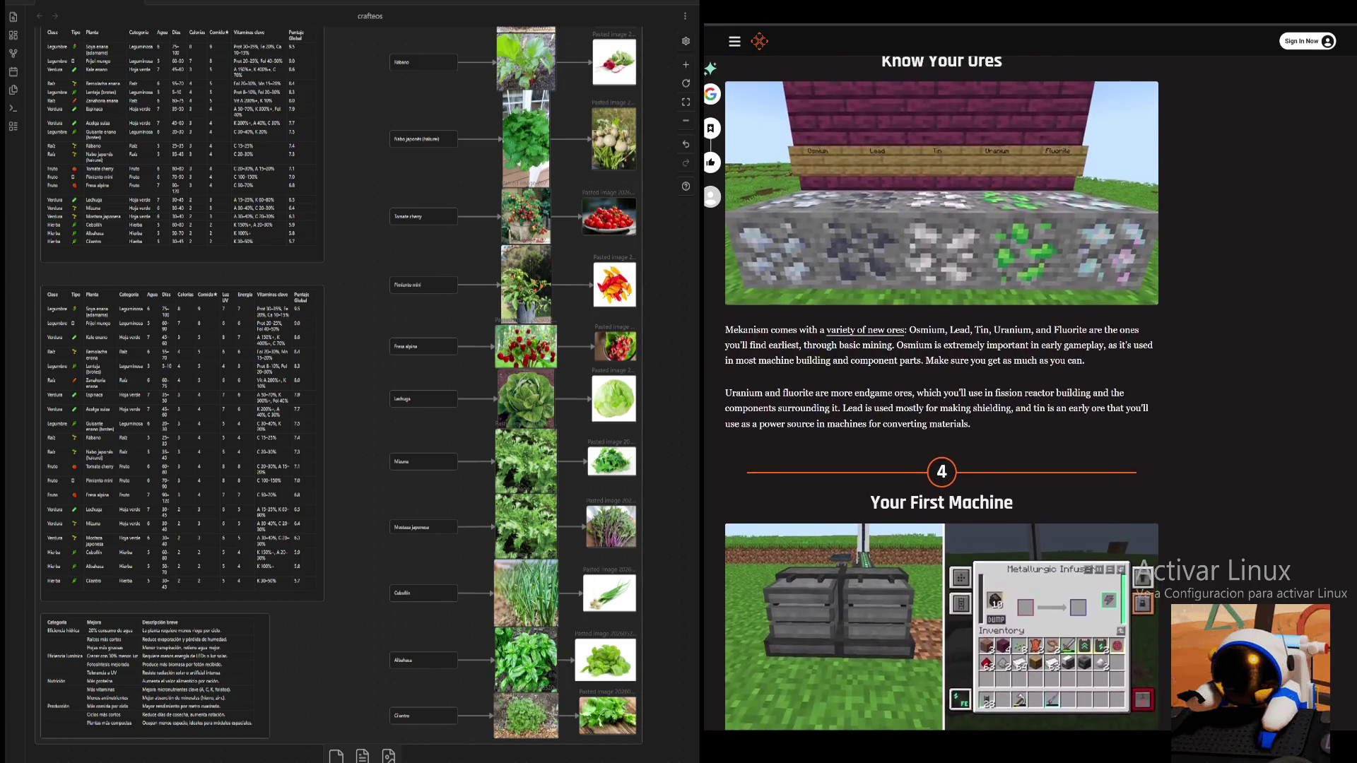
pyautogui.scroll(3, 942, 393)
pyautogui.scroll(2, 942, 392)
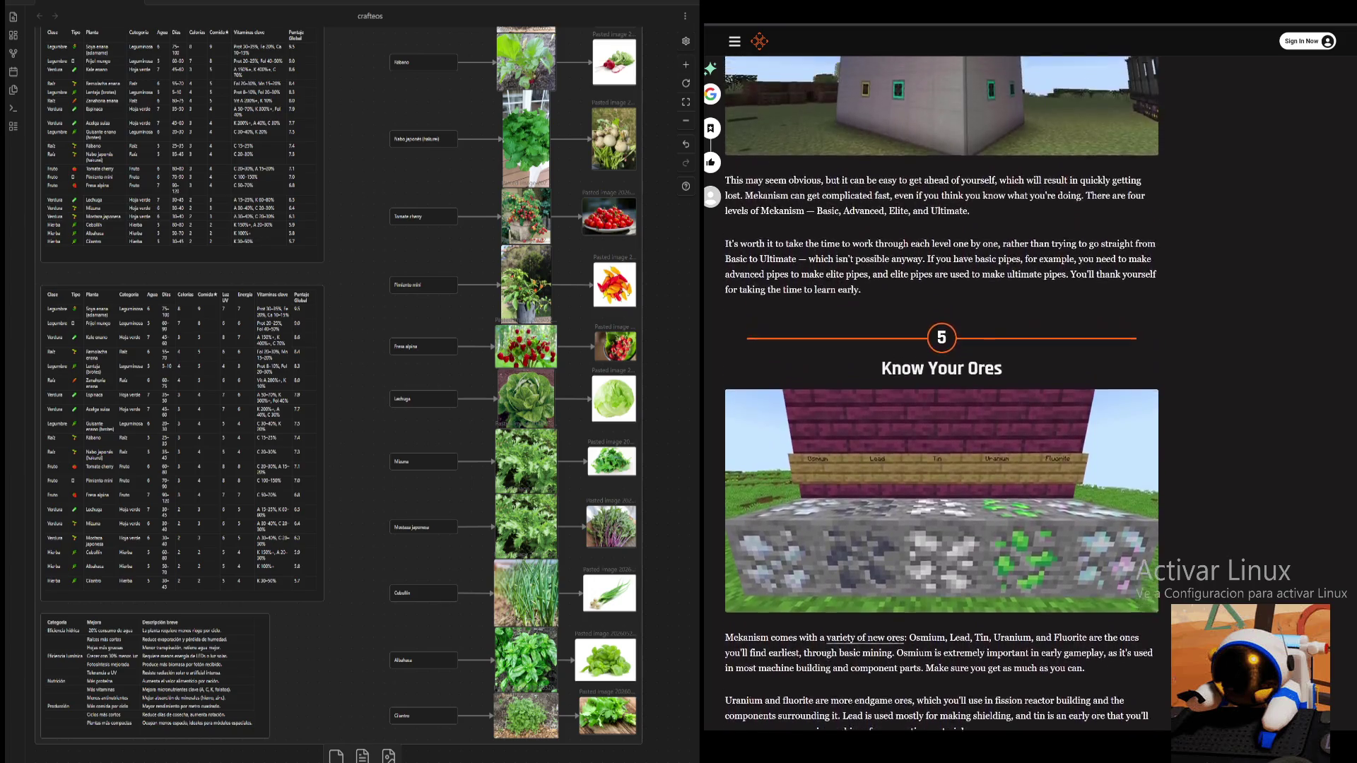
pyautogui.scroll(3, 941, 393)
pyautogui.scroll(1, 942, 393)
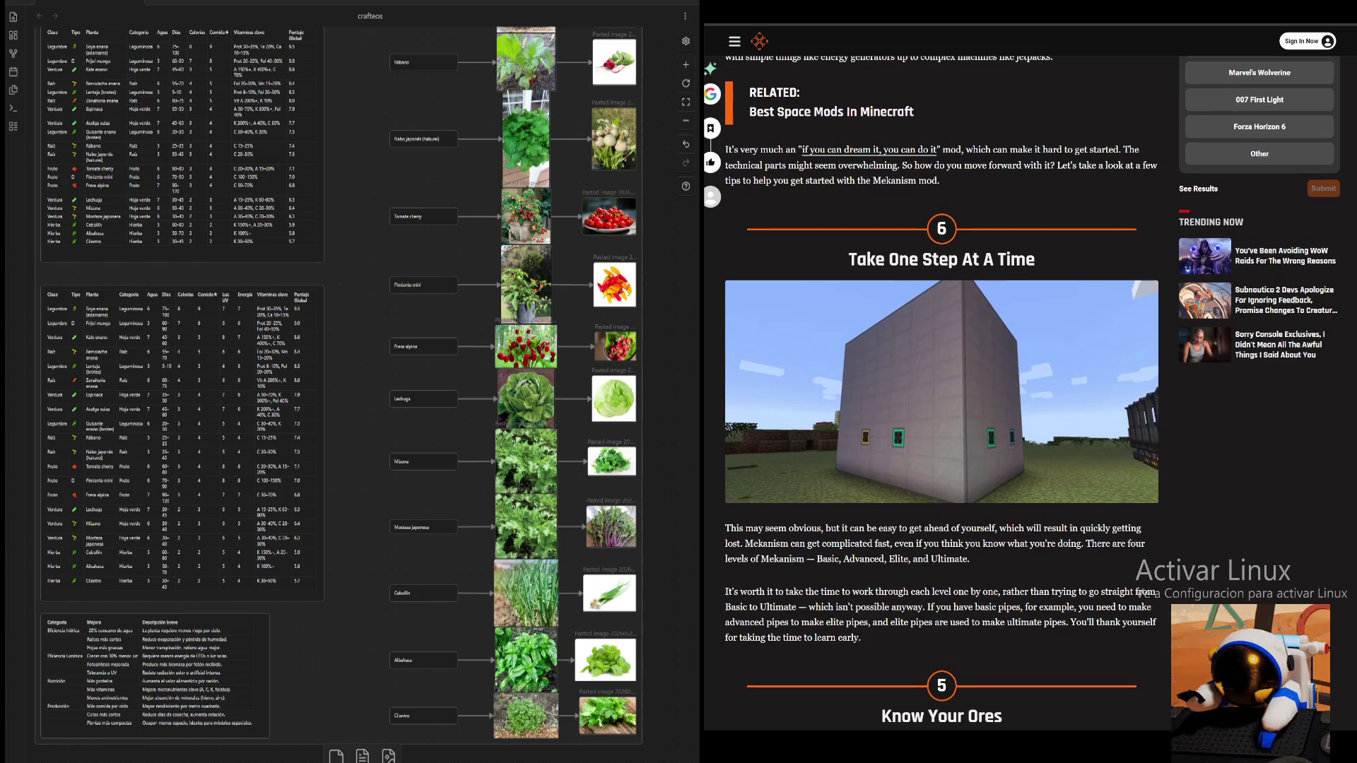
pyautogui.scroll(5, 350, 393)
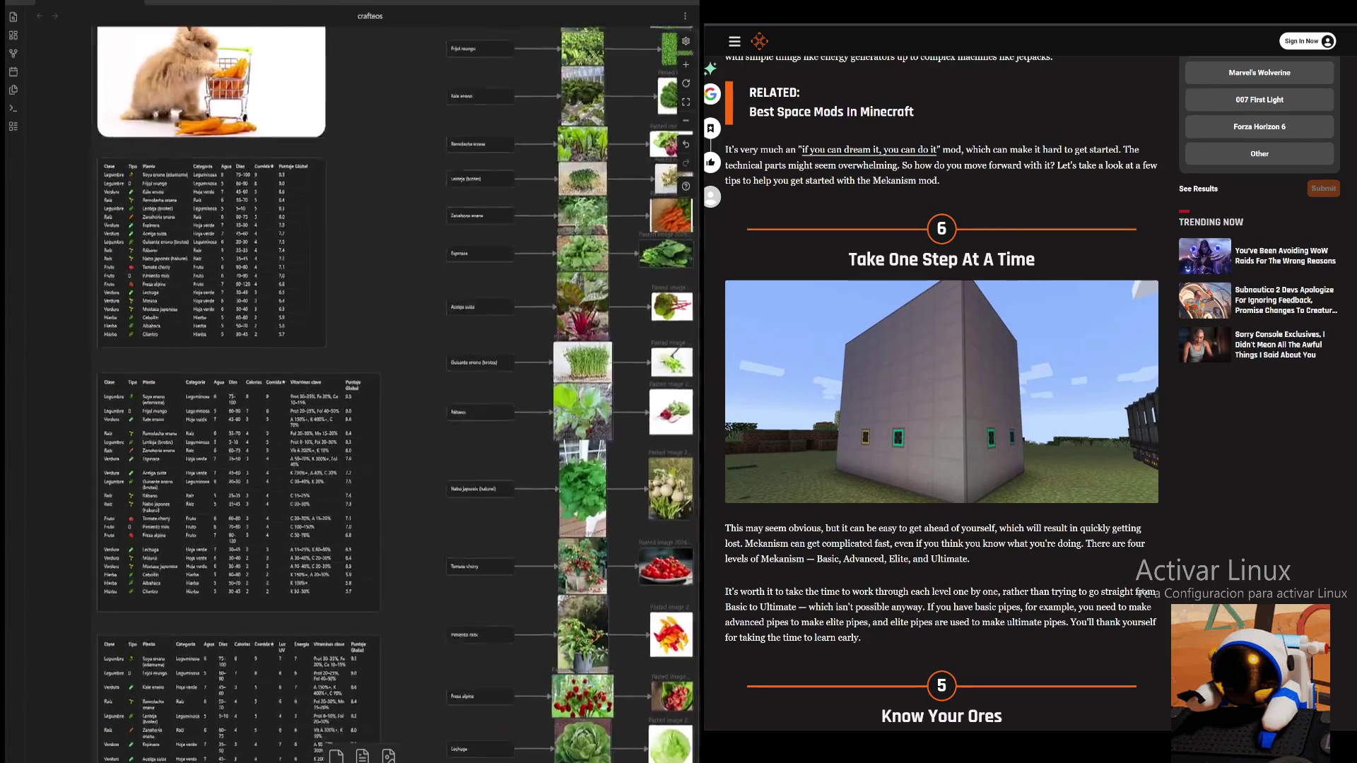
pyautogui.scroll(-3, 349, 392)
pyautogui.scroll(-3, 585, 290)
pyautogui.scroll(-3, 585, 291)
pyautogui.scroll(-2, 586, 291)
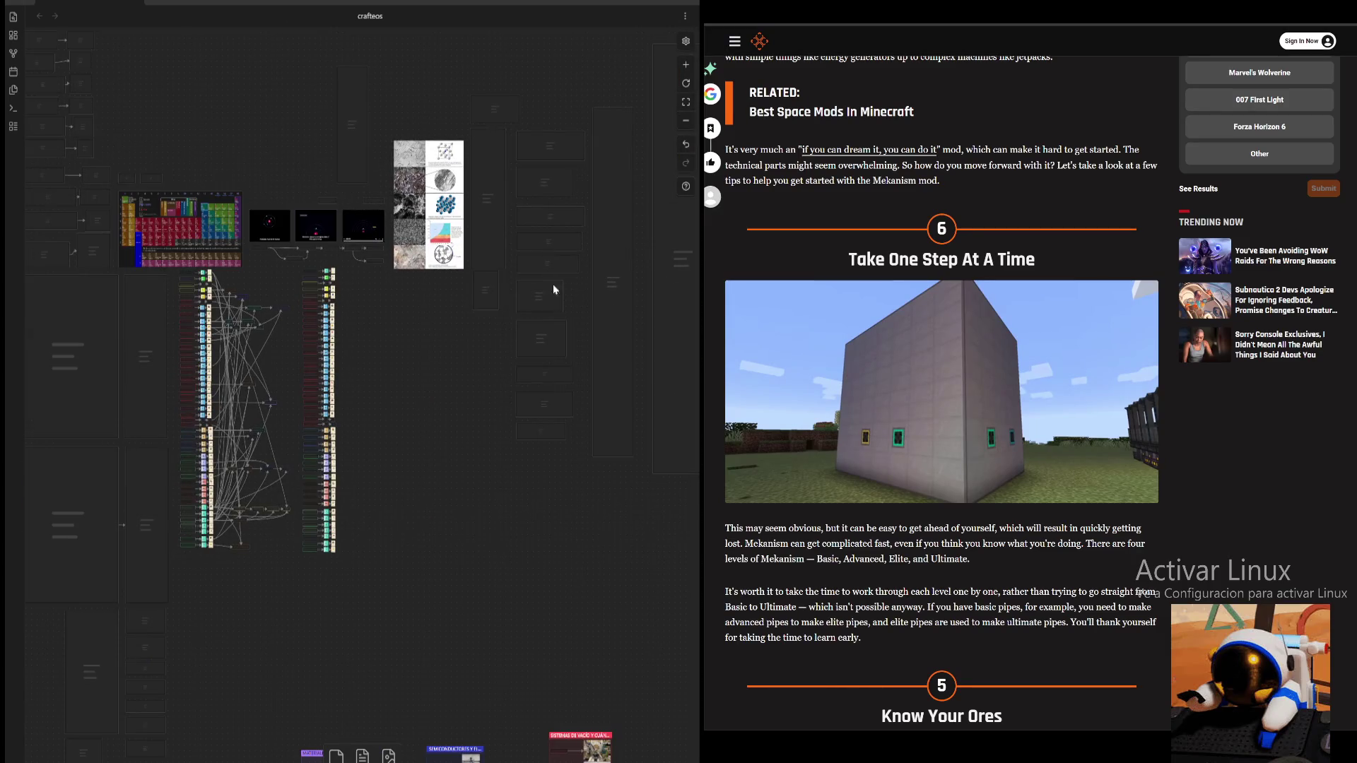
pyautogui.hscroll(3, 586, 290)
pyautogui.scroll(-3, 562, 313)
pyautogui.scroll(5, 403, 266)
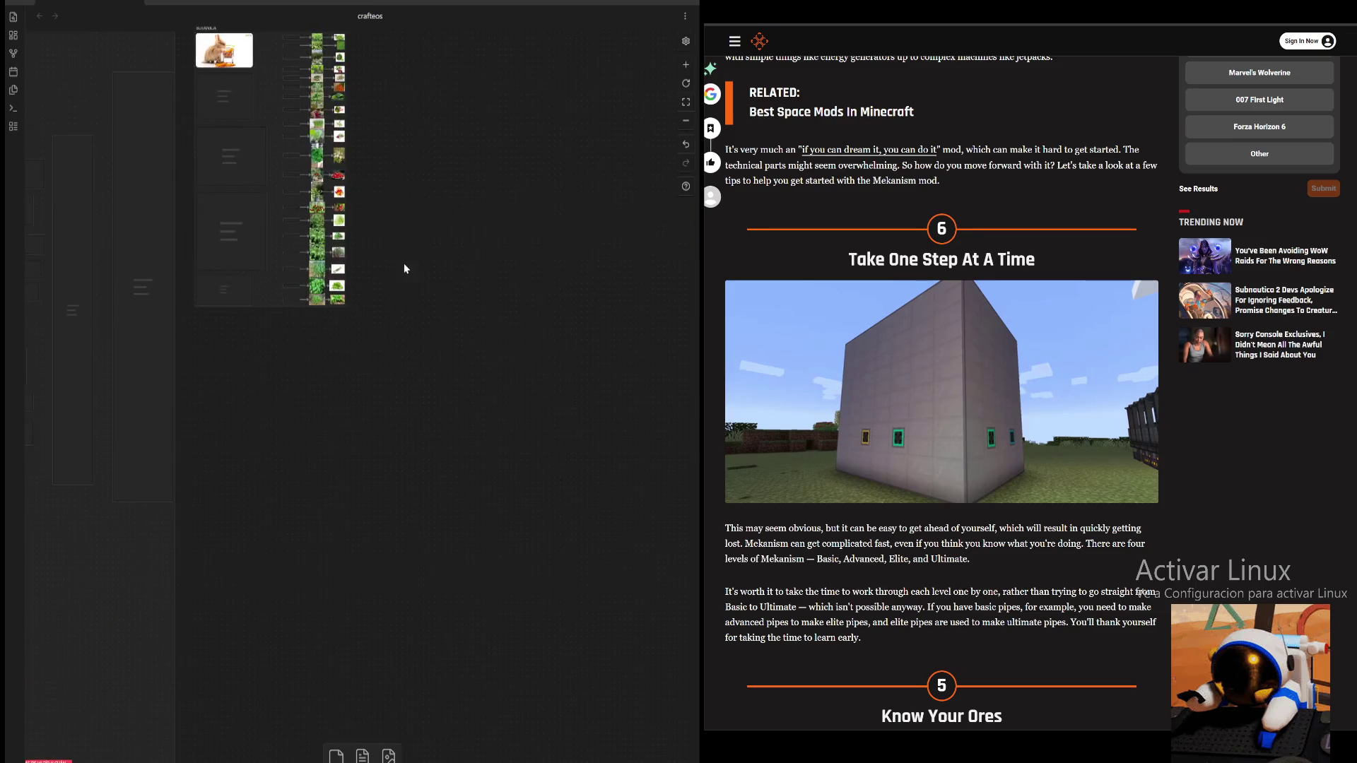
pyautogui.hscroll(-5, 350, 402)
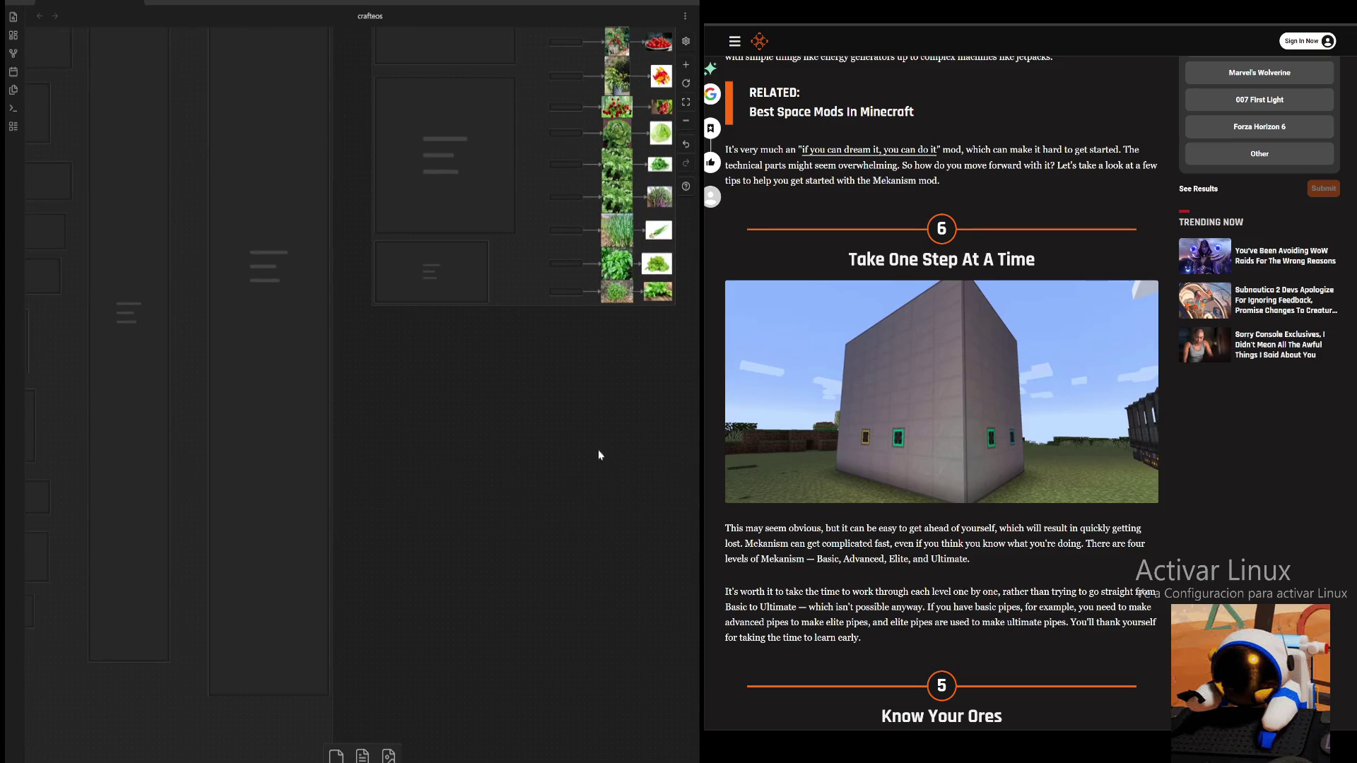
pyautogui.click(683, 67)
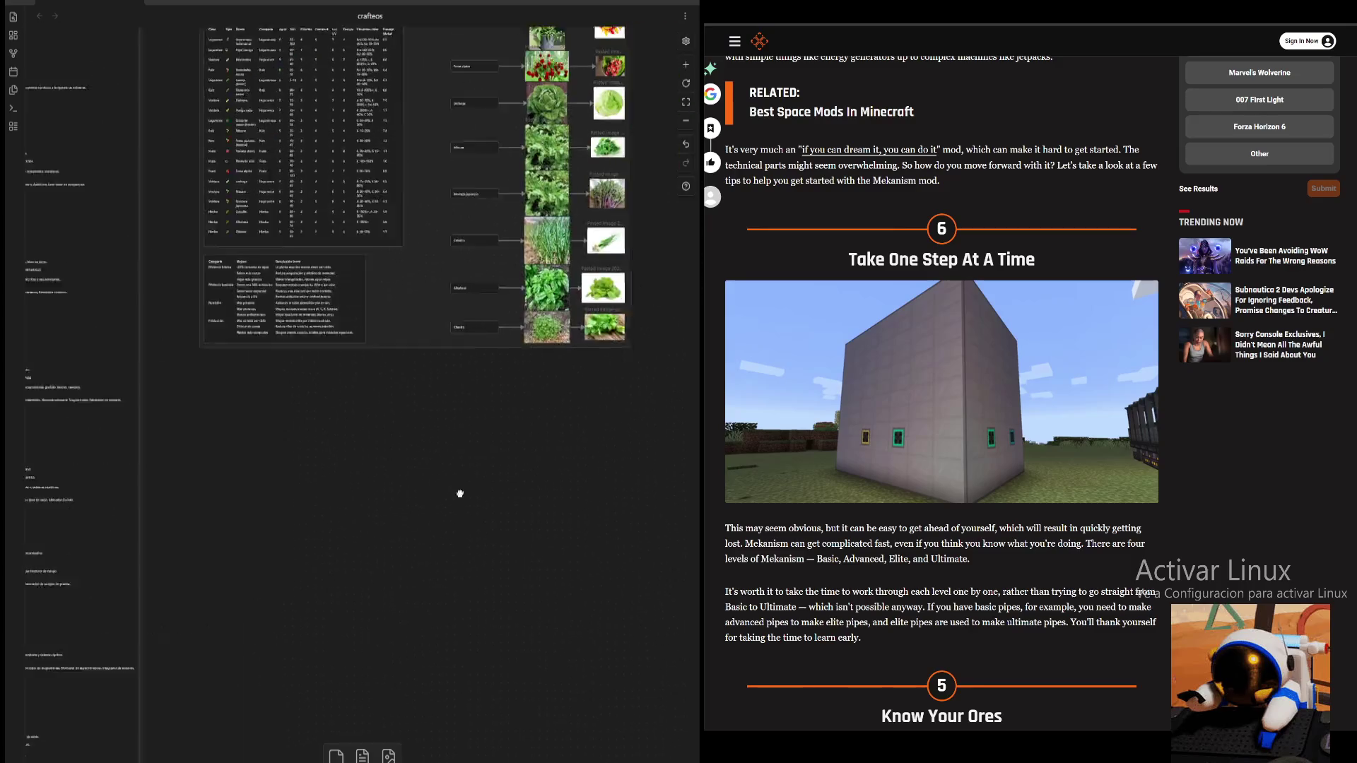
pyautogui.scroll(5, 479, 476)
pyautogui.scroll(3, 658, 350)
pyautogui.scroll(3, 680, 455)
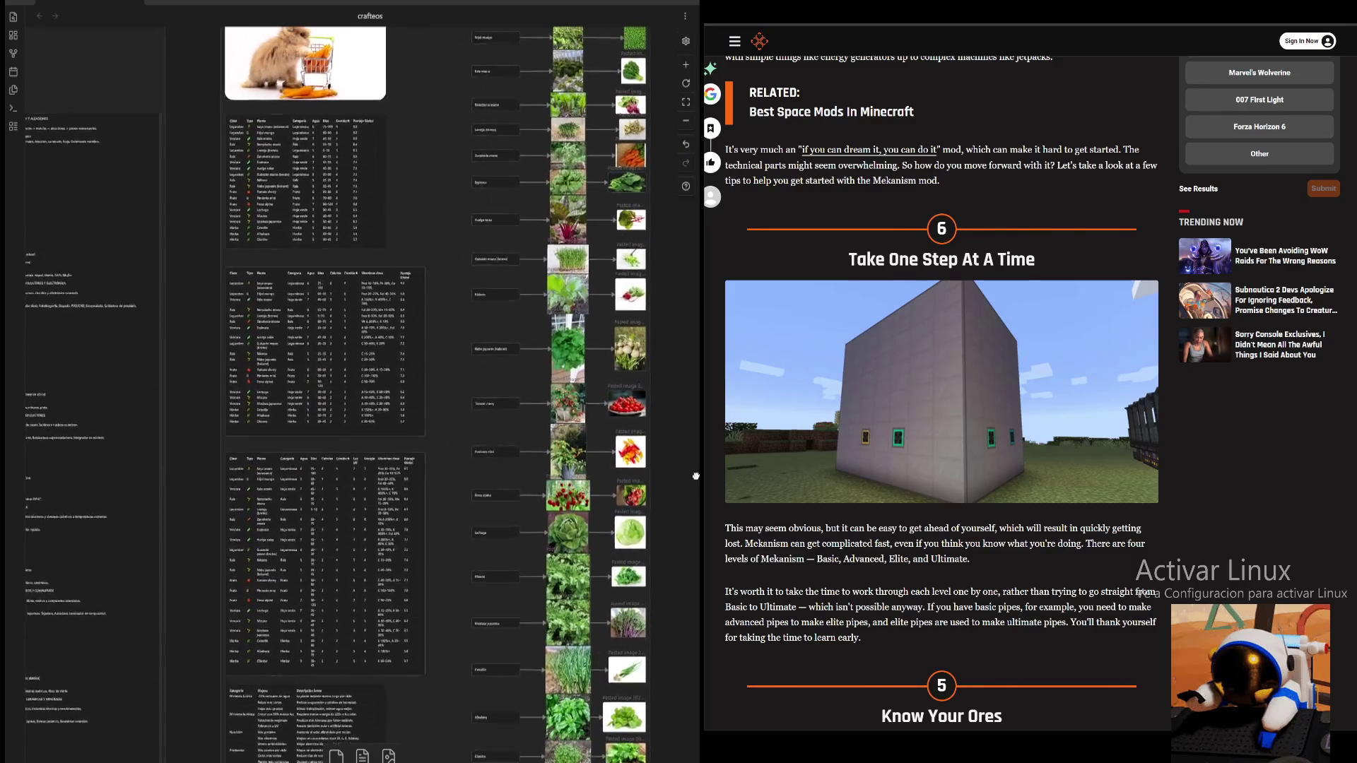
pyautogui.scroll(2, 699, 520)
pyautogui.scroll(1, 700, 519)
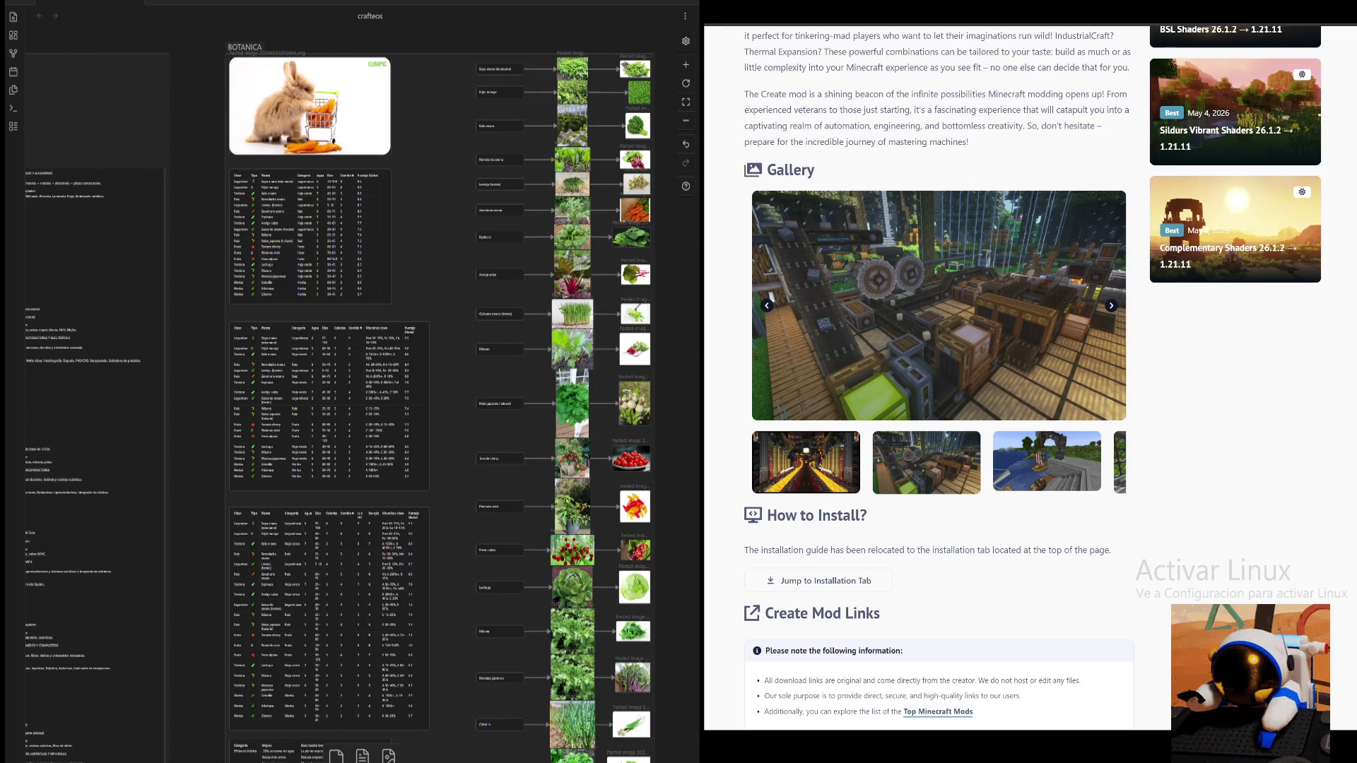
pyautogui.scroll(1, 938, 425)
pyautogui.scroll(4, 937, 424)
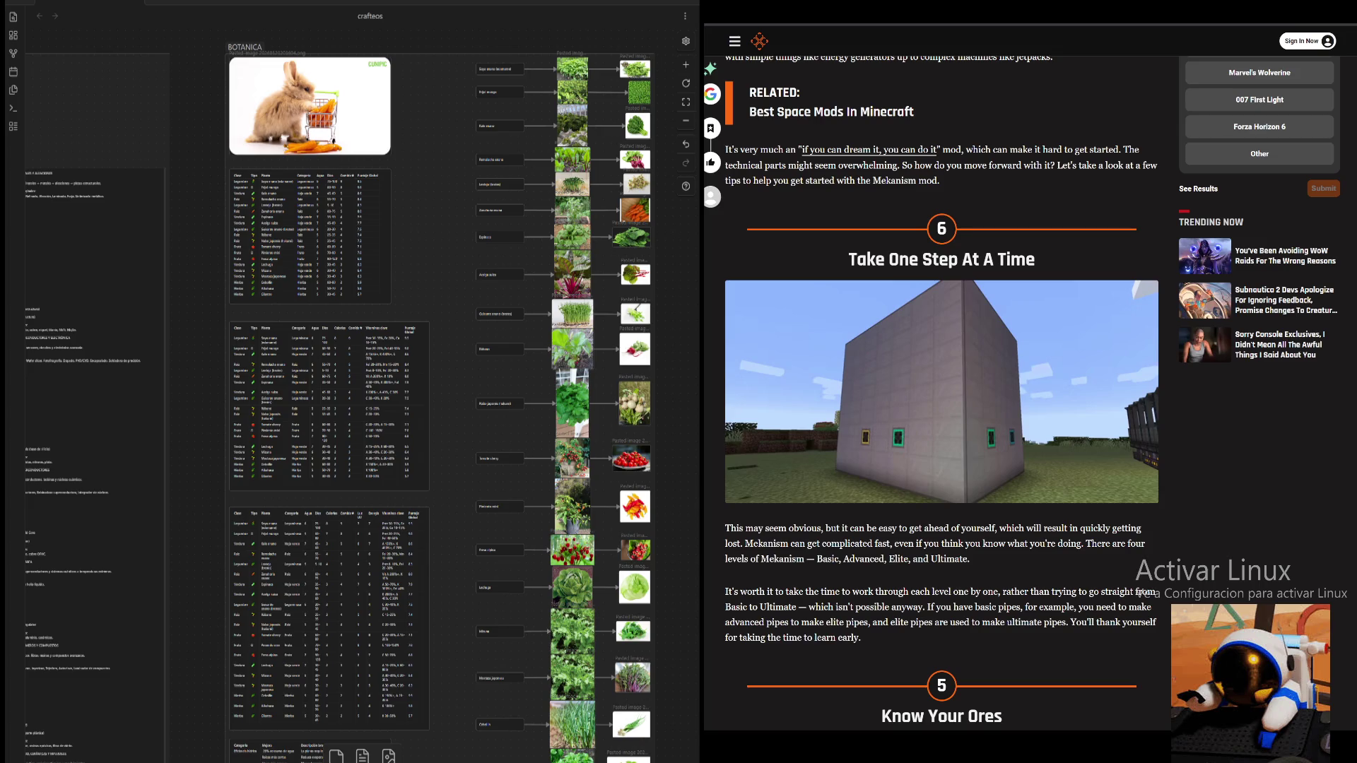
pyautogui.hotkey('ctrl', 't')
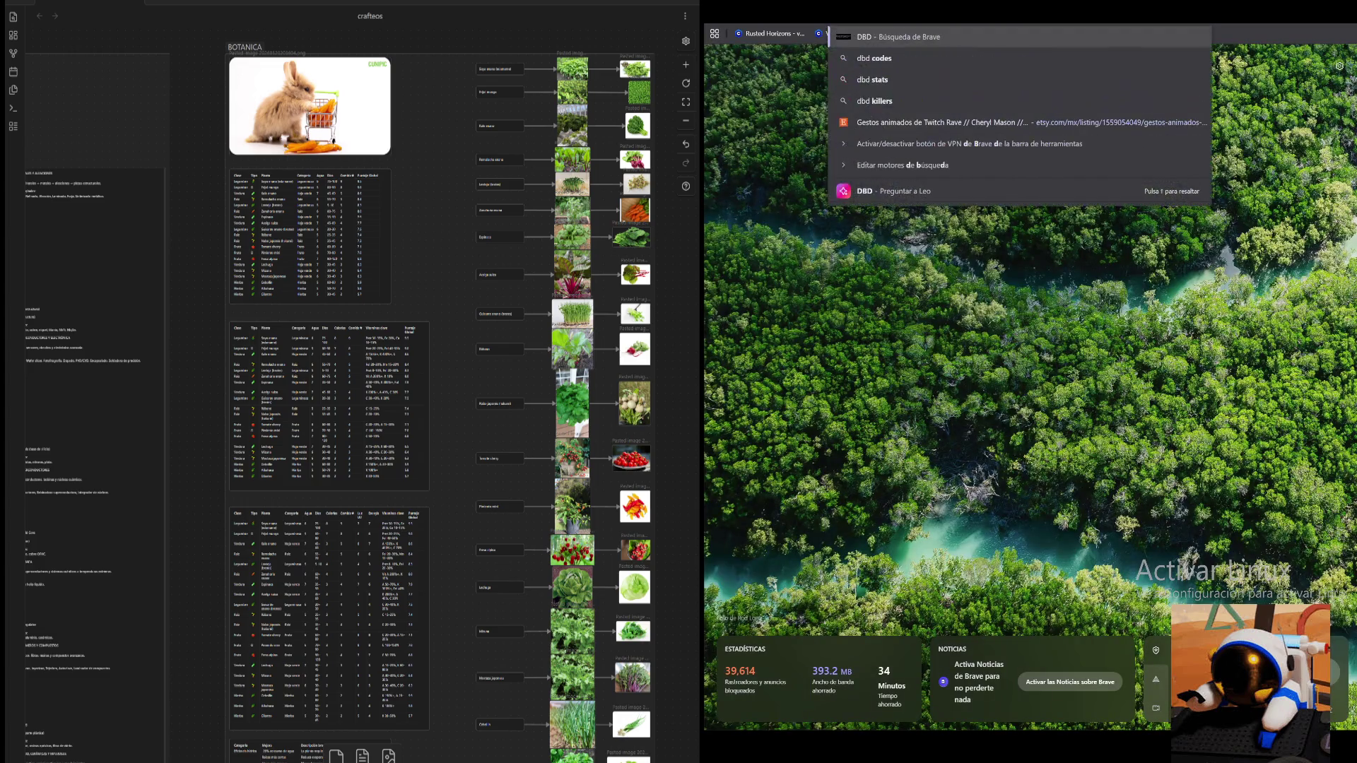
# - Search image results for 'DBD loop' and preview the Reddit image about deleted loops
pyautogui.press('Escape')
pyautogui.write('loop')
pyautogui.press('Return')
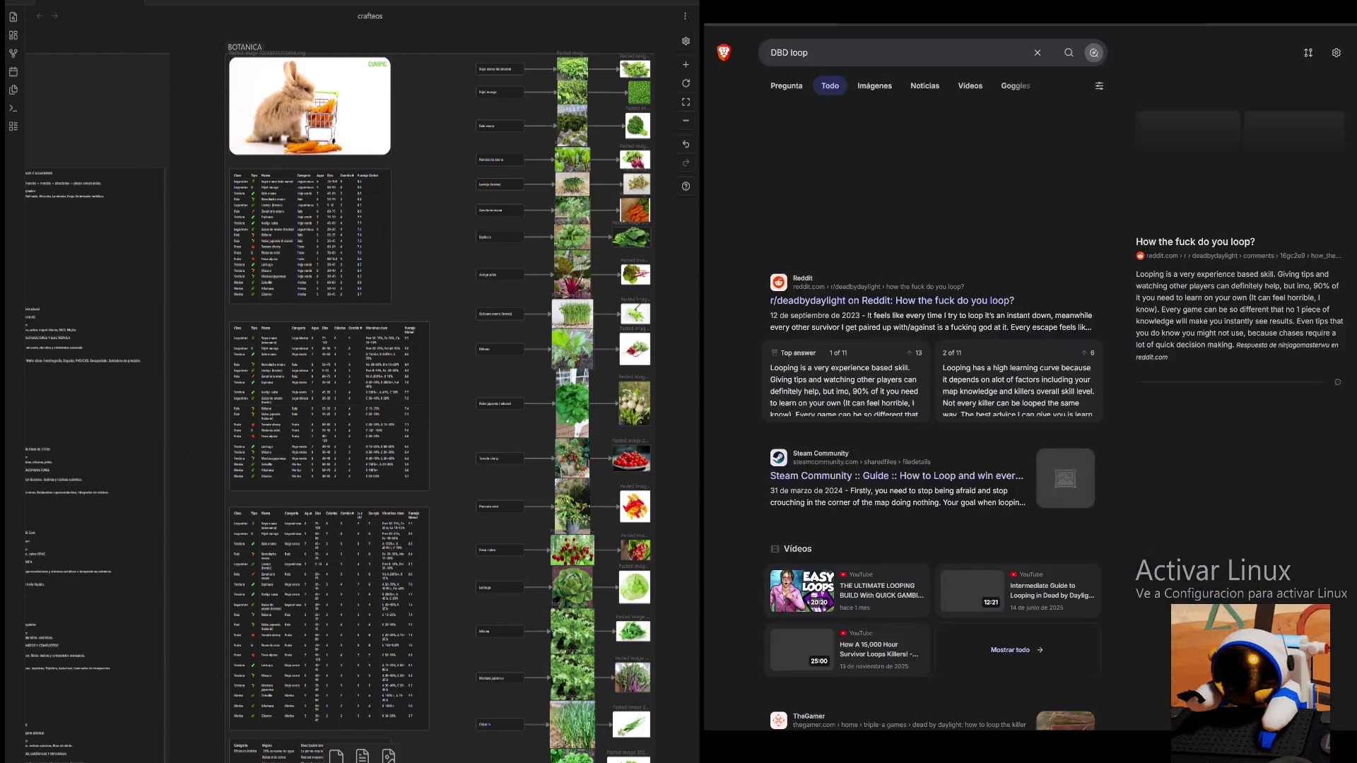
pyautogui.click(873, 85)
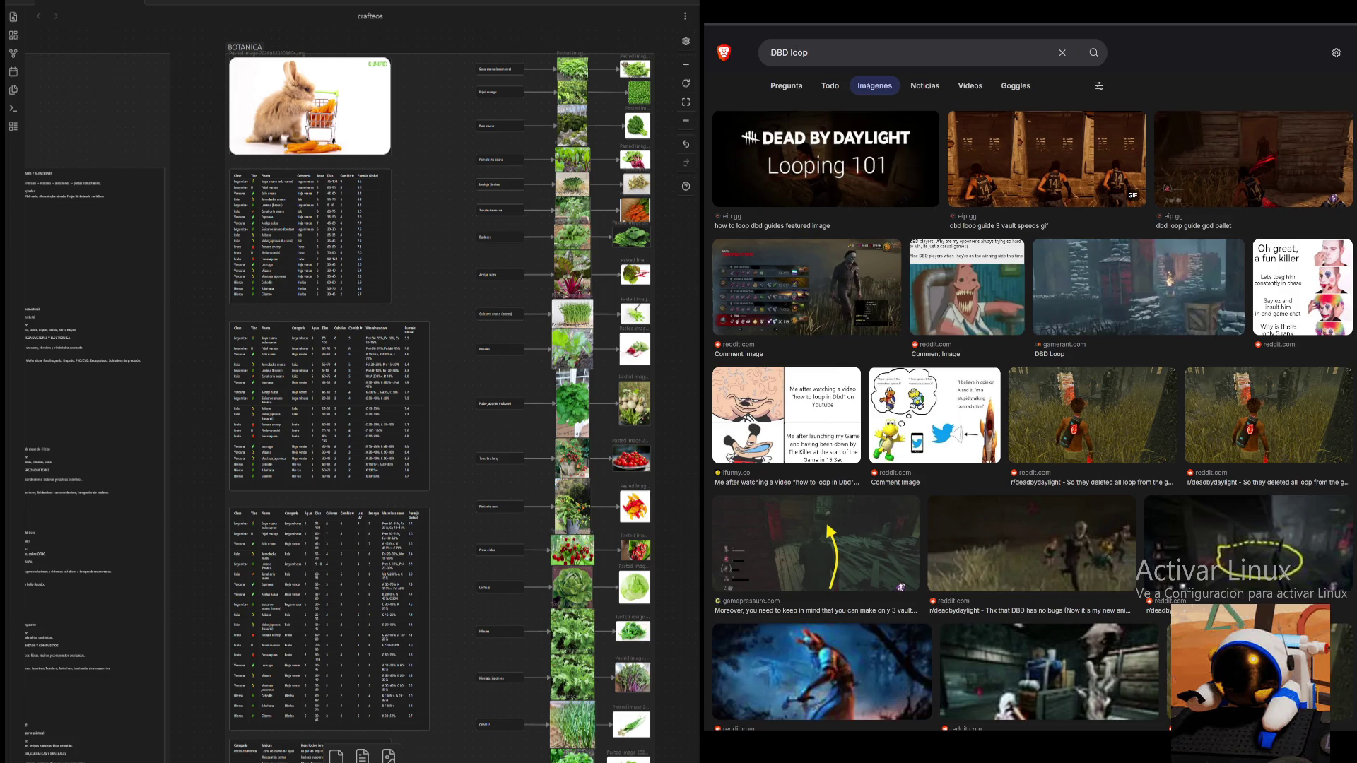
pyautogui.scroll(-2, 1032, 379)
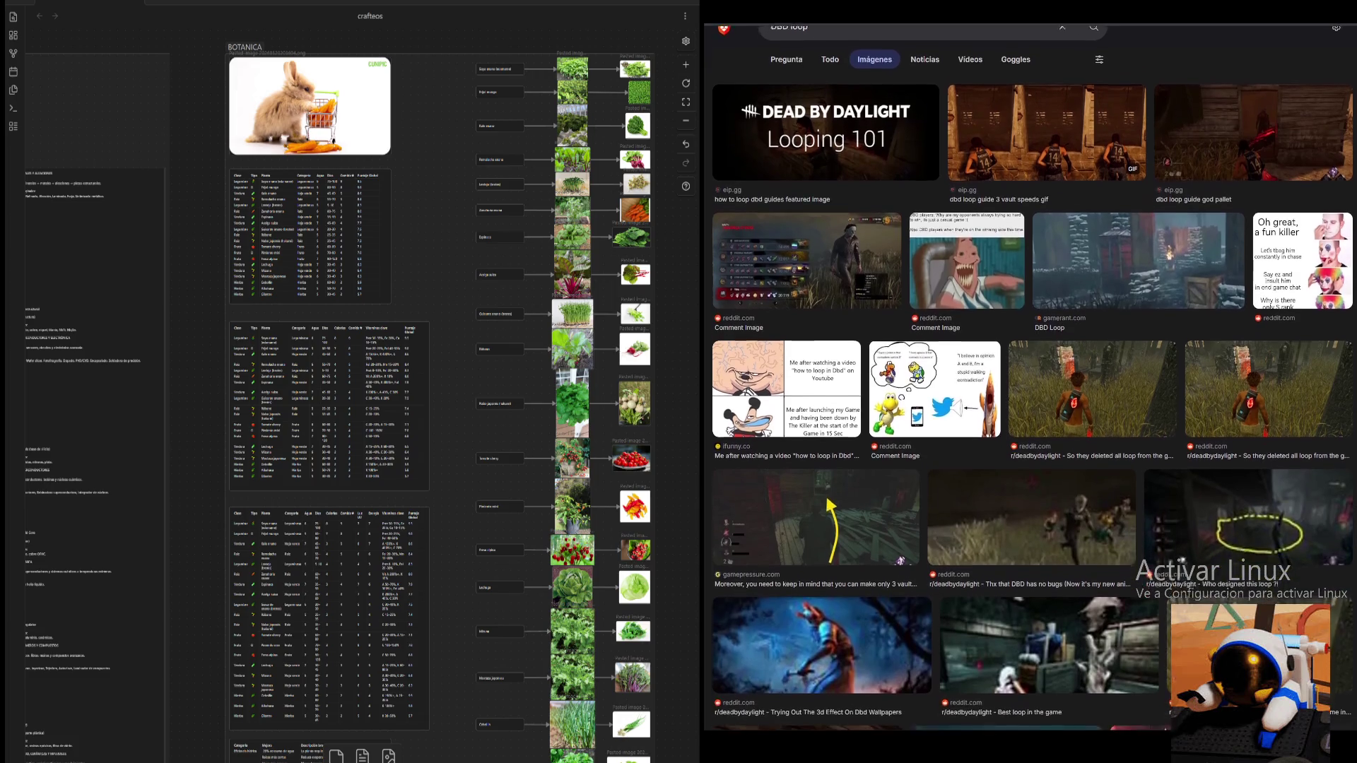
pyautogui.scroll(-1, 1032, 378)
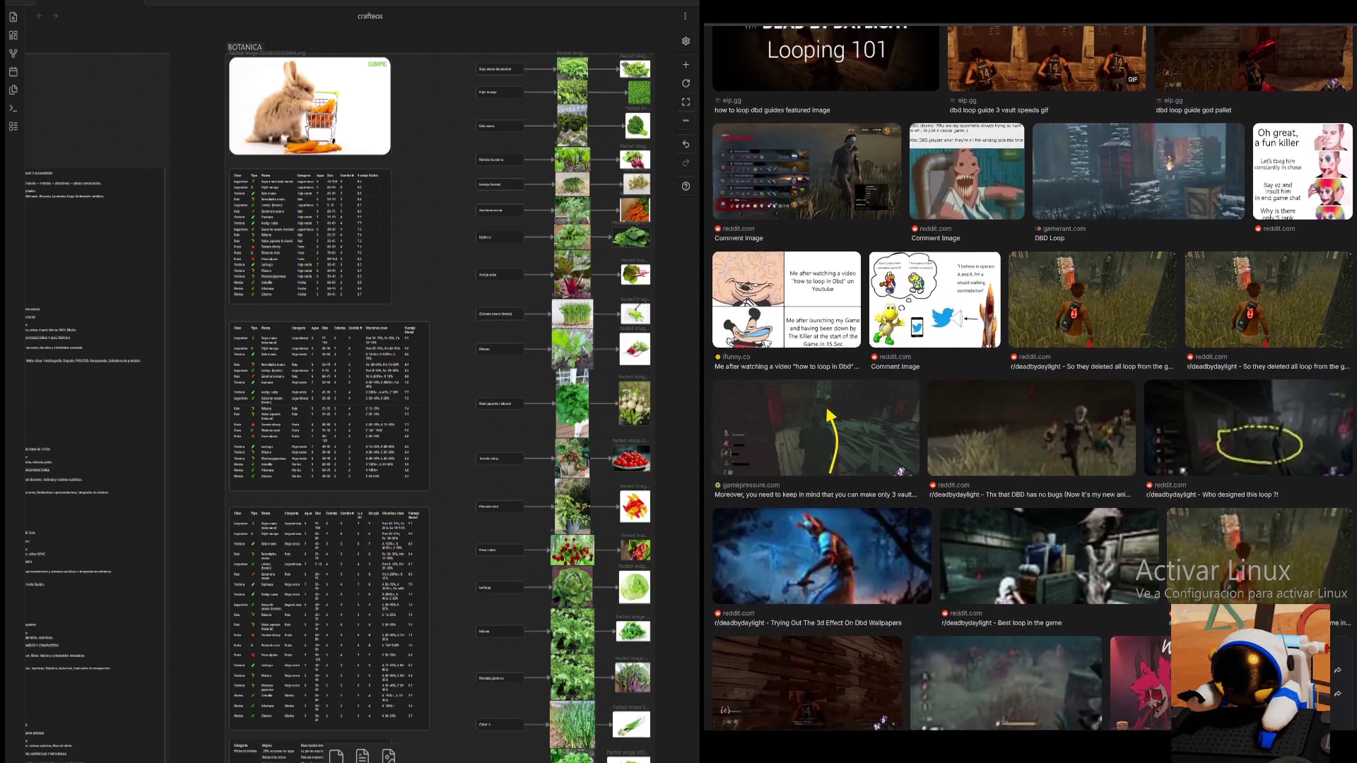
pyautogui.scroll(-1, 1033, 378)
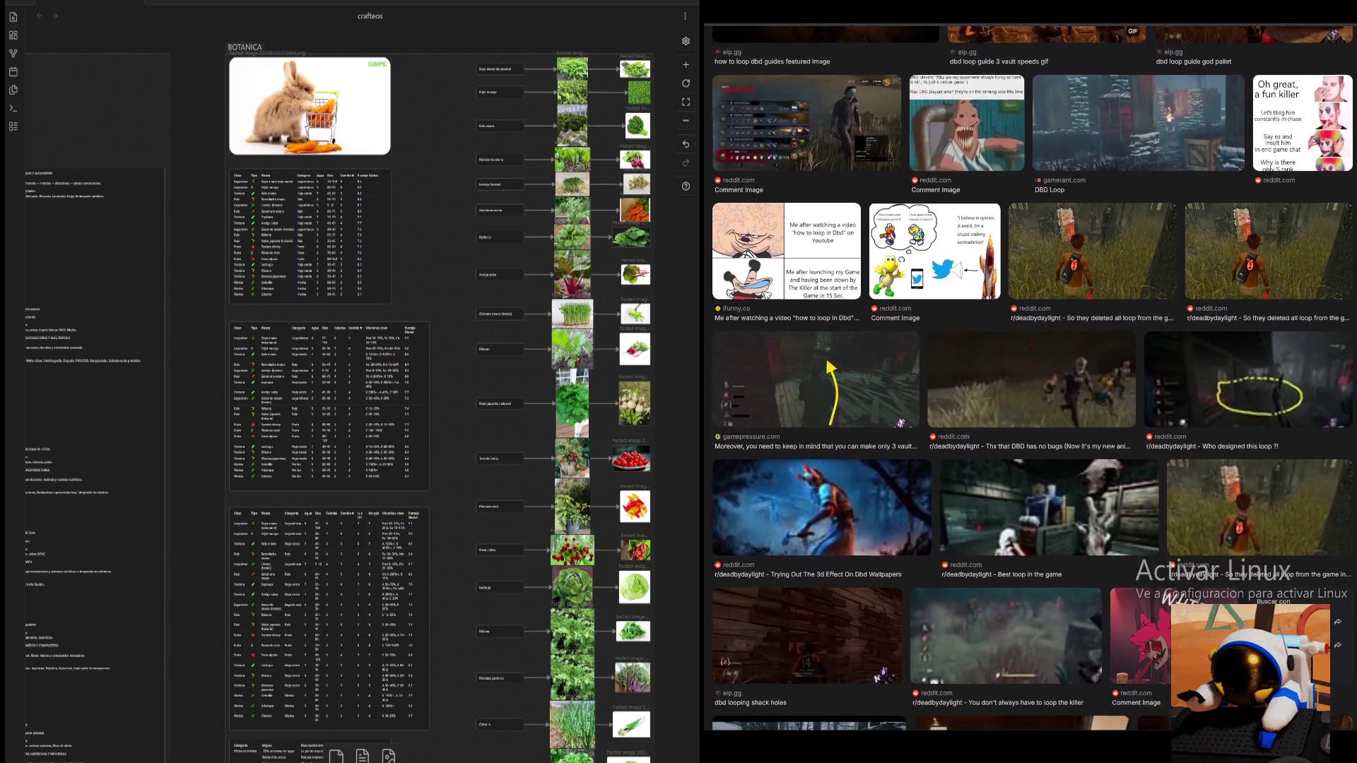
pyautogui.scroll(-2, 1033, 379)
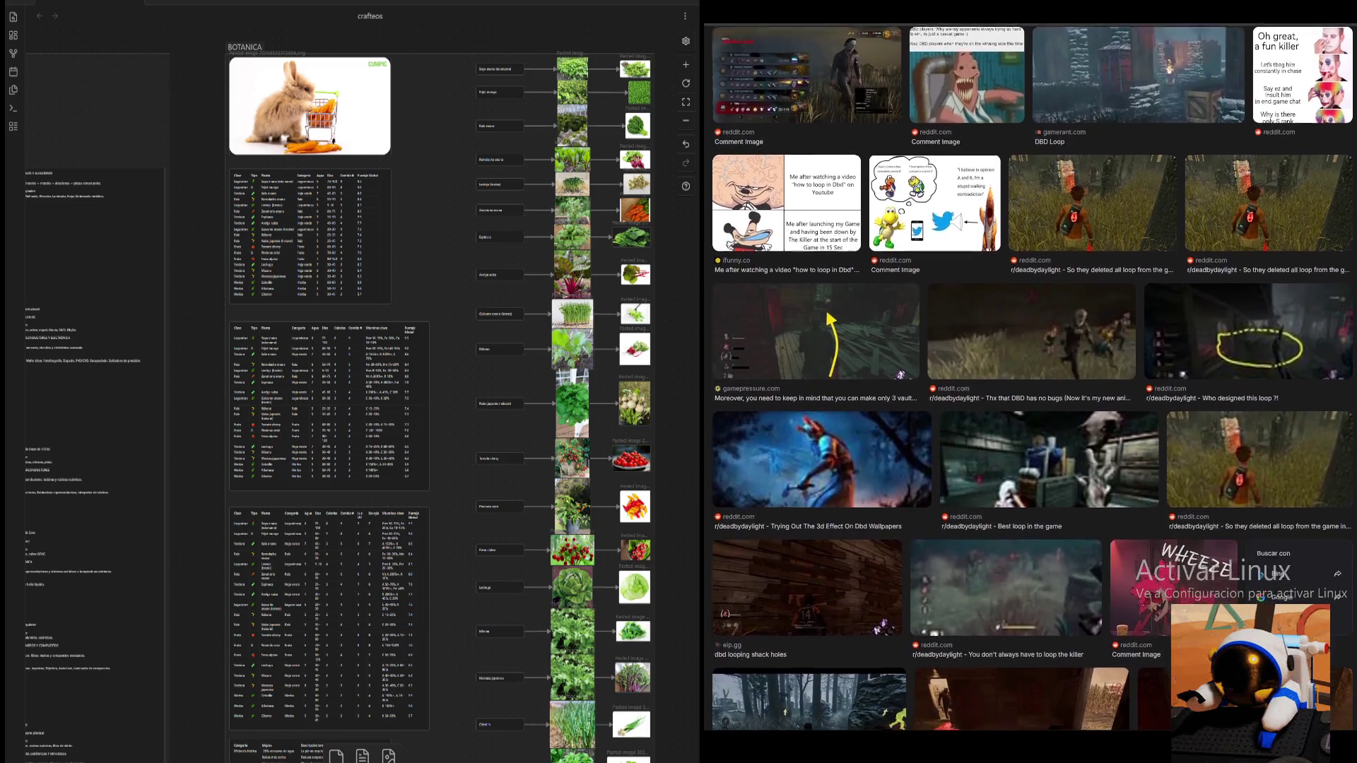
pyautogui.scroll(-5, 1032, 378)
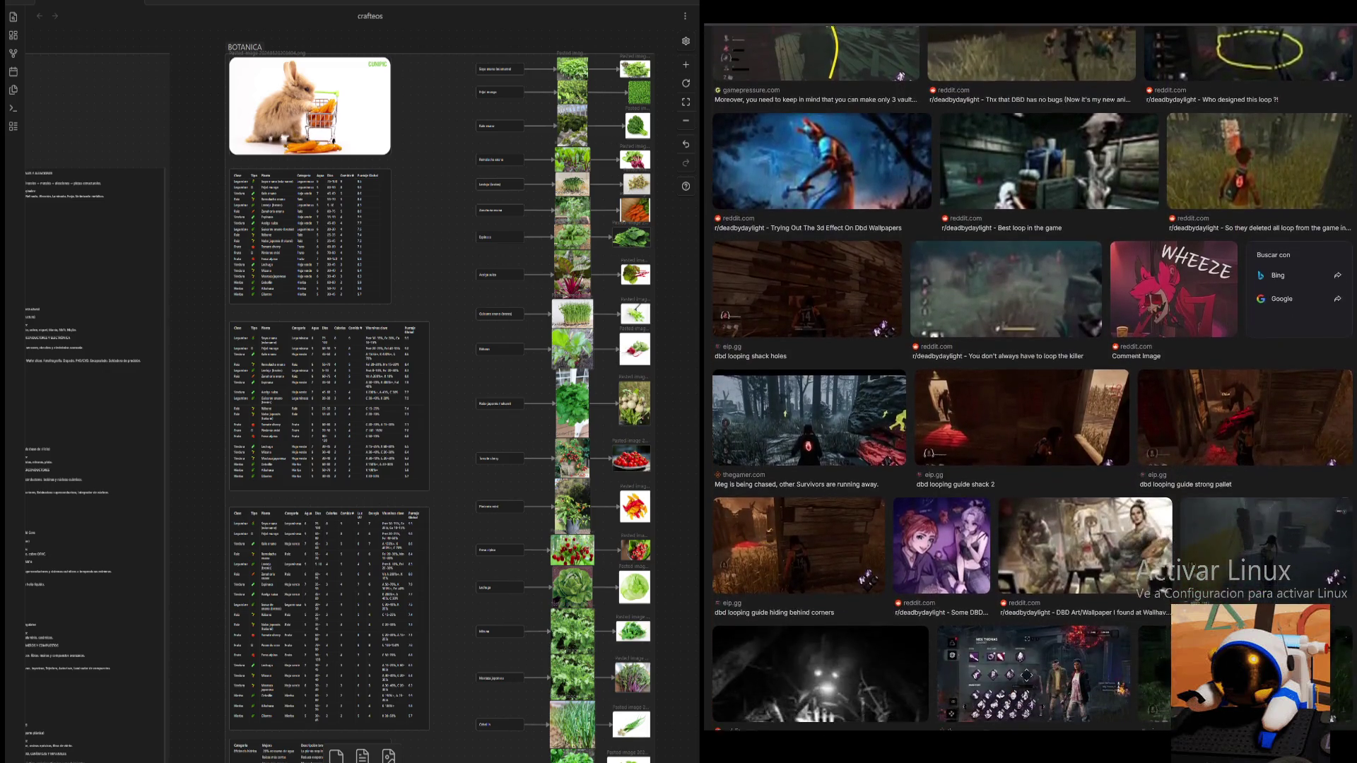
pyautogui.scroll(4, 1255, 425)
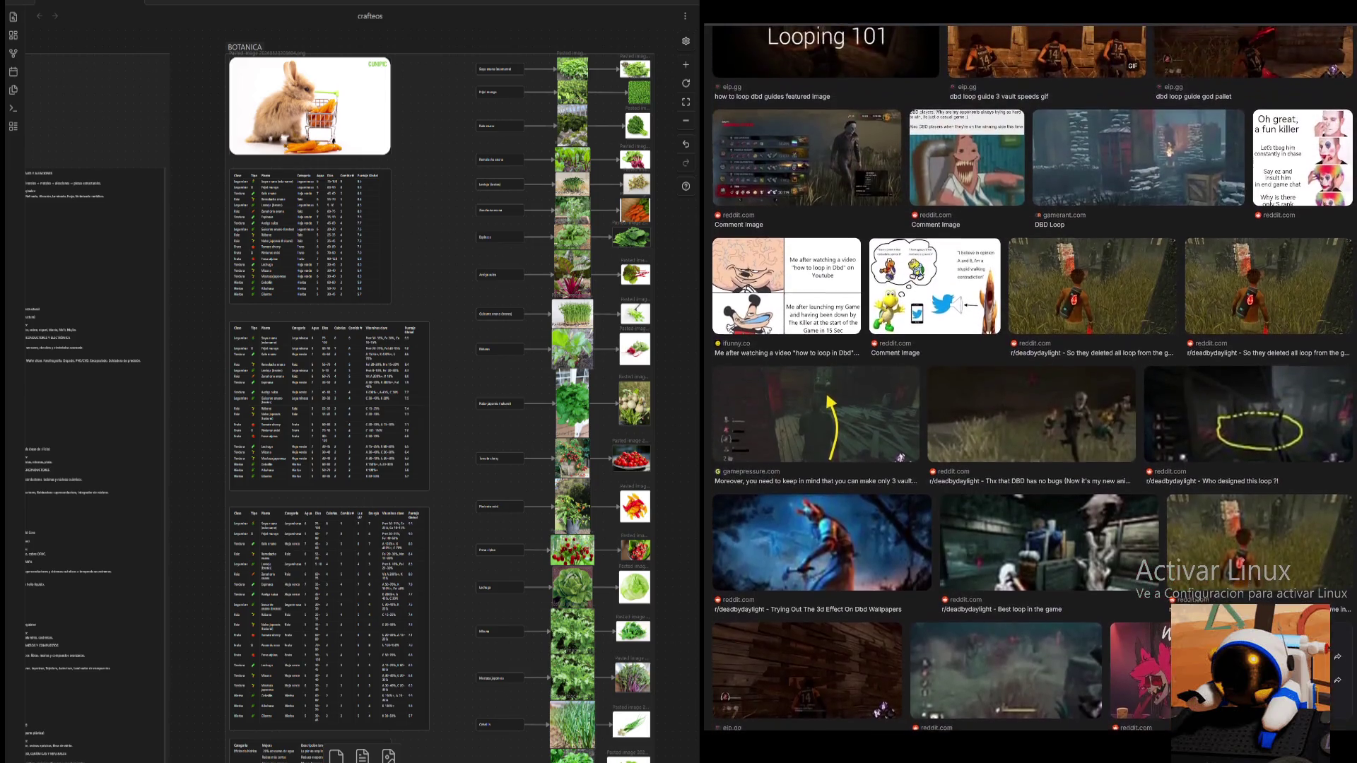
pyautogui.click(1256, 535)
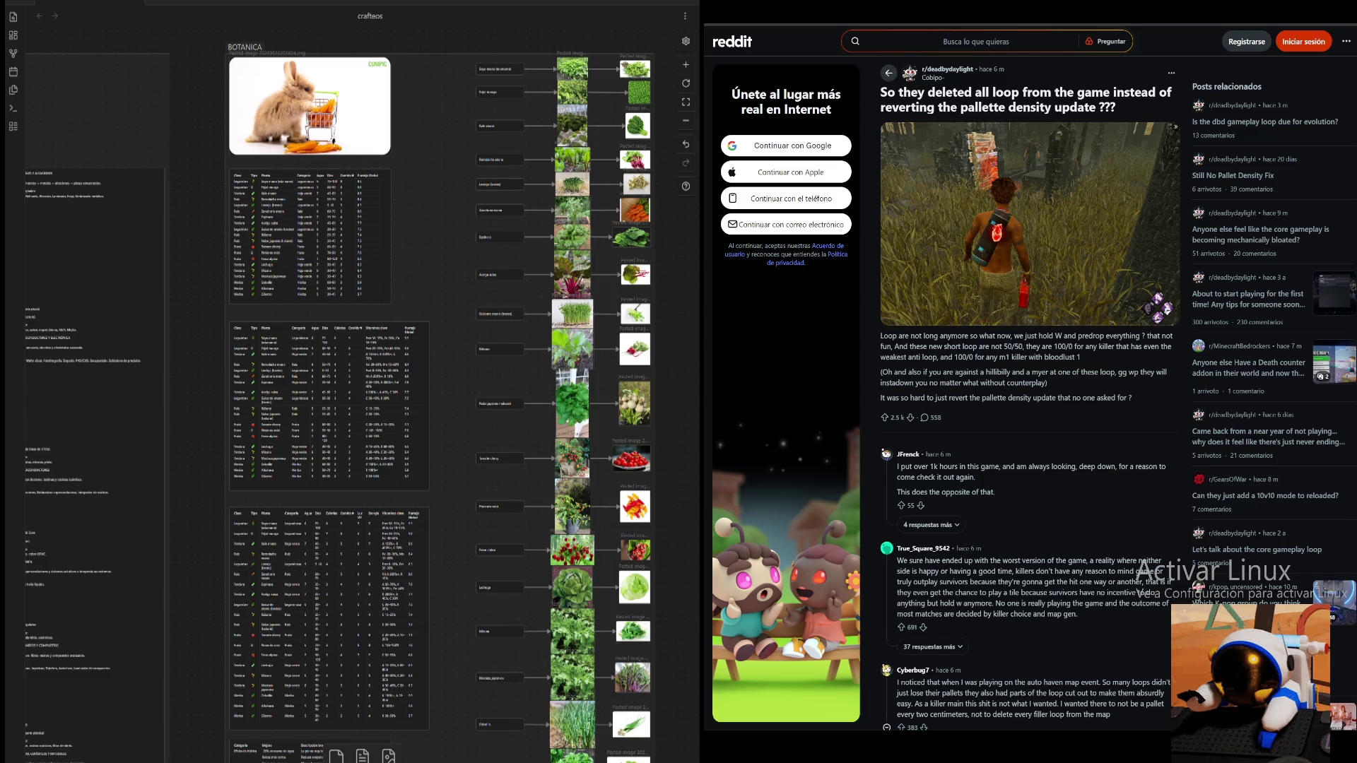
pyautogui.scroll(-3, 1028, 392)
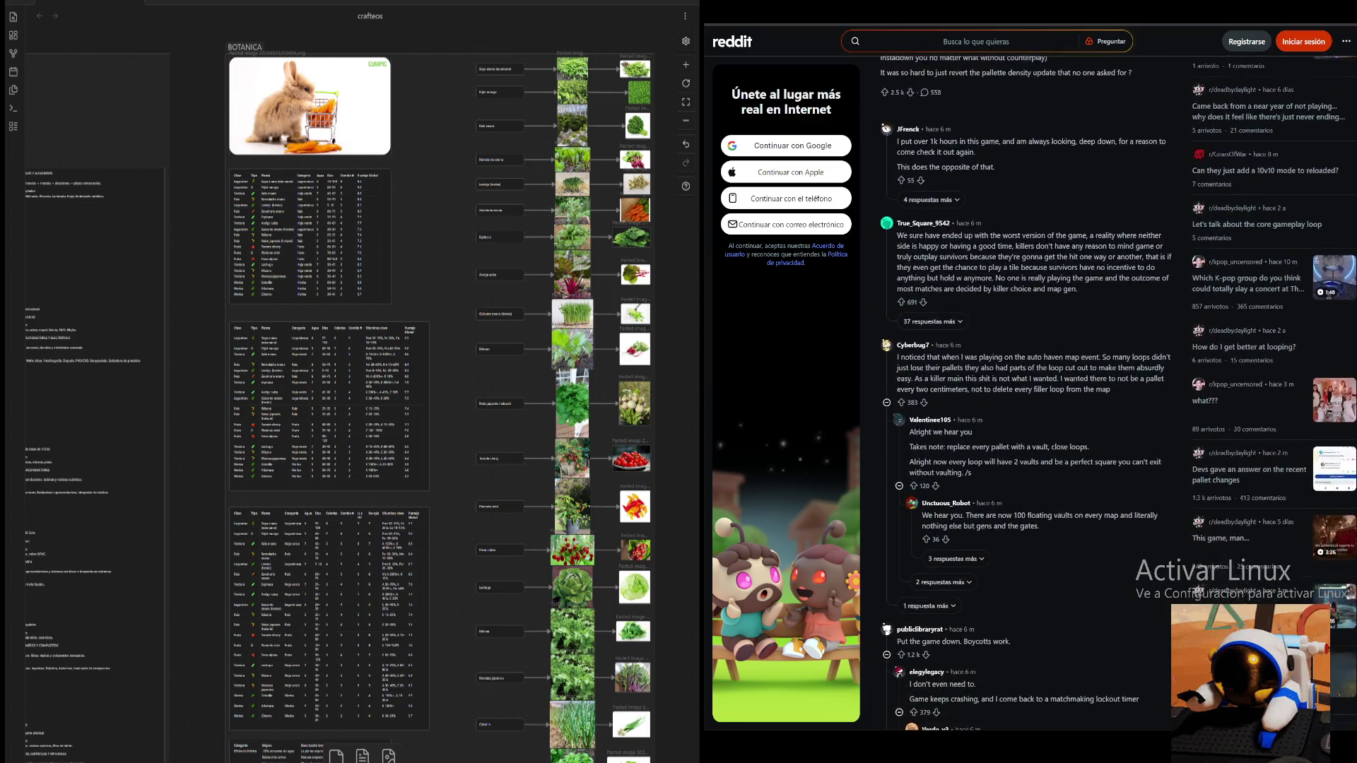
pyautogui.scroll(2, 1028, 392)
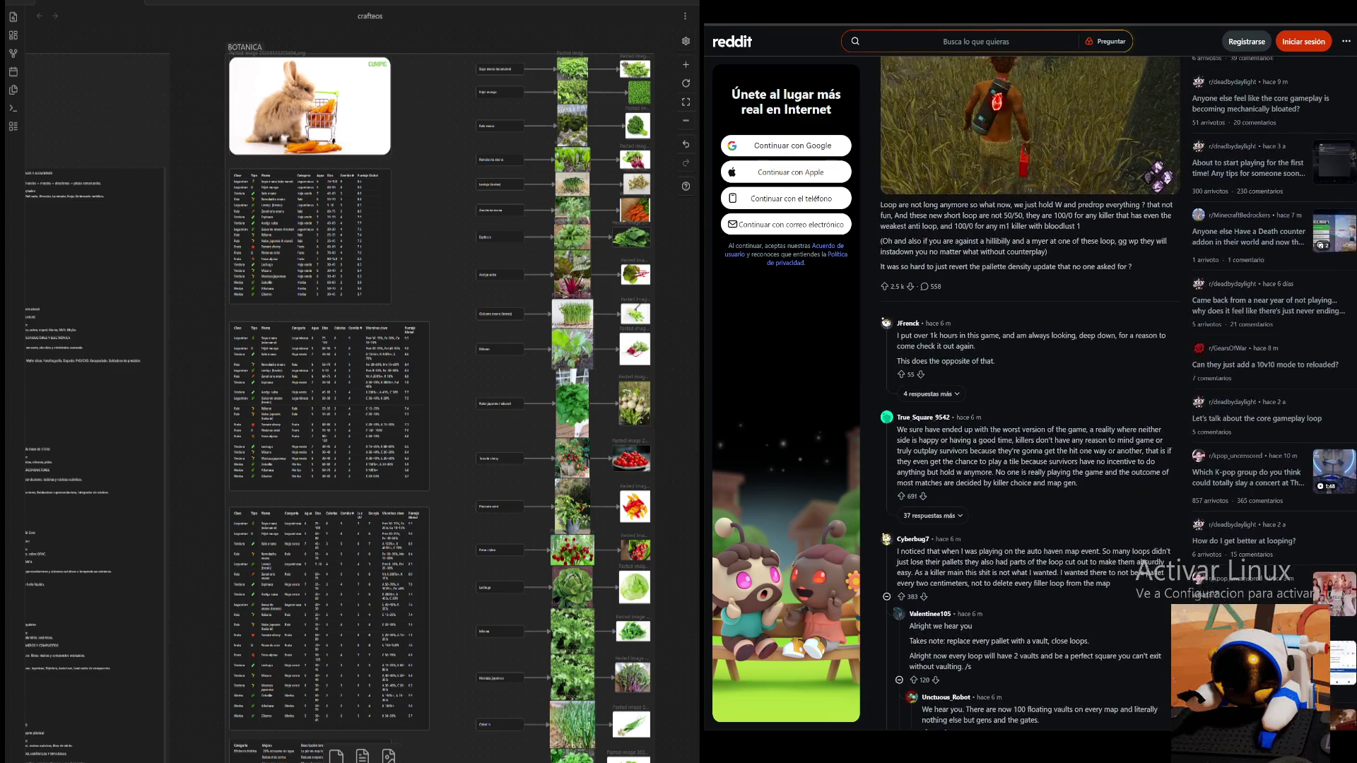
pyautogui.scroll(2, 1028, 392)
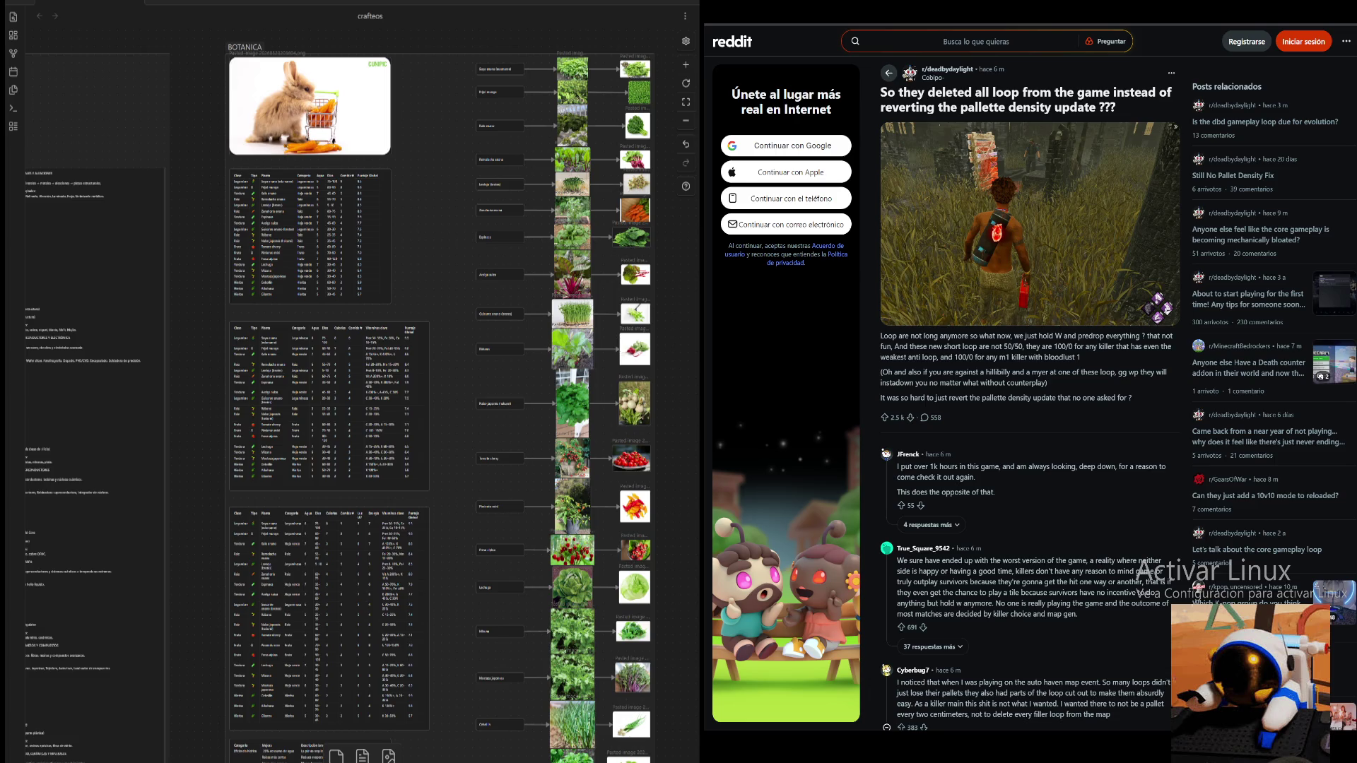
pyautogui.scroll(-10, 427, 215)
pyautogui.scroll(-5, 373, 201)
pyautogui.doubleClick(430, 243)
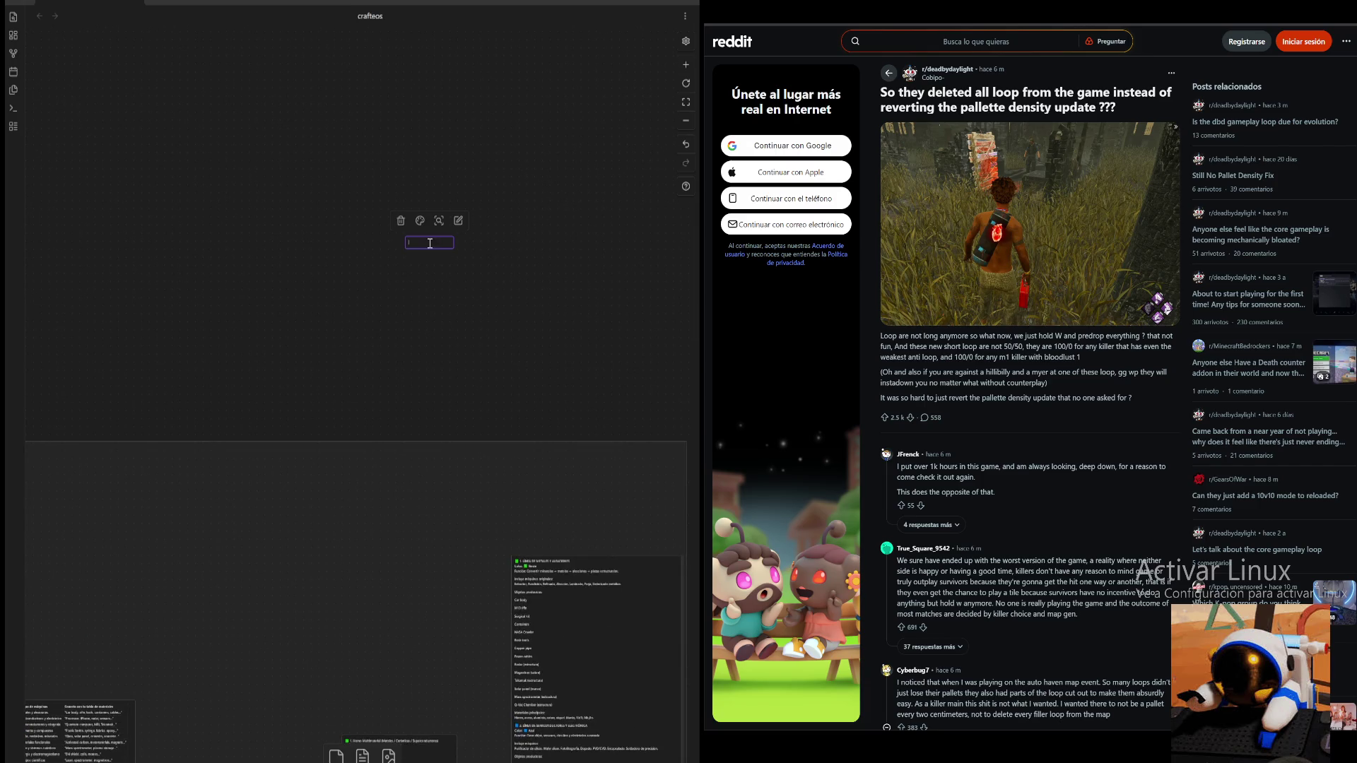
# - Discard the empty card, narrow the energia card and link a new narrower card from it
pyautogui.click(515, 225)
pyautogui.scroll(3, 548, 246)
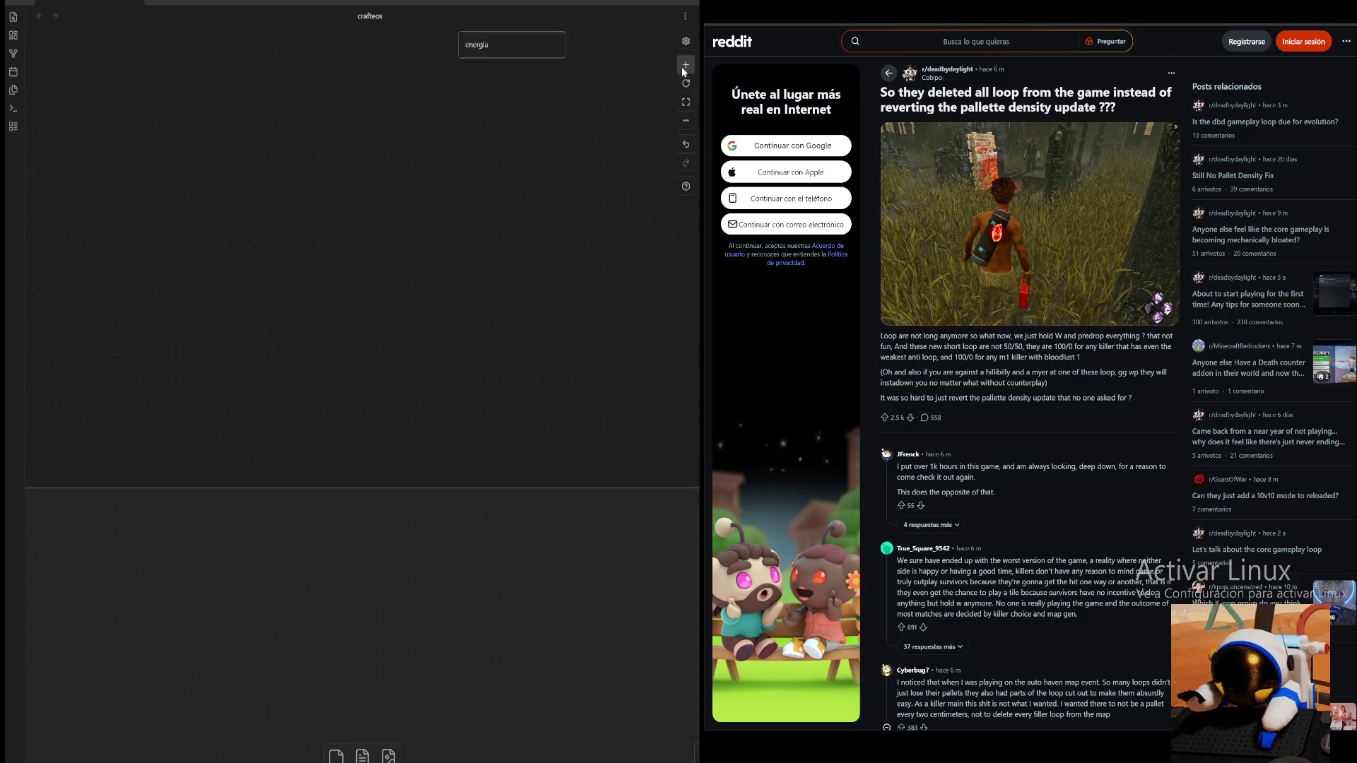
pyautogui.scroll(2, 547, 246)
pyautogui.click(342, 181)
pyautogui.moveTo(381, 187)
pyautogui.mouseDown()
pyautogui.moveTo(247, 186)
pyautogui.moveTo(373, 160)
pyautogui.mouseUp()
pyautogui.click(401, 223)
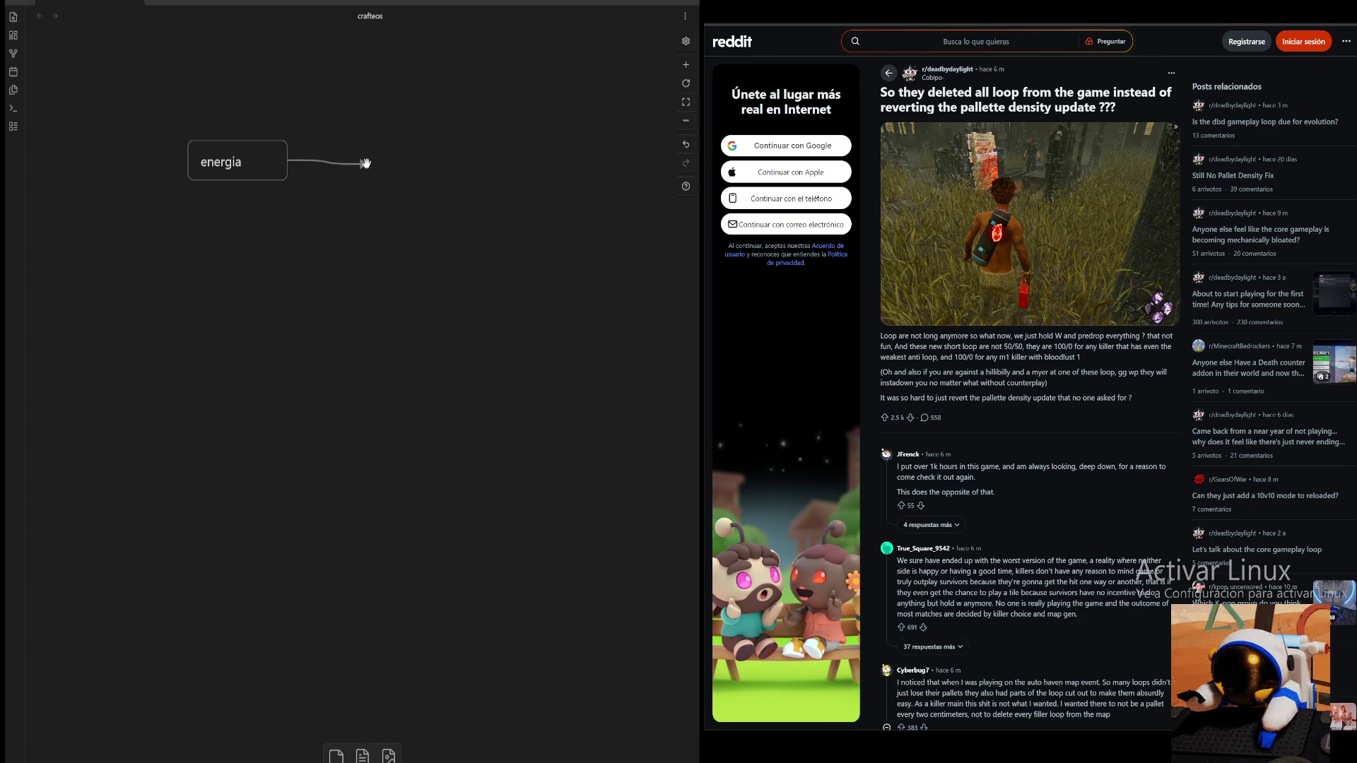
pyautogui.click(408, 173)
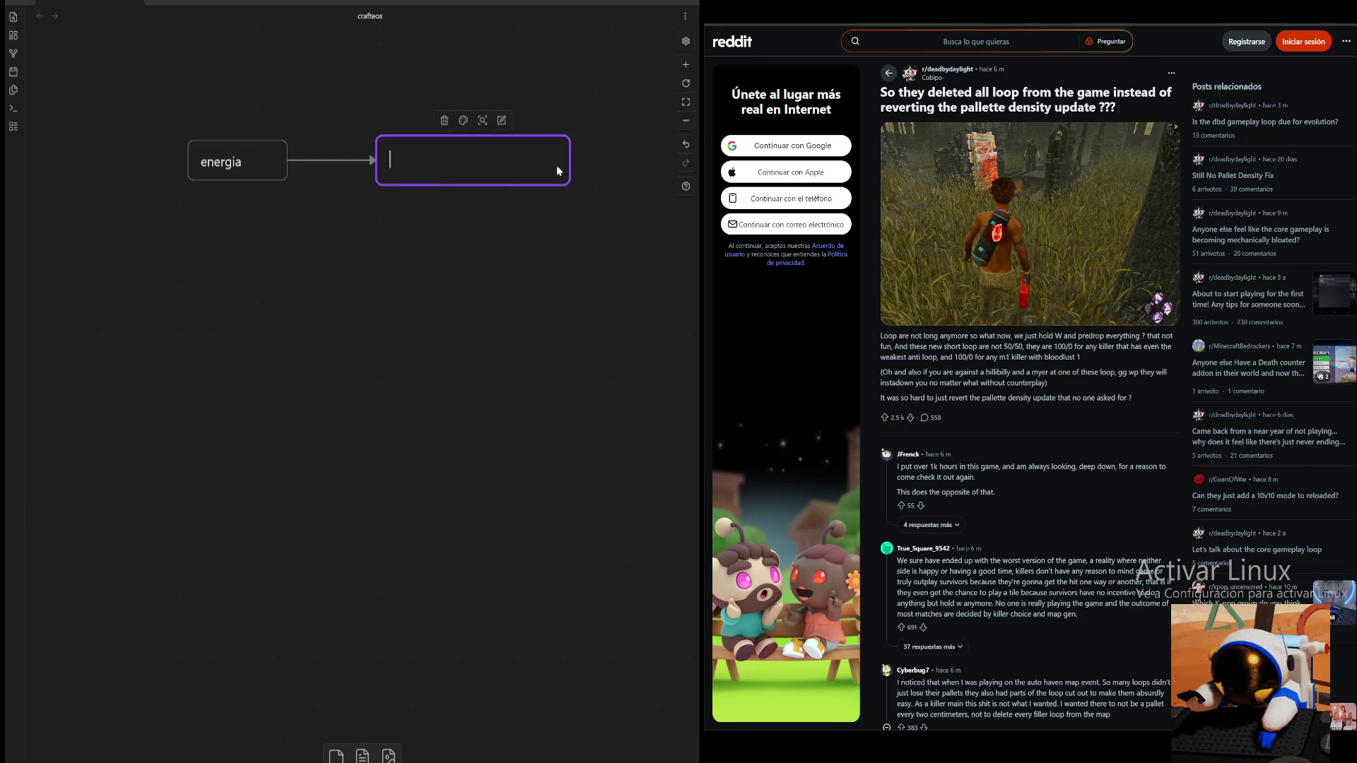
pyautogui.moveTo(512, 303)
pyautogui.mouseDown()
pyautogui.moveTo(451, 301)
pyautogui.moveTo(465, 301)
pyautogui.mouseUp()
pyautogui.click(414, 275)
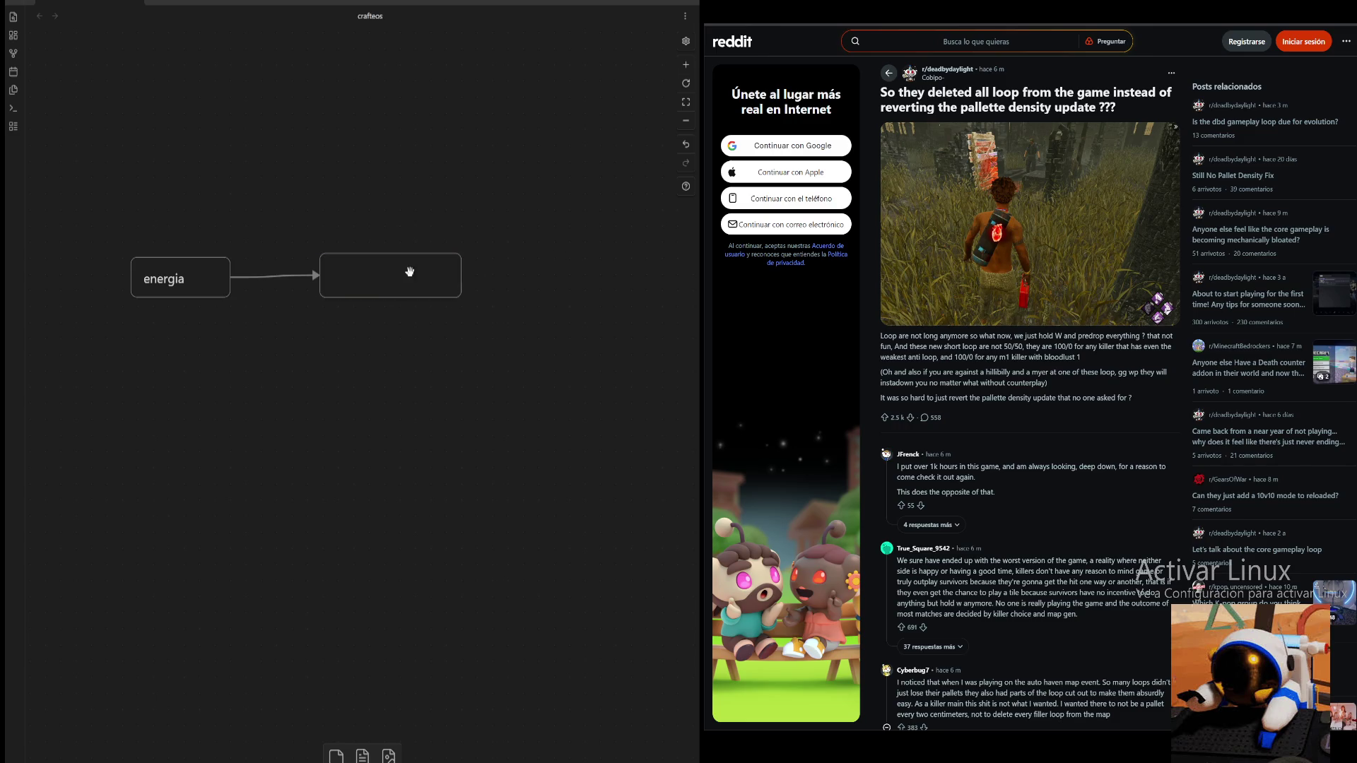
pyautogui.write('vehiculos')
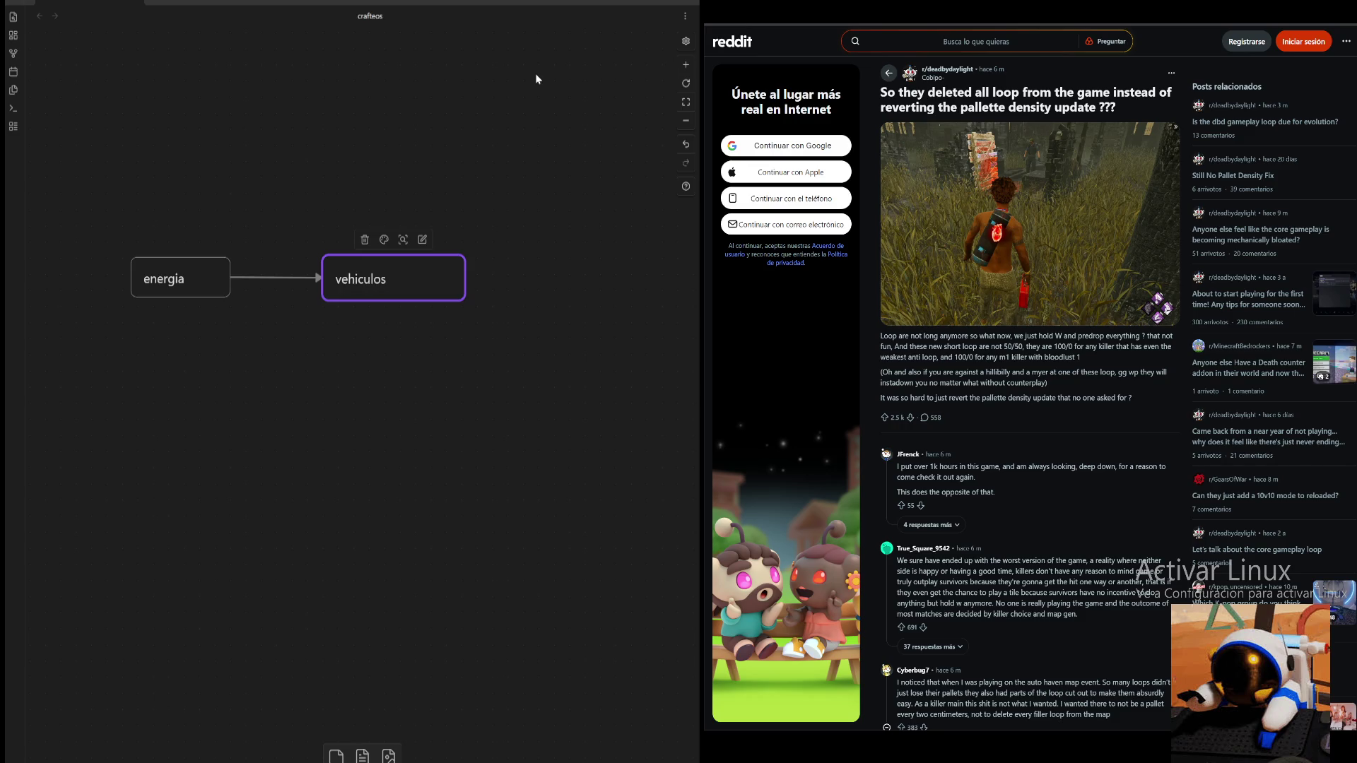
# - Label the new card vehiculos, narrow it, and undo the spell-check replacement to keep 'vehiculos'
pyautogui.click(543, 154)
pyautogui.click(454, 282)
pyautogui.moveTo(463, 298)
pyautogui.mouseDown()
pyautogui.moveTo(403, 301)
pyautogui.moveTo(432, 300)
pyautogui.mouseUp()
pyautogui.click(476, 278)
pyautogui.doubleClick(400, 278)
pyautogui.rightClick(375, 279)
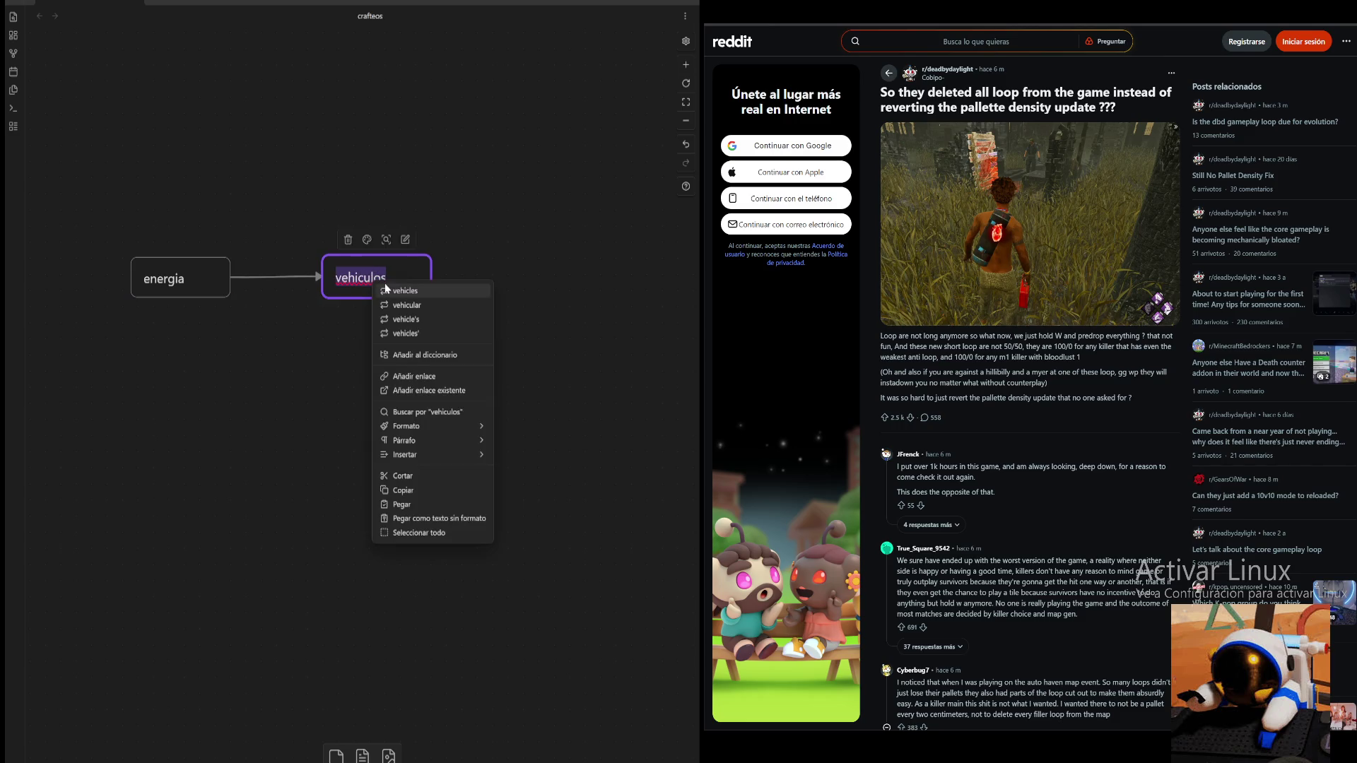
pyautogui.click(405, 293)
pyautogui.press('BackSpace')
pyautogui.press('BackSpace')
pyautogui.press('BackSpace')
pyautogui.write('ulos')
pyautogui.click(557, 164)
# - Drag a connector out of vehiculos and add a new empty card at its end
pyautogui.moveTo(431, 276)
pyautogui.mouseDown()
pyautogui.moveTo(512, 275)
pyautogui.moveTo(593, 302)
pyautogui.mouseUp()
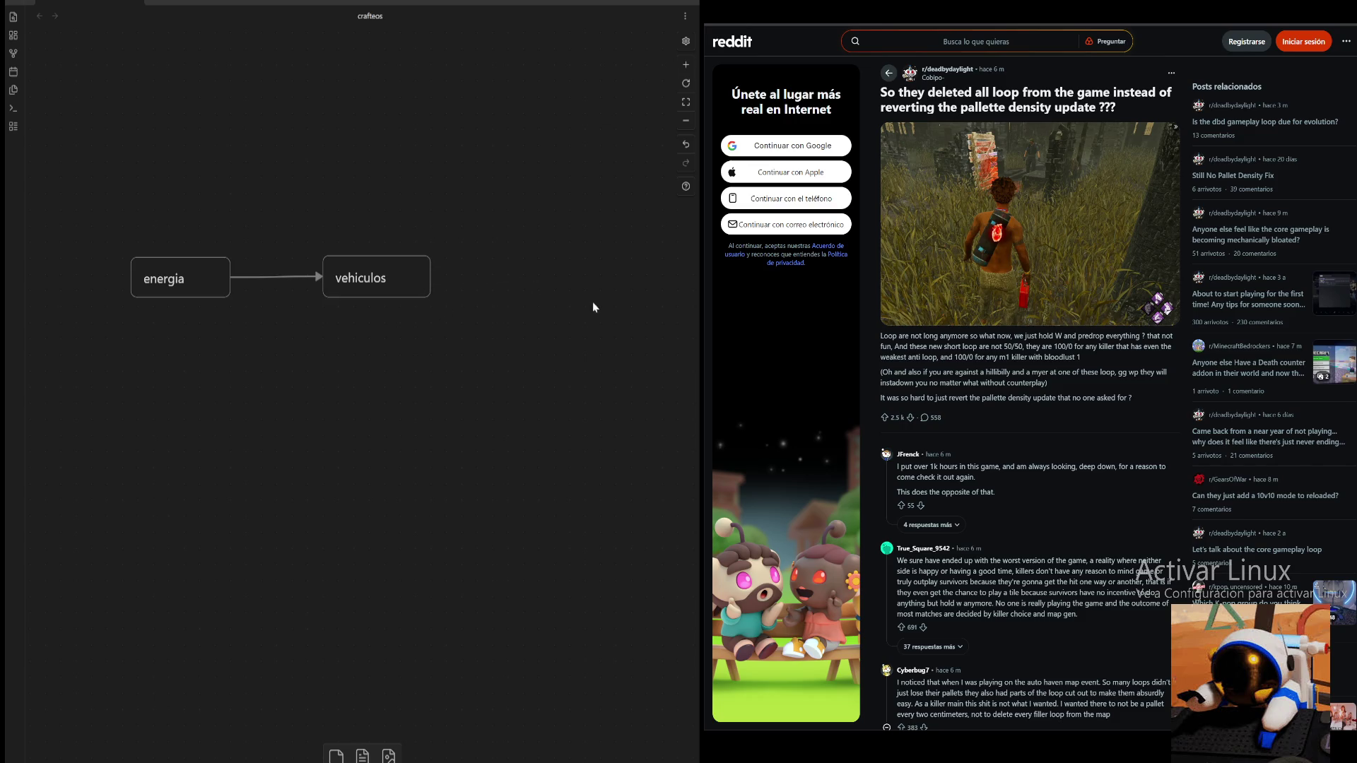
pyautogui.moveTo(430, 278); pyautogui.dragTo(509, 276)
pyautogui.click(551, 289)
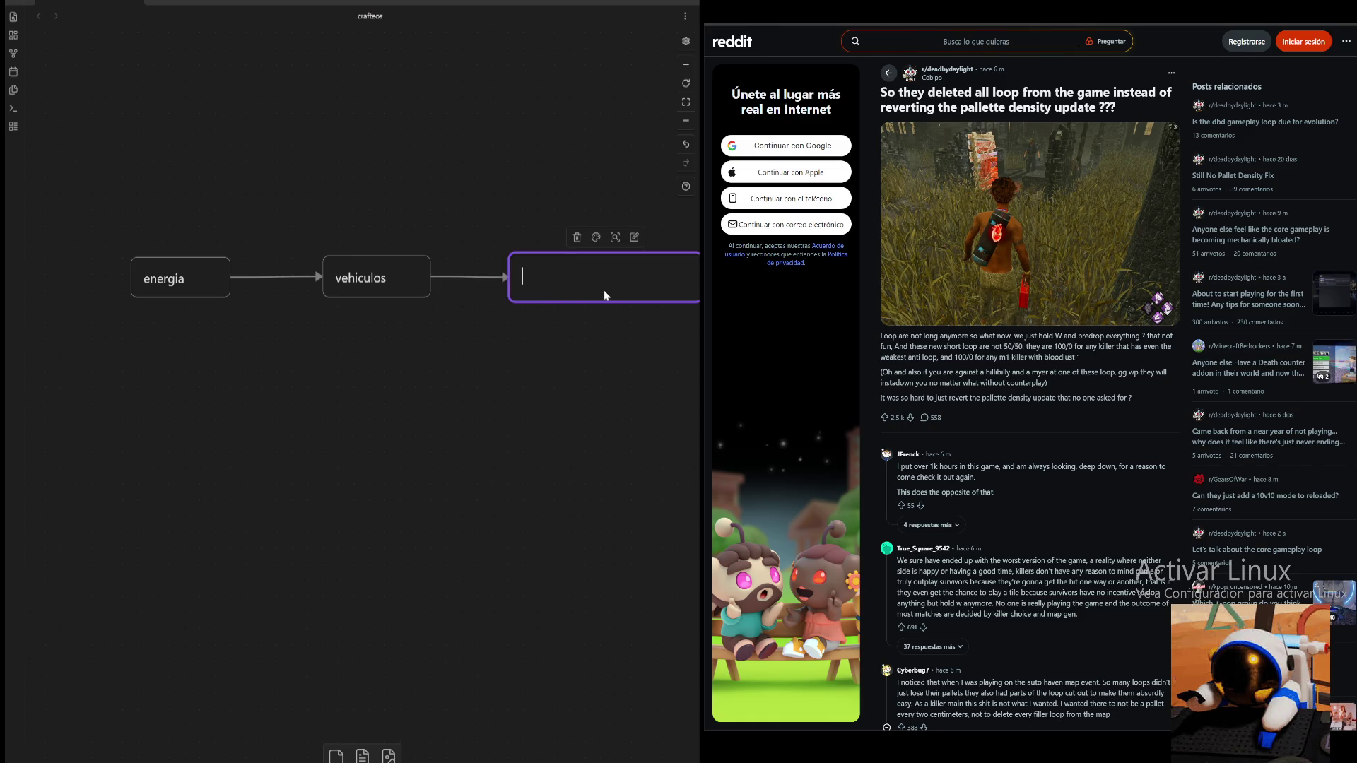
pyautogui.write('enemigos')
# - Finish the enemigos card and shrink it to fit its text
pyautogui.press('Escape')
pyautogui.hscroll(3, 586, 359)
pyautogui.moveTo(539, 287); pyautogui.dragTo(440, 287)
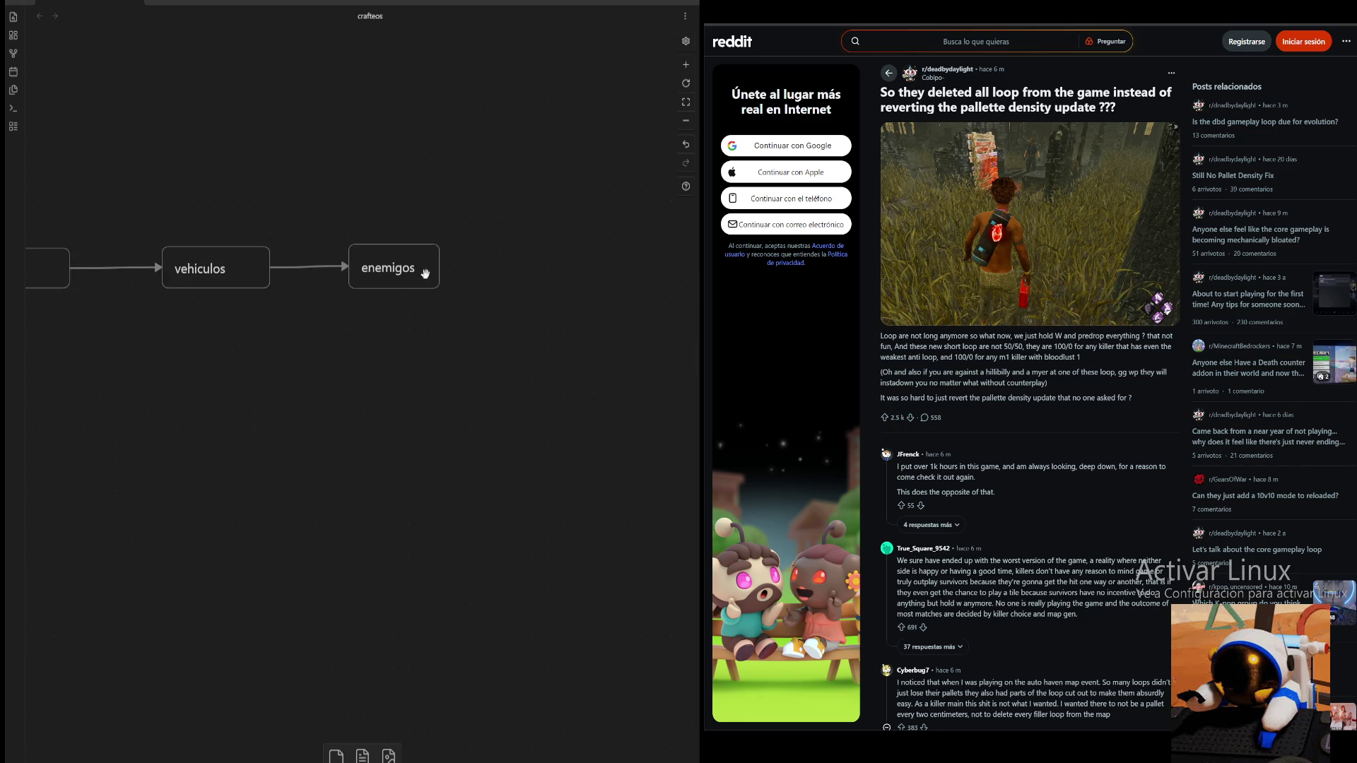
pyautogui.click(517, 286)
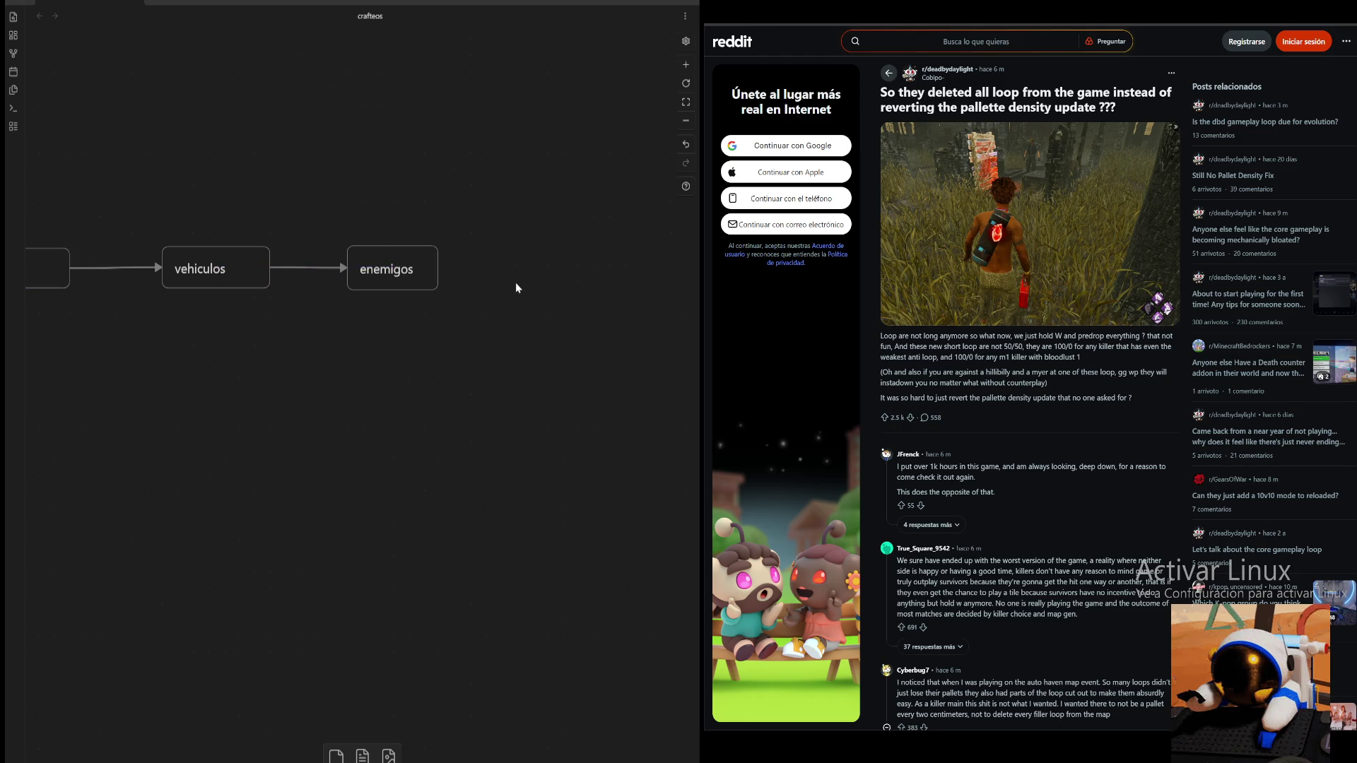
# - Link a new movimientos card after enemigos and trim it to its text
pyautogui.moveTo(439, 270); pyautogui.dragTo(511, 269)
pyautogui.click(598, 280)
pyautogui.write('movimientos')
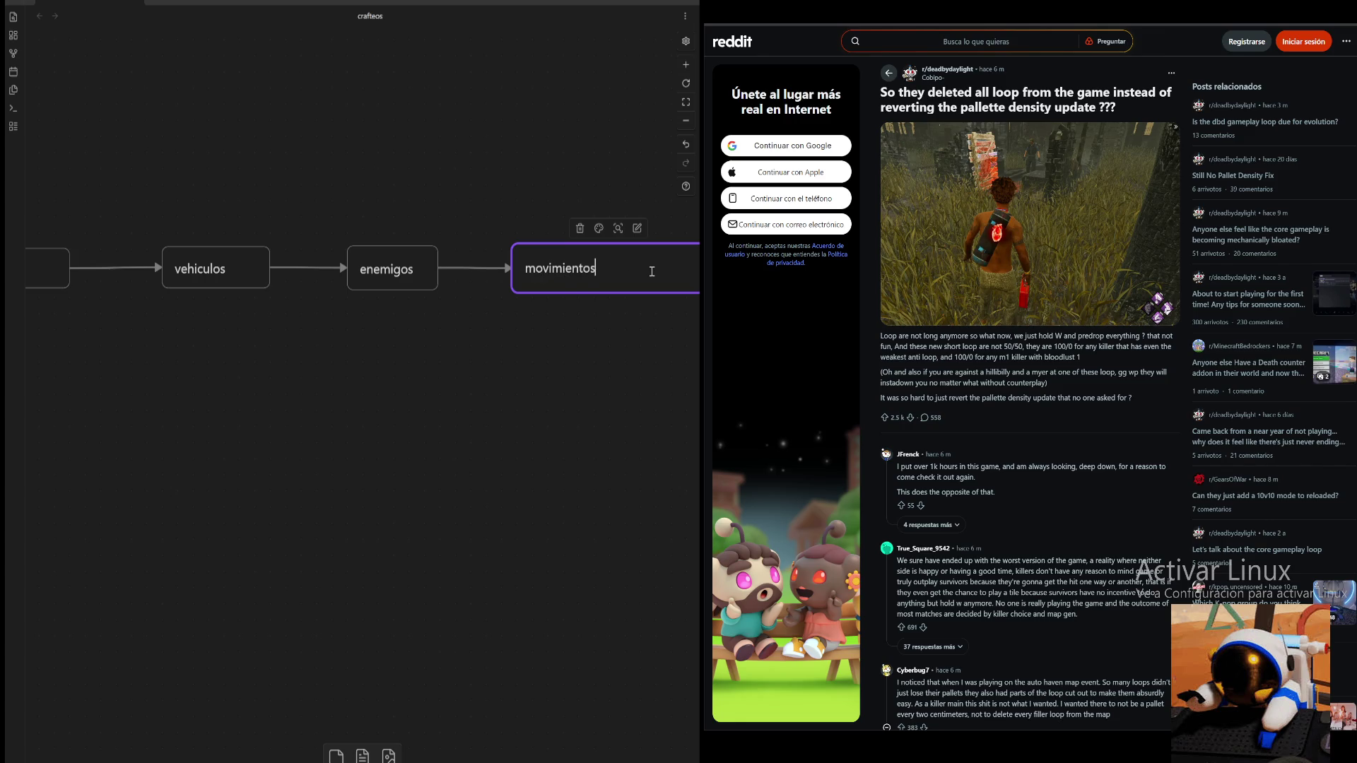
pyautogui.click(625, 338)
pyautogui.moveTo(590, 328); pyautogui.dragTo(479, 331)
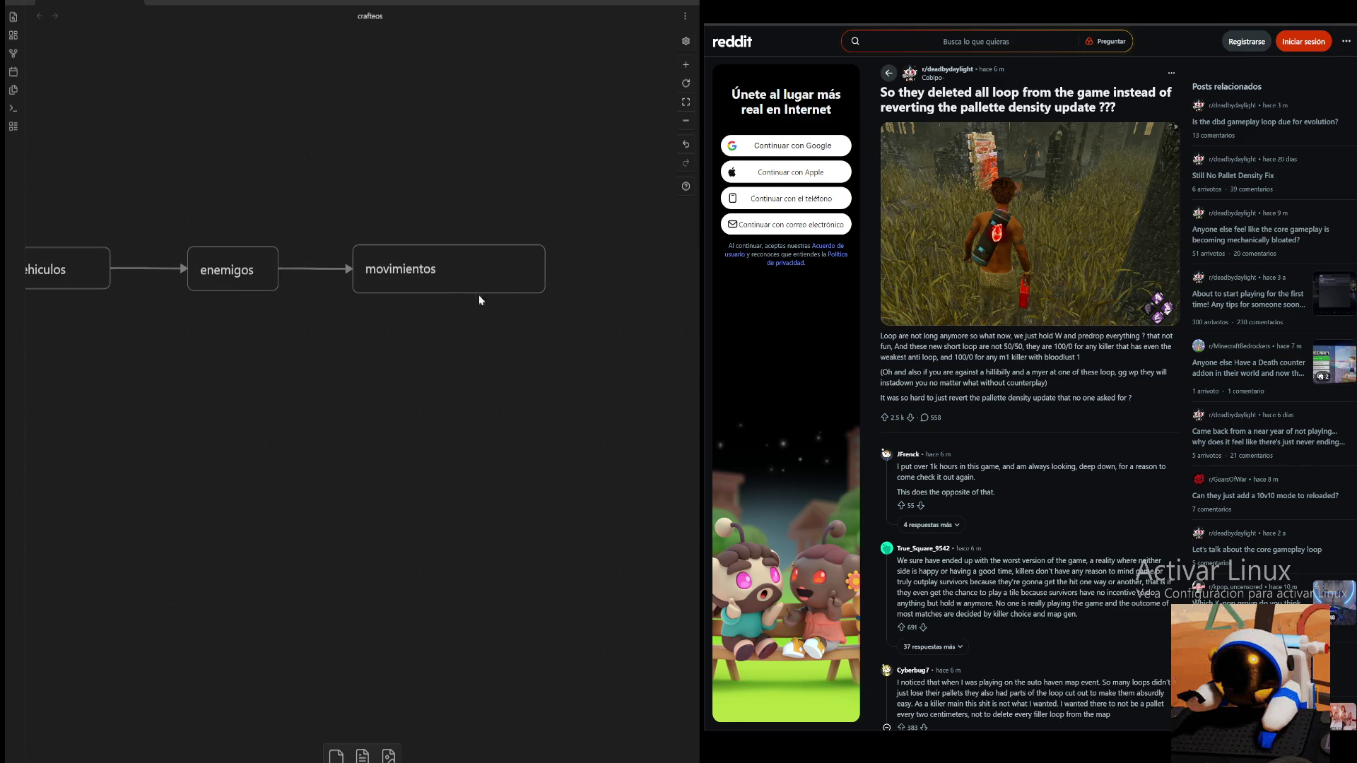
pyautogui.moveTo(539, 289); pyautogui.dragTo(463, 288)
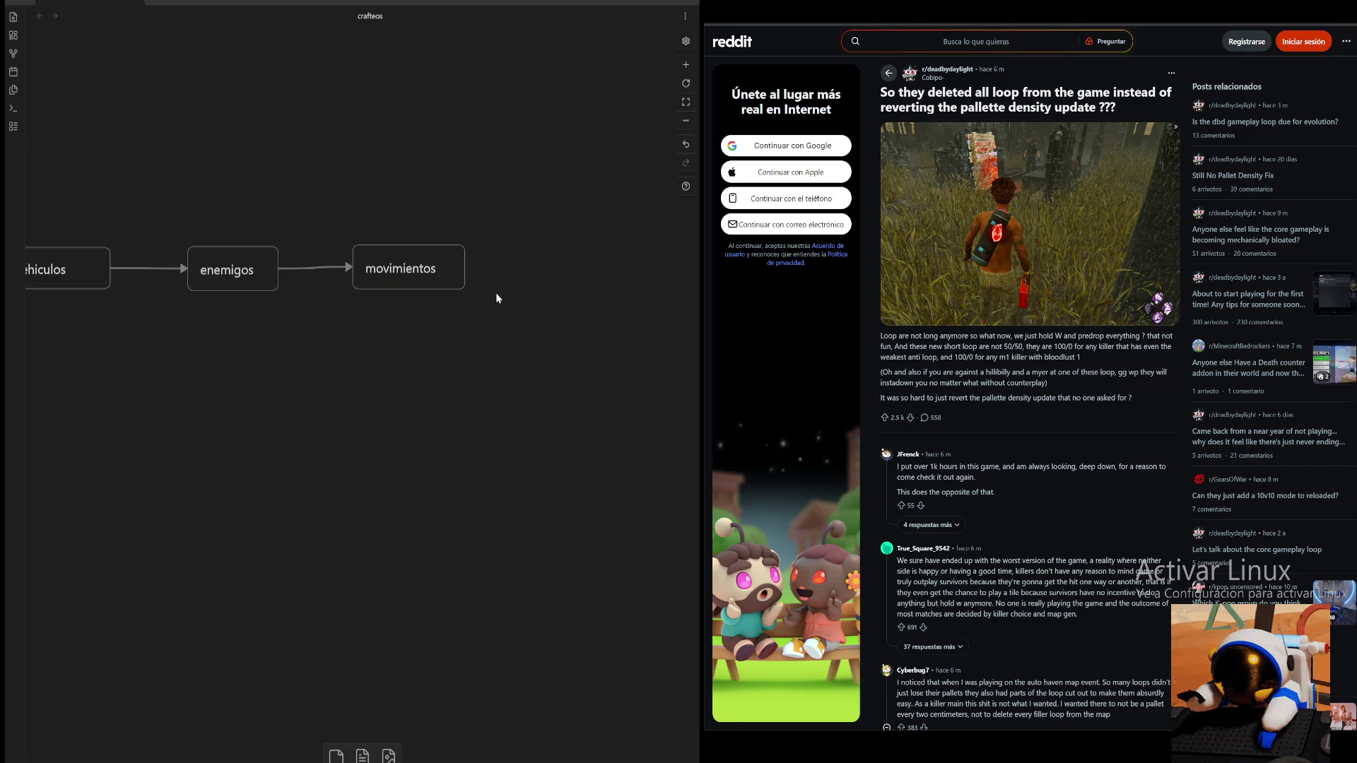
# - Link an armas card after movimientos, trim it, and link almacenamiento after armas
pyautogui.moveTo(466, 272); pyautogui.dragTo(543, 270)
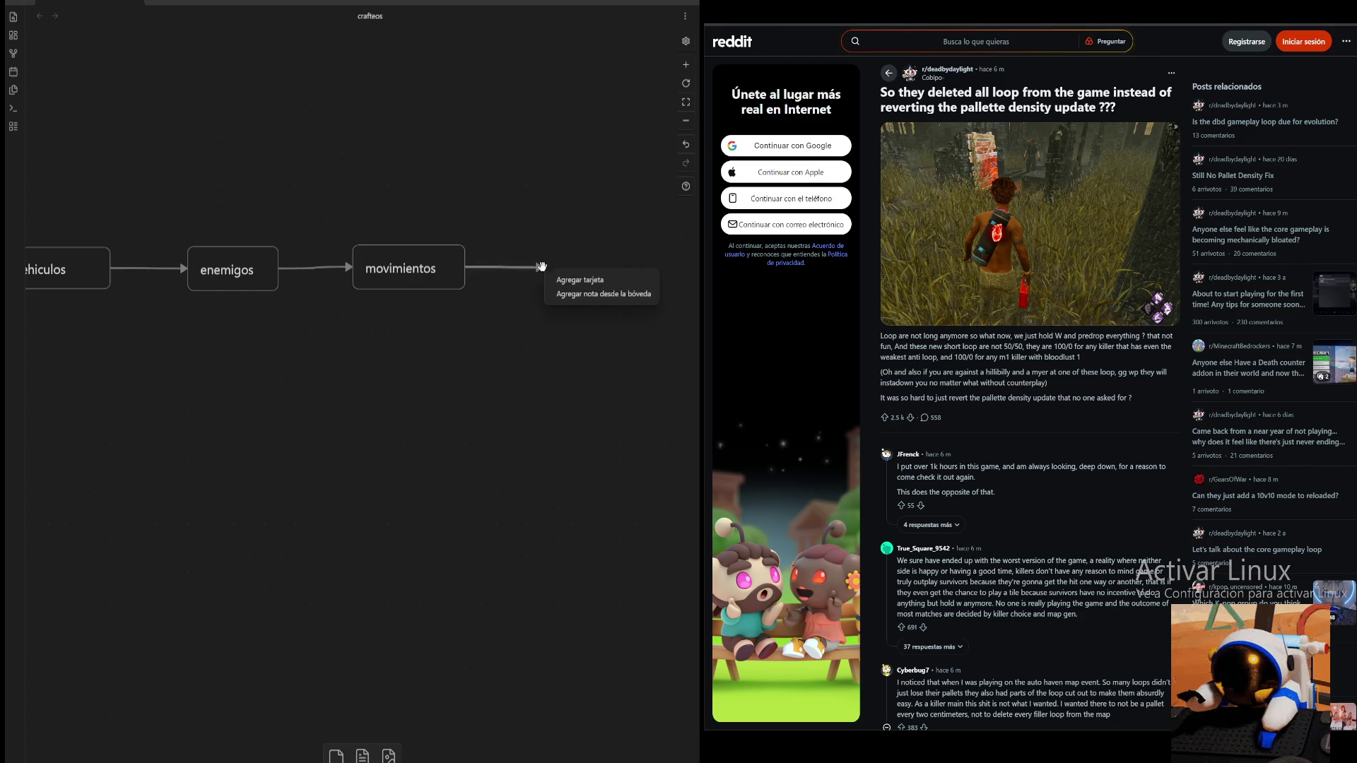
pyautogui.click(579, 280)
pyautogui.write('armas')
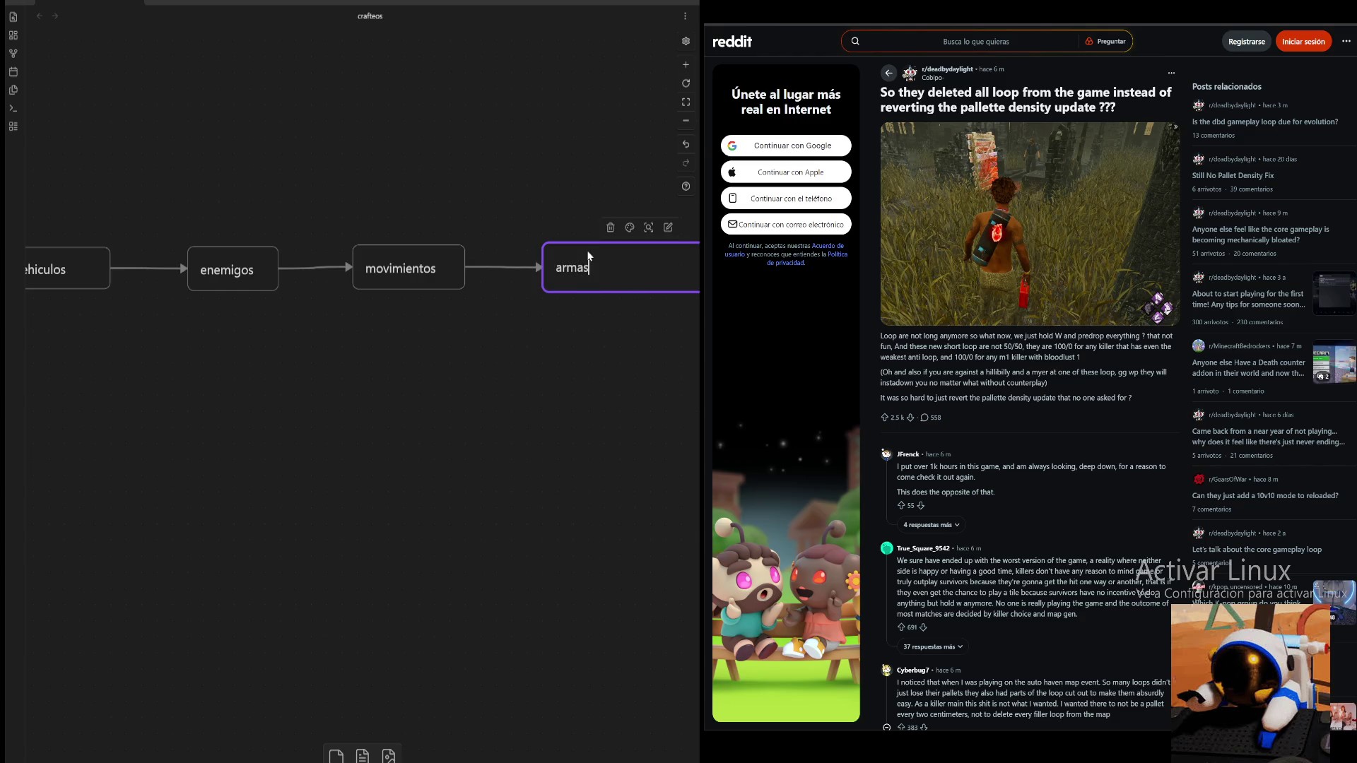
pyautogui.moveTo(670, 309)
pyautogui.mouseDown()
pyautogui.moveTo(552, 307)
pyautogui.moveTo(615, 284)
pyautogui.mouseUp()
pyautogui.click(607, 313)
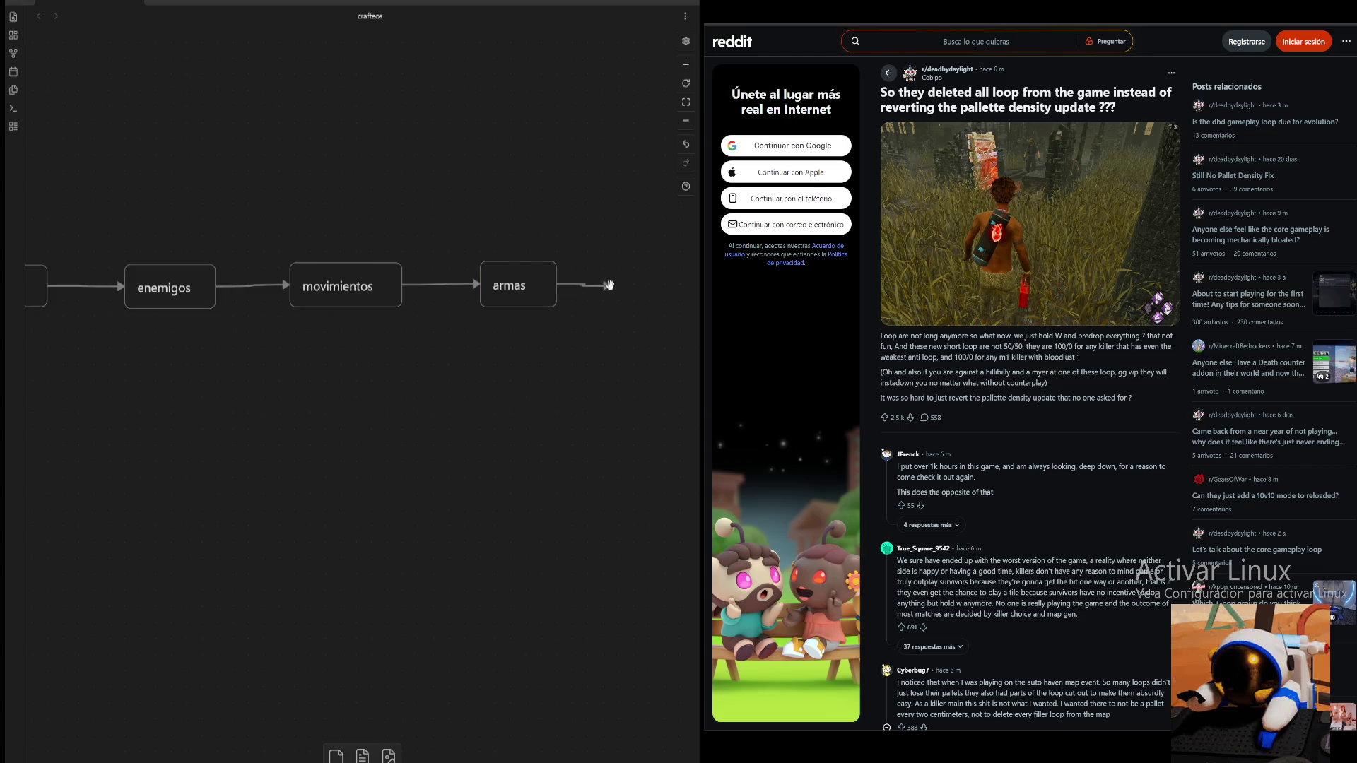
pyautogui.click(617, 296)
pyautogui.write('almacenamiento')
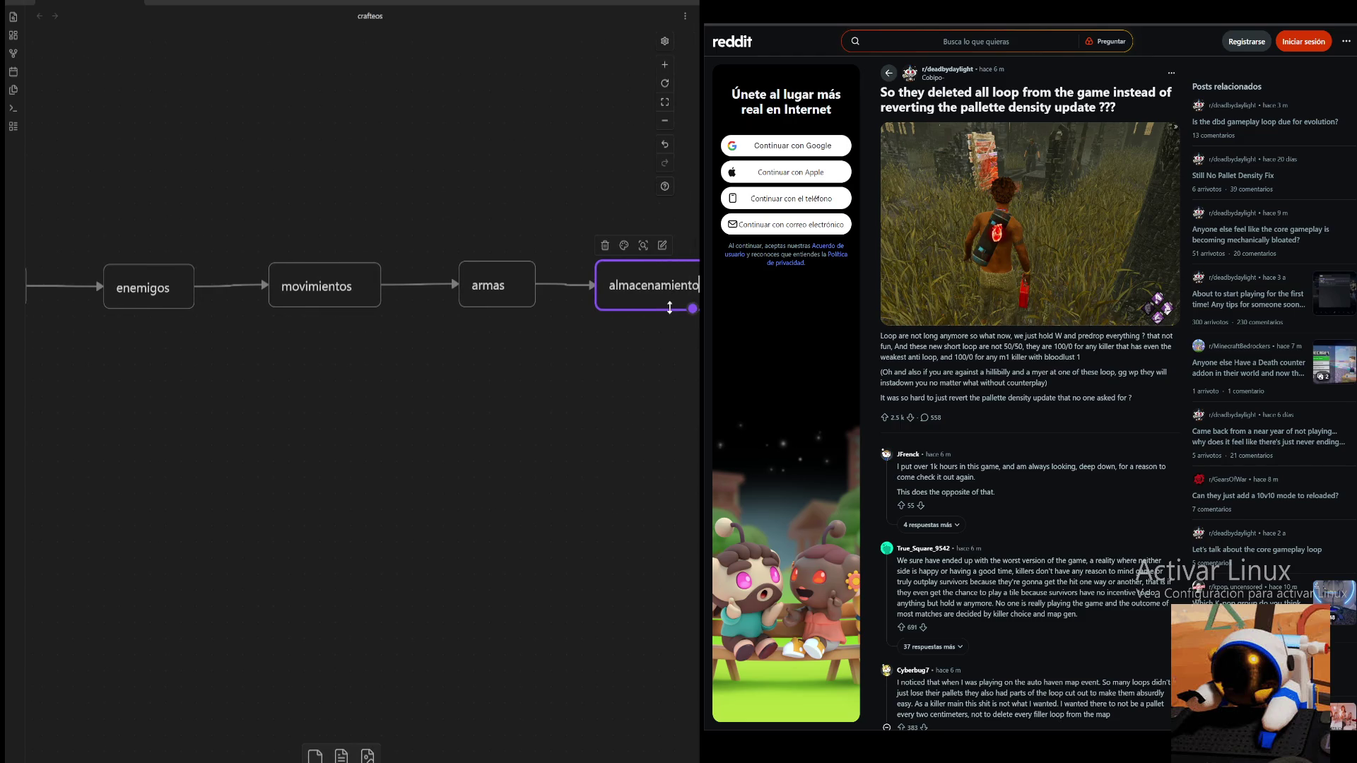
# - Remove the stray empty card accidentally added below almacenamiento
pyautogui.doubleClick(597, 354)
pyautogui.click(578, 433)
pyautogui.click(575, 355)
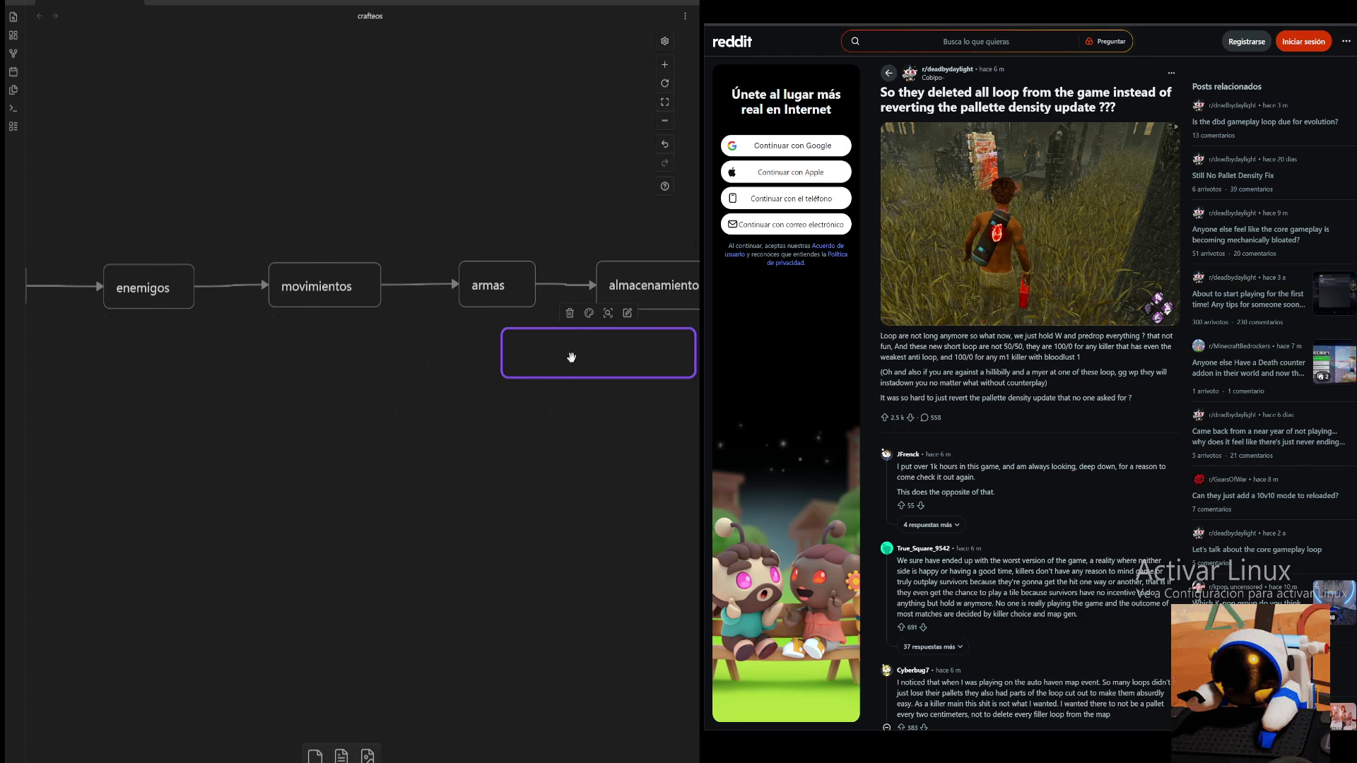
pyautogui.click(569, 313)
pyautogui.hscroll(2, 520, 379)
# - Align and trim the almacenamiento card, then zoom out to view the whole chain
pyautogui.click(615, 296)
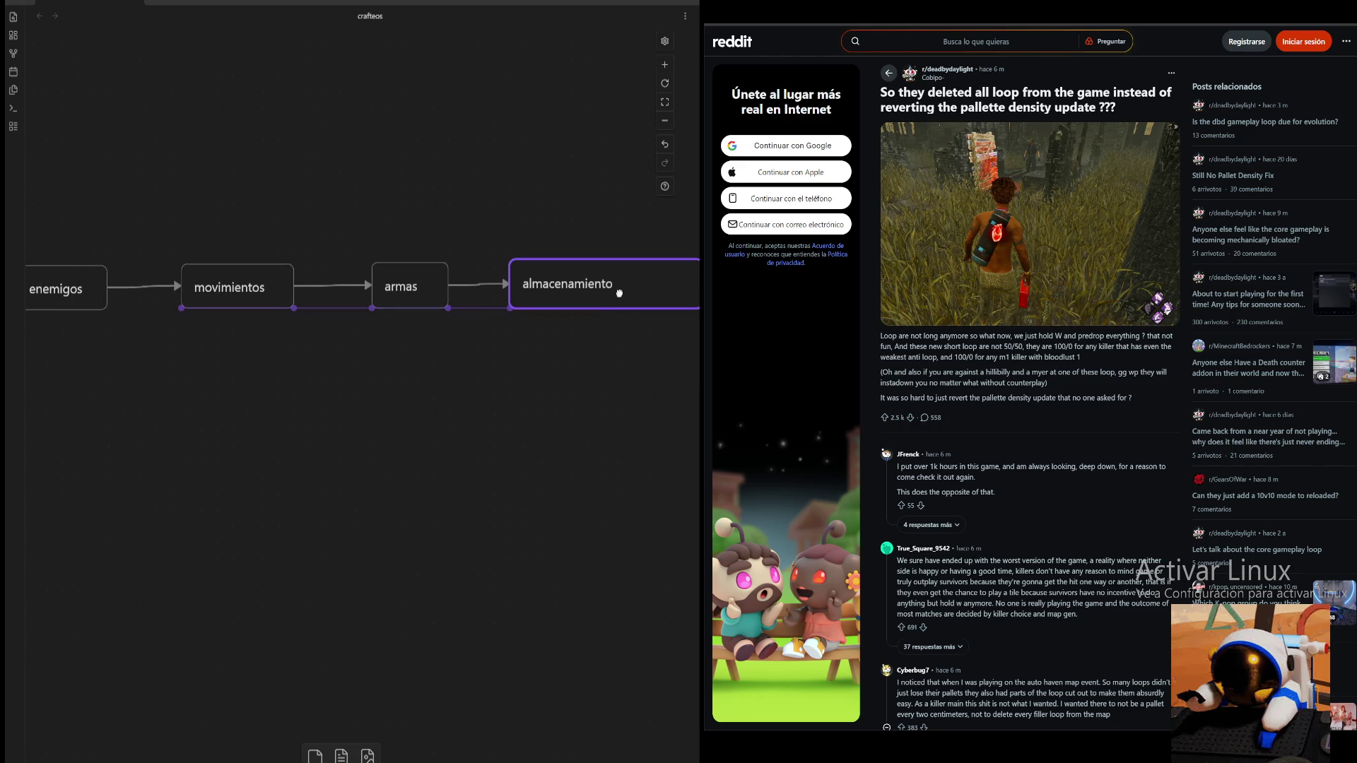
pyautogui.moveTo(627, 297); pyautogui.dragTo(623, 297)
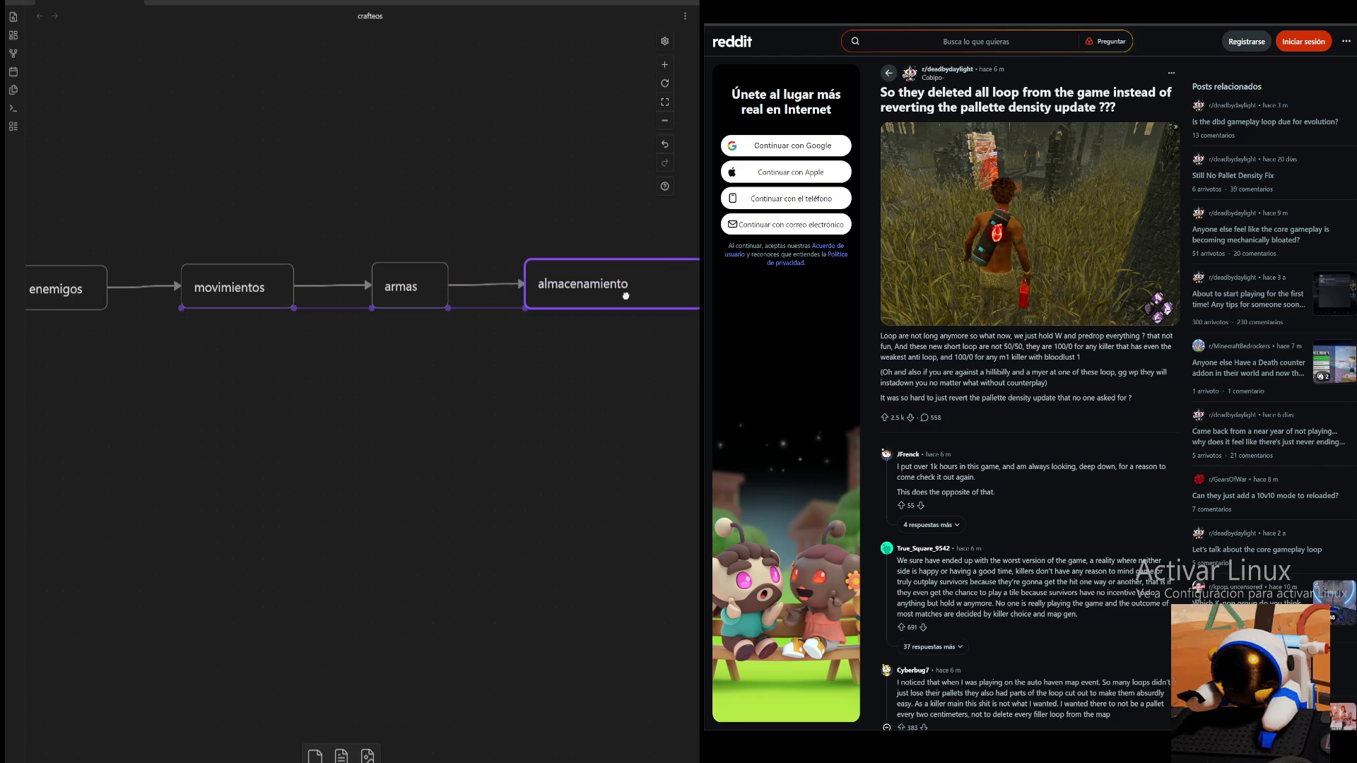
pyautogui.click(607, 325)
pyautogui.hscroll(3, 432, 358)
pyautogui.moveTo(587, 302); pyautogui.dragTo(536, 305)
pyautogui.click(503, 373)
pyautogui.moveTo(502, 373); pyautogui.dragTo(678, 312)
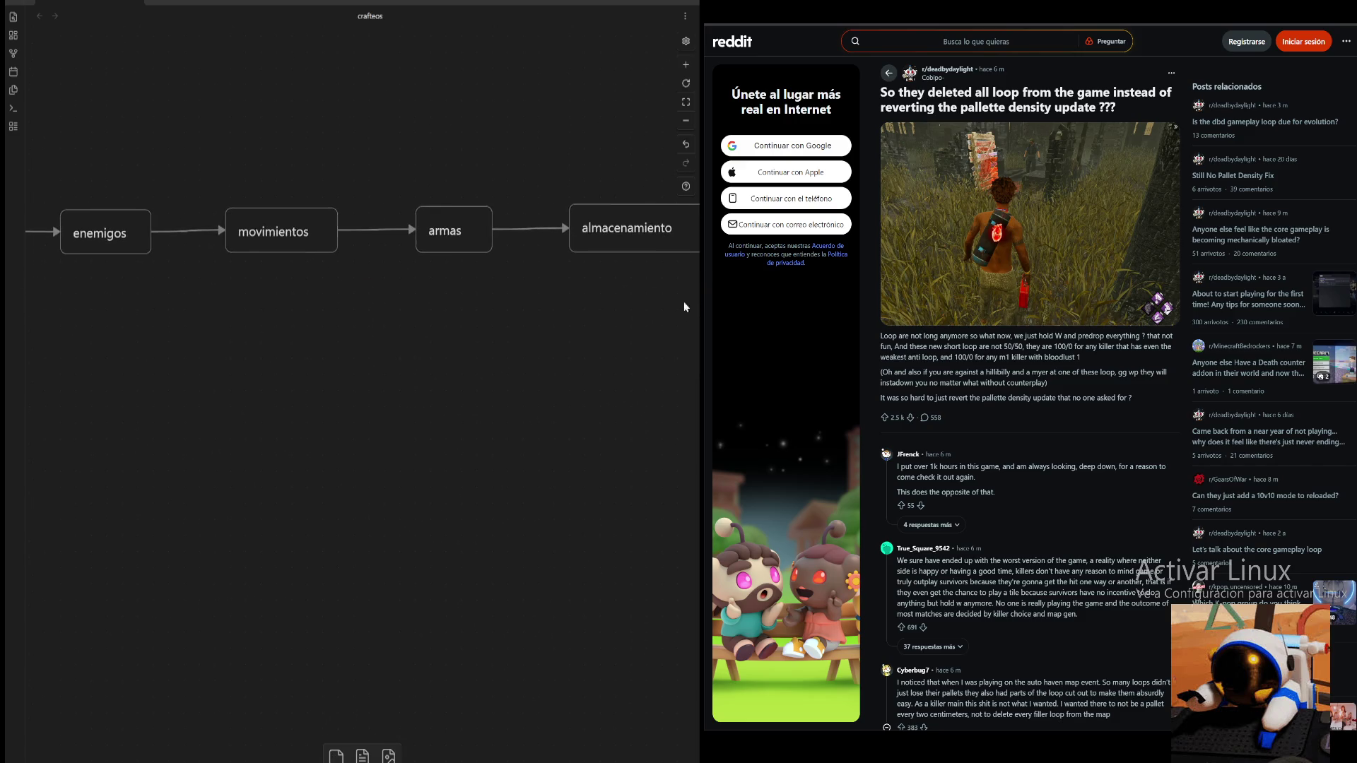
pyautogui.click(687, 123)
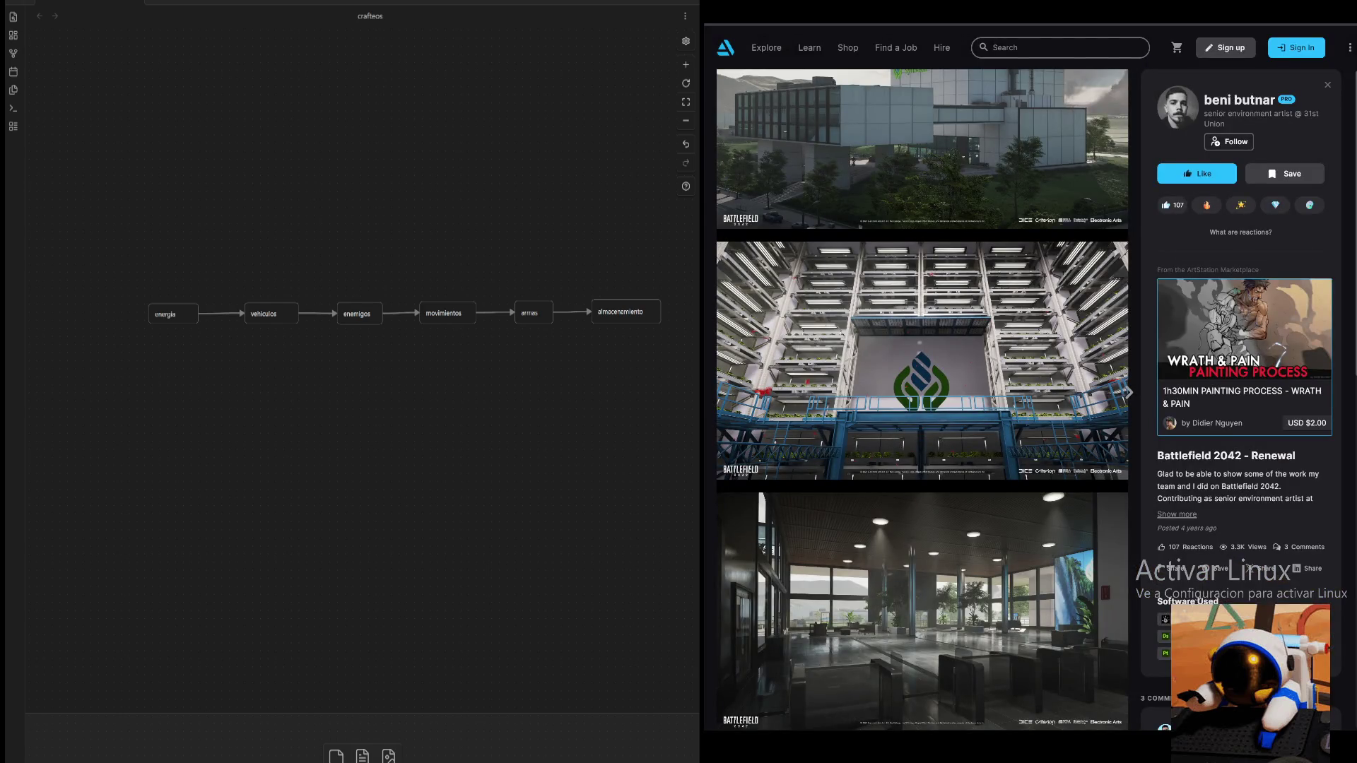
pyautogui.scroll(2, 921, 425)
pyautogui.scroll(2, 920, 424)
pyautogui.scroll(2, 920, 424)
pyautogui.scroll(2, 923, 400)
pyautogui.scroll(2, 924, 400)
pyautogui.scroll(1, 923, 399)
pyautogui.scroll(1, 924, 399)
pyautogui.scroll(1, 923, 399)
pyautogui.scroll(1, 923, 399)
pyautogui.scroll(1, 924, 400)
pyautogui.scroll(1, 923, 399)
pyautogui.scroll(1, 923, 400)
pyautogui.scroll(1, 923, 400)
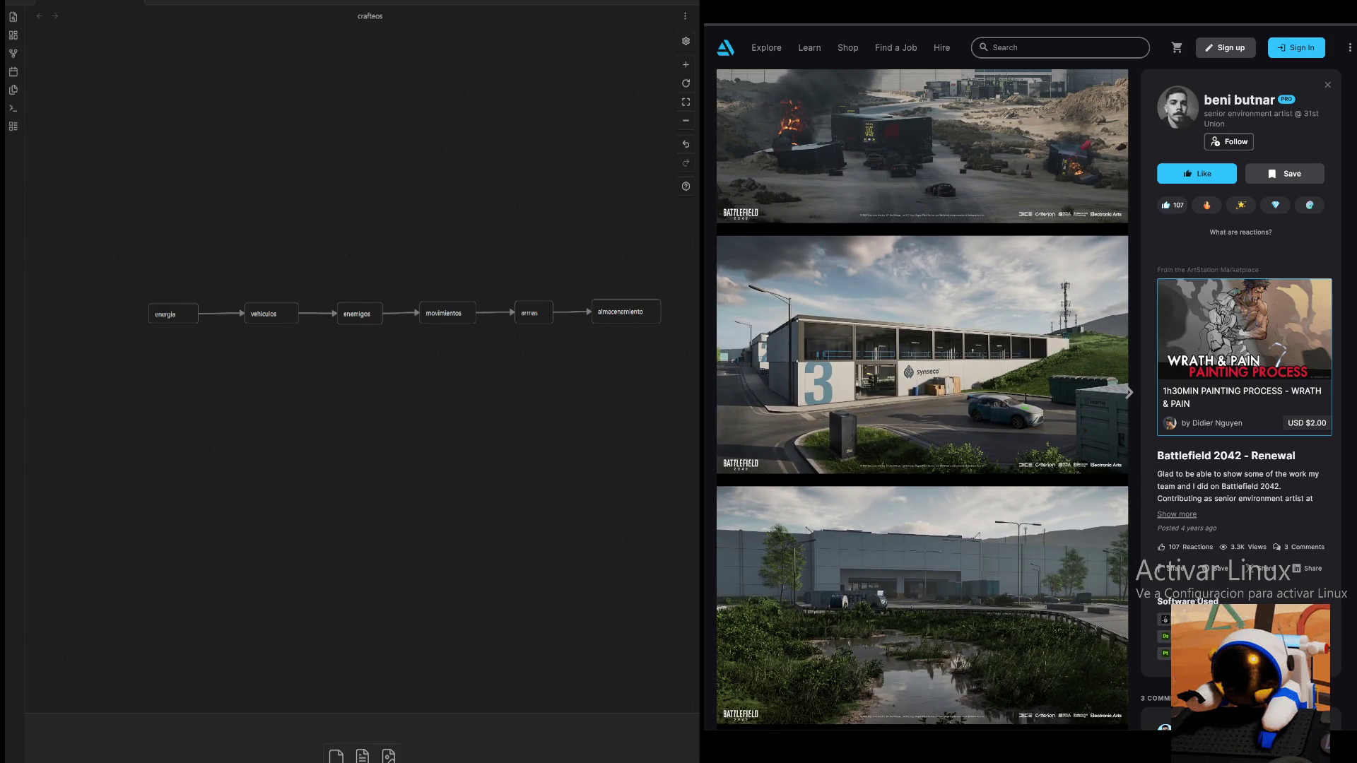
# - Link a new maquinas card after almacenamiento
pyautogui.moveTo(609, 384); pyautogui.dragTo(524, 389)
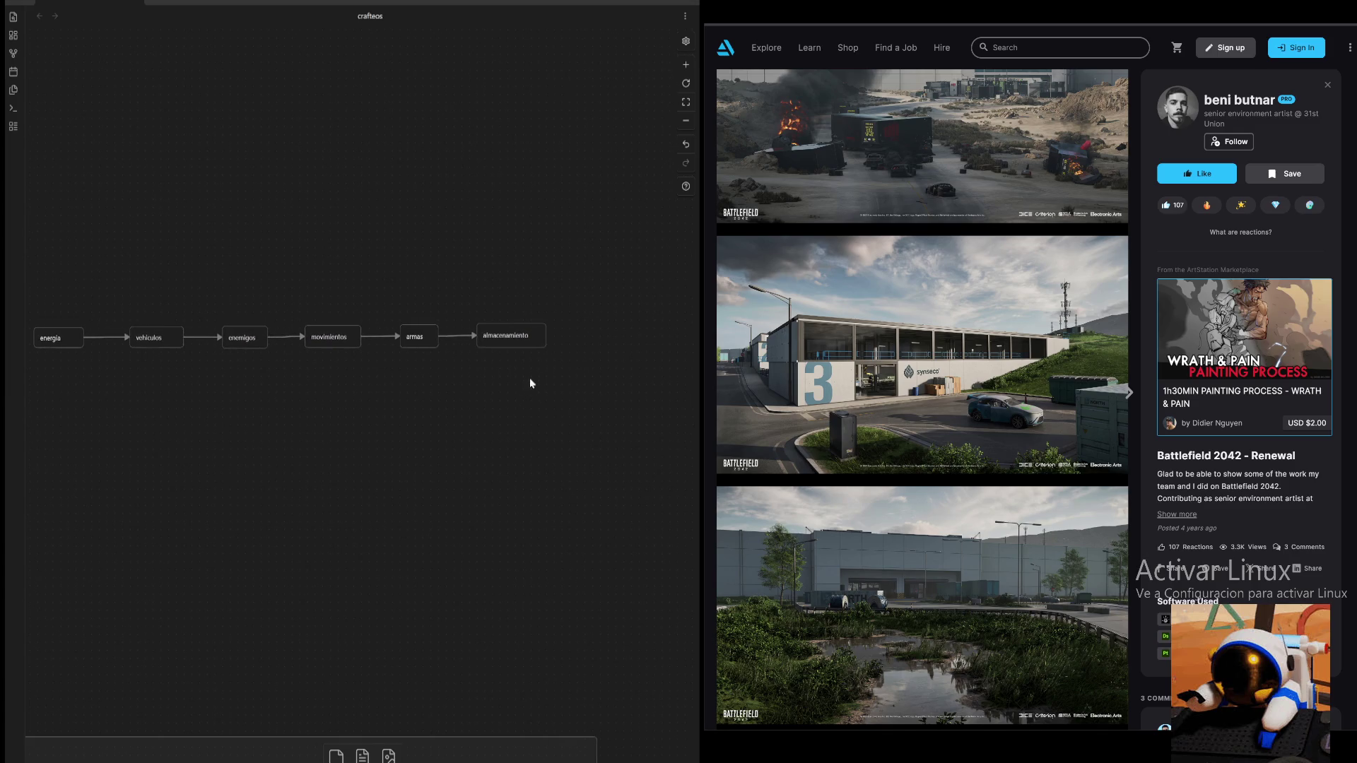
pyautogui.moveTo(546, 336); pyautogui.dragTo(581, 336)
pyautogui.click(636, 346)
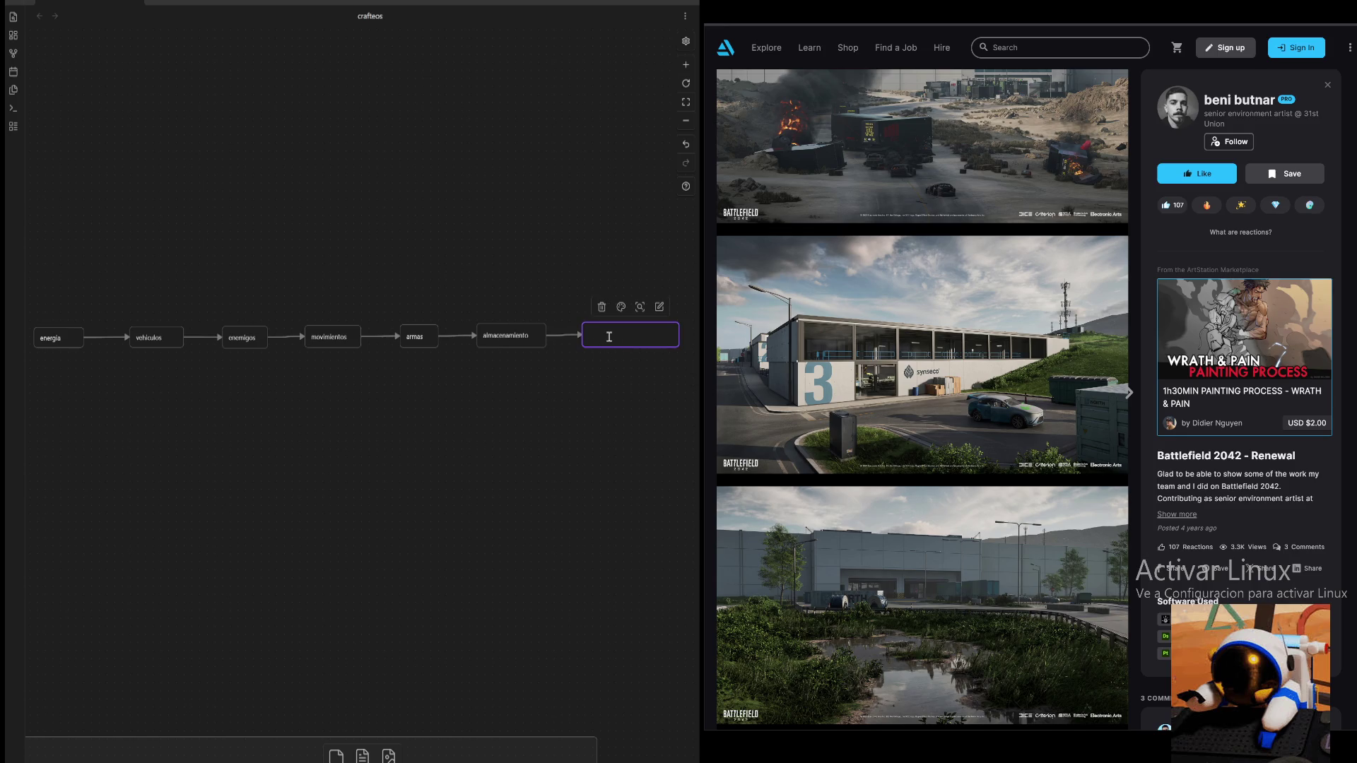
pyautogui.write('maquinas')
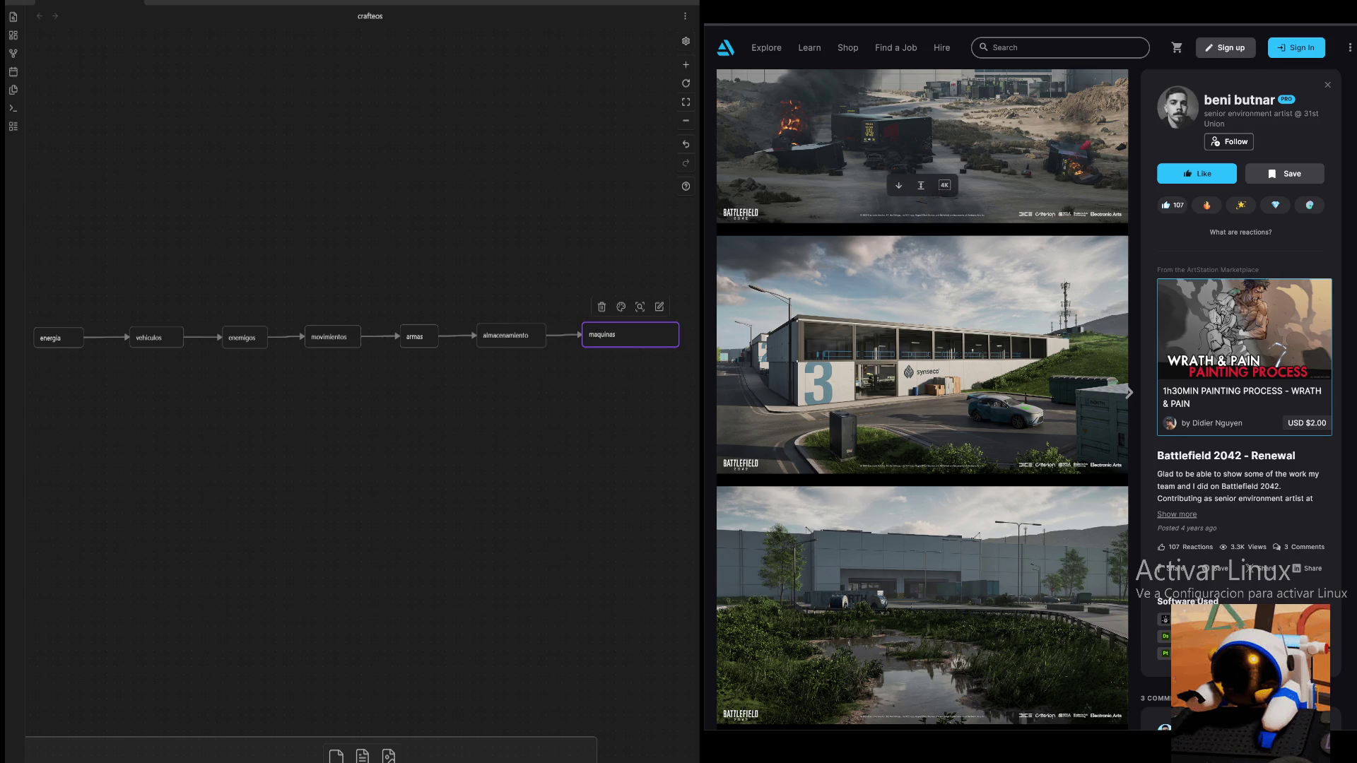
pyautogui.click(593, 425)
pyautogui.hscroll(3, 593, 425)
pyautogui.scroll(1, 517, 412)
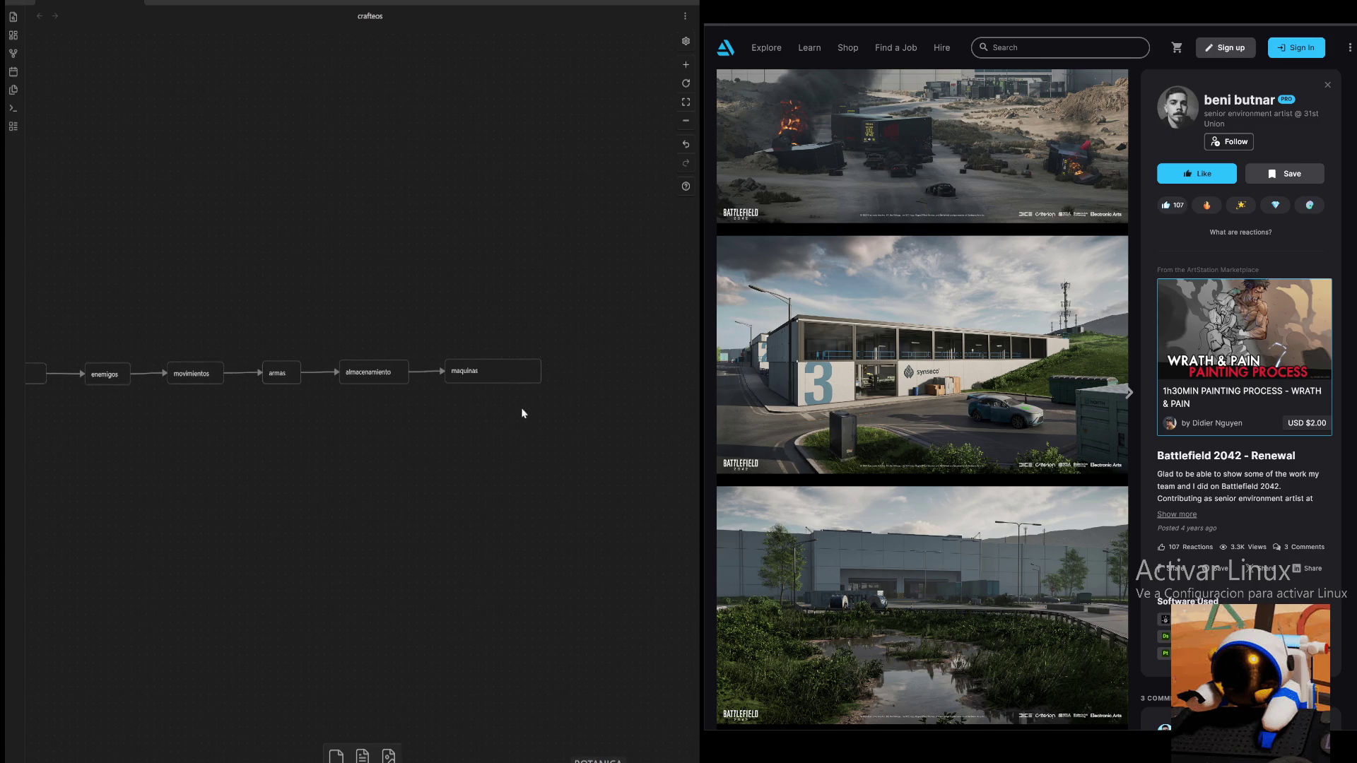
# - Link a herramientas card after maquinas and fit it to its text
pyautogui.moveTo(540, 373); pyautogui.dragTo(572, 371)
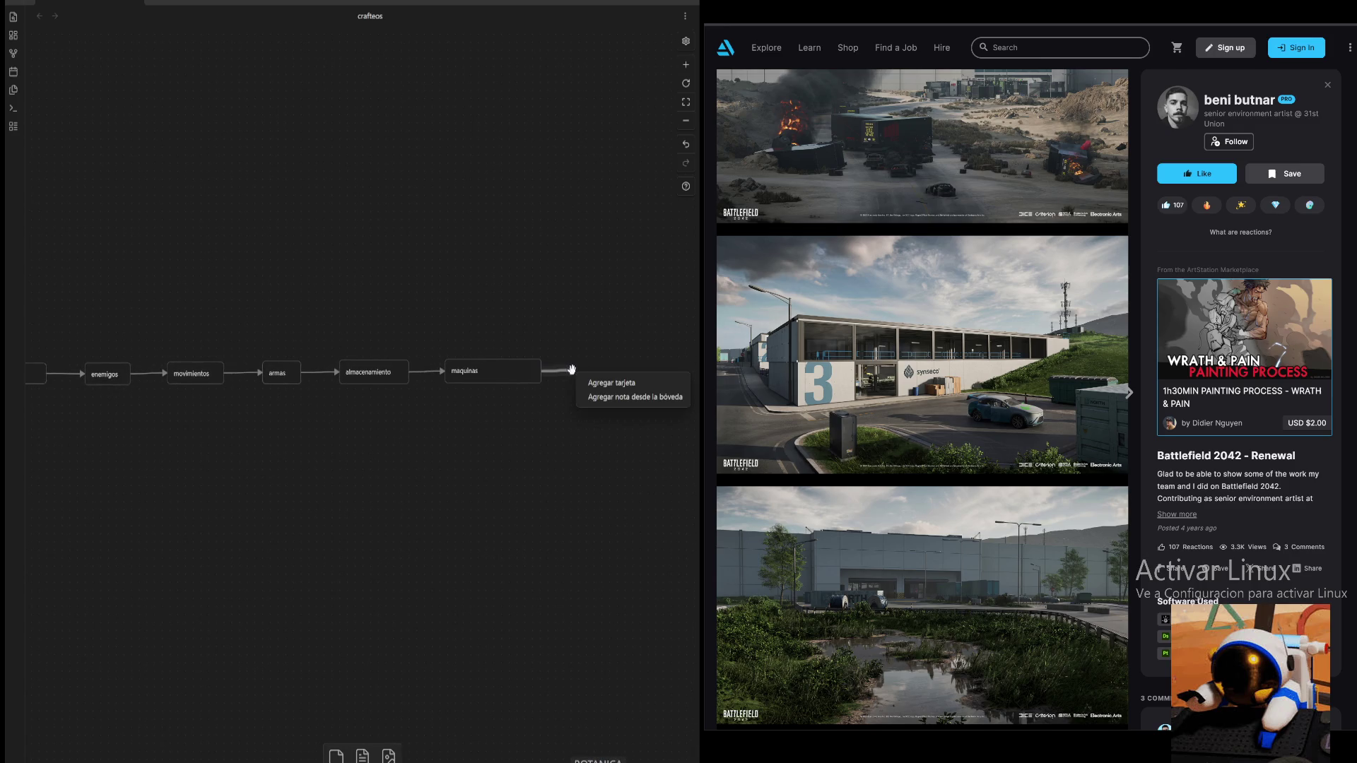
pyautogui.click(633, 382)
pyautogui.write('herramientas')
pyautogui.click(635, 426)
pyautogui.moveTo(635, 426); pyautogui.dragTo(606, 432)
pyautogui.click(643, 378)
pyautogui.click(607, 451)
# - Shrink the maquinas card and move herramientas closer to it
pyautogui.moveTo(511, 382); pyautogui.dragTo(461, 388)
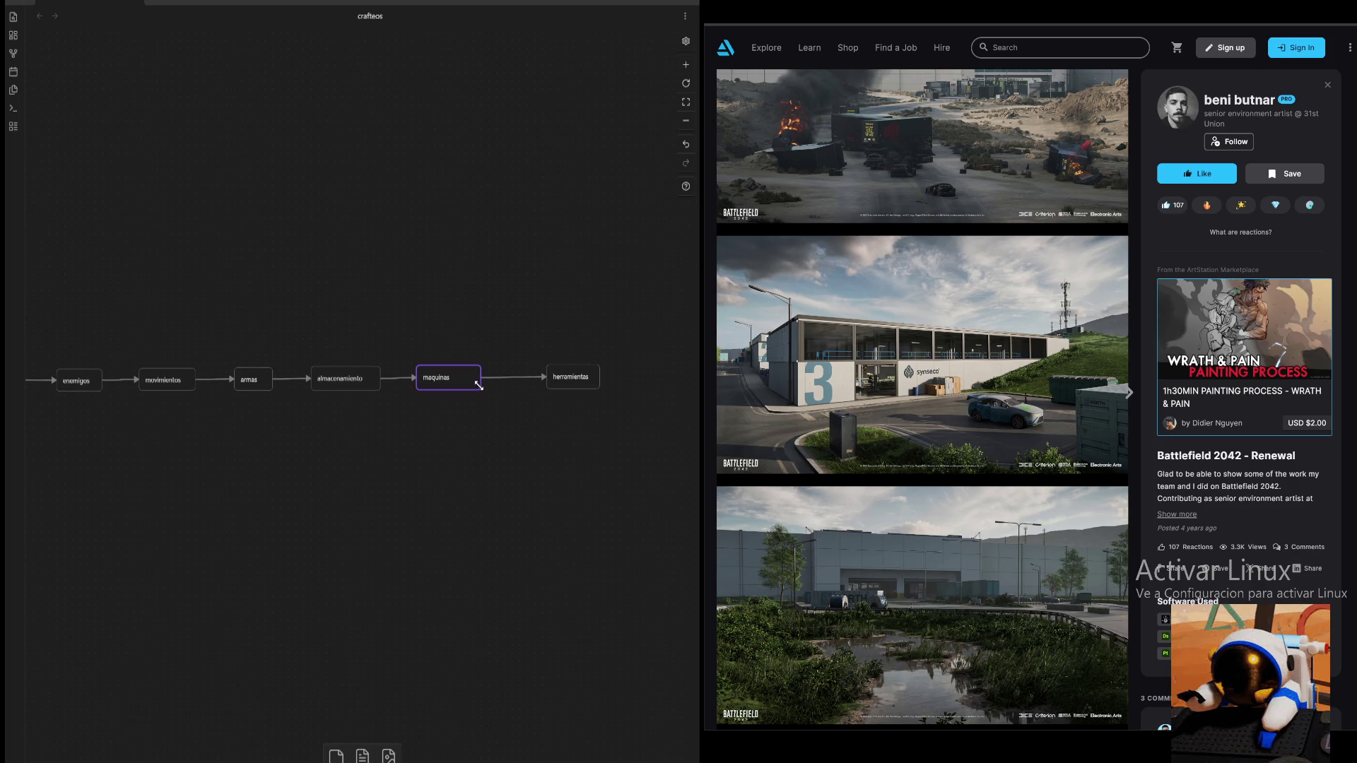
pyautogui.moveTo(559, 379); pyautogui.dragTo(509, 379)
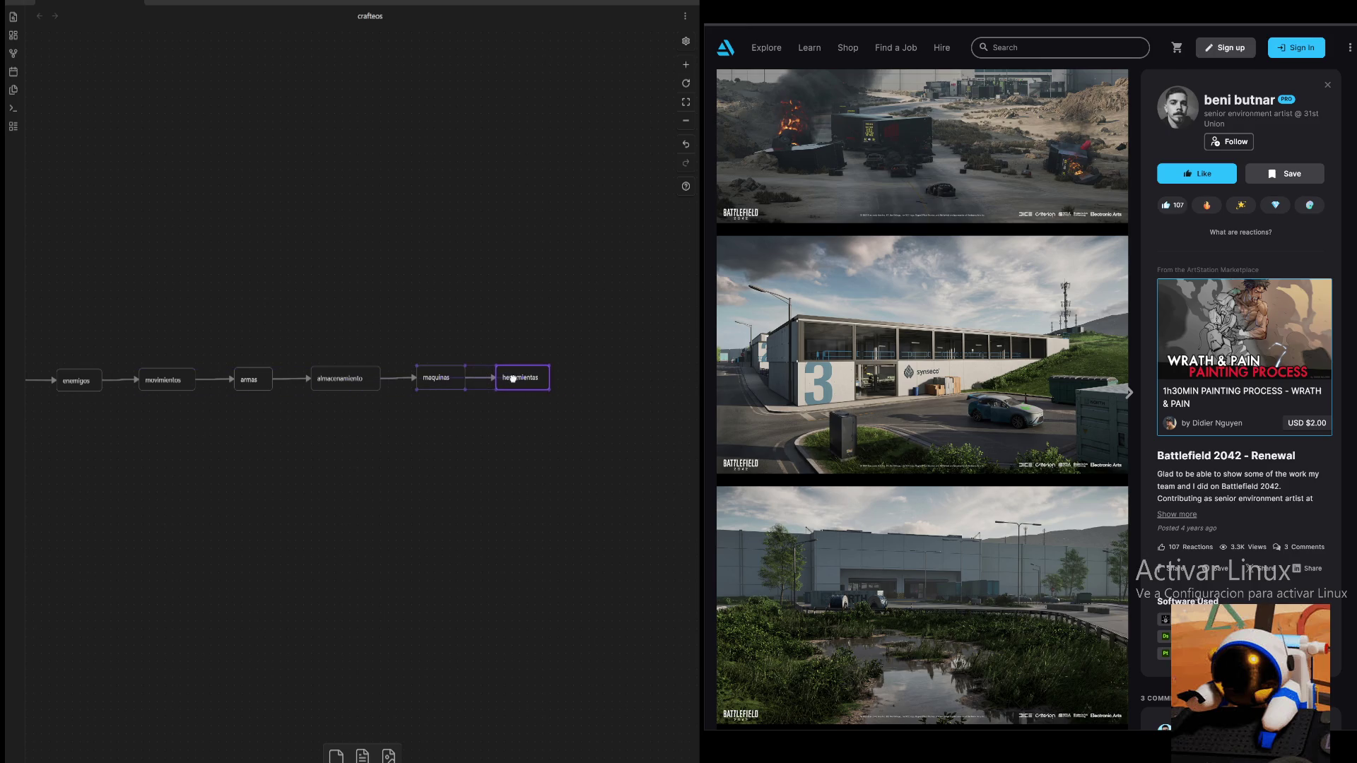
pyautogui.click(549, 418)
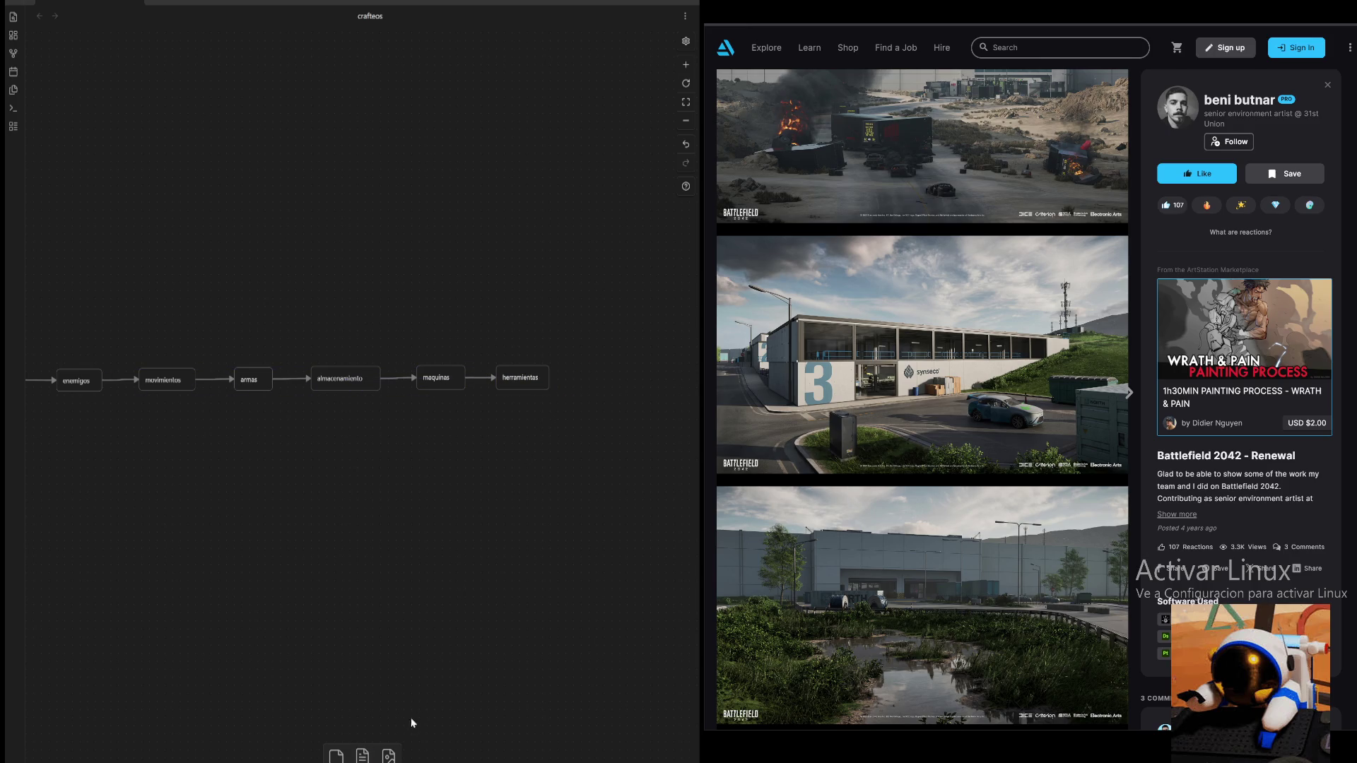